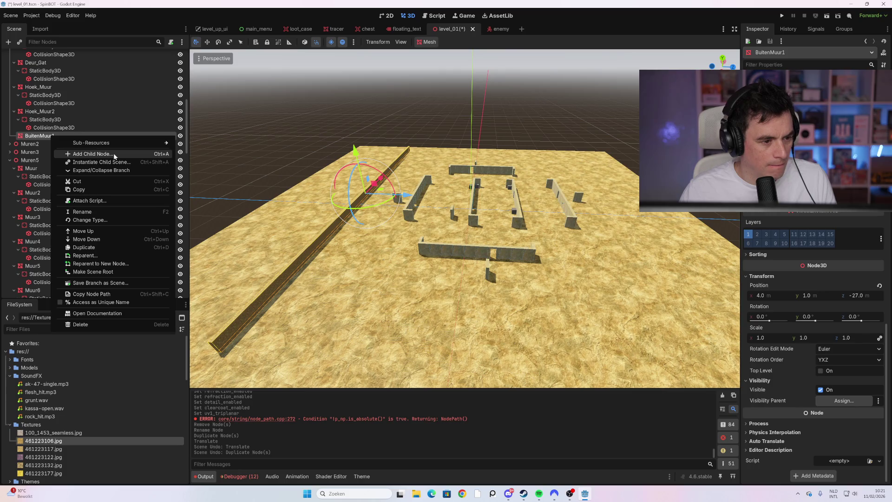
Add a CollisionShape3D child under BuitenMuur1, then reselect the BuitenMuur1 wall node.
click(92, 154)
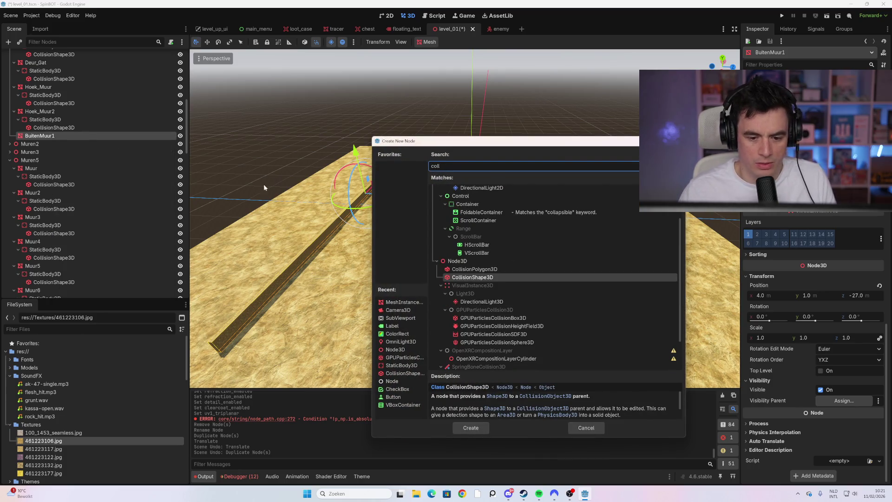
double_click(488, 278)
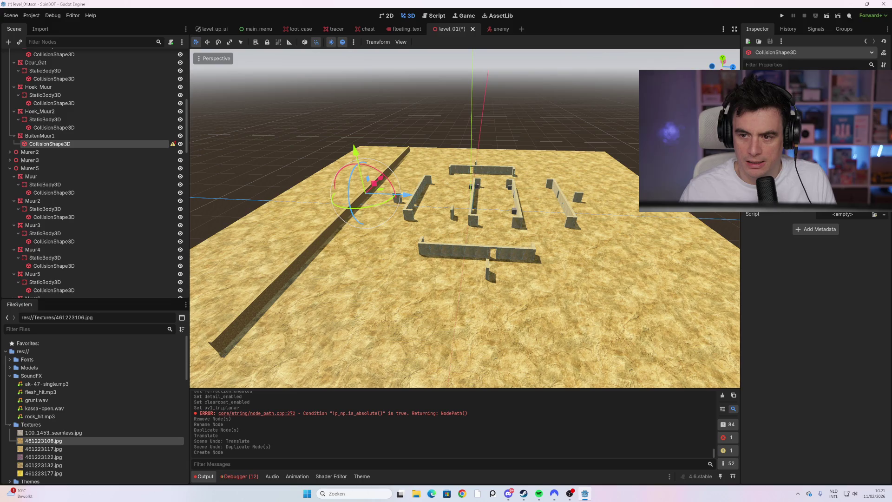
click(65, 136)
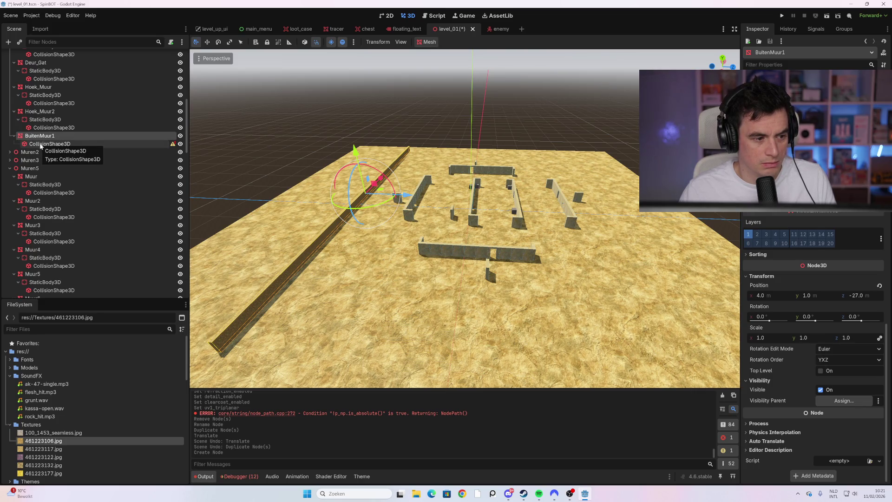
Scroll through the Scene tree and bring up the node options for Level_01.
mouse_move(175, 145)
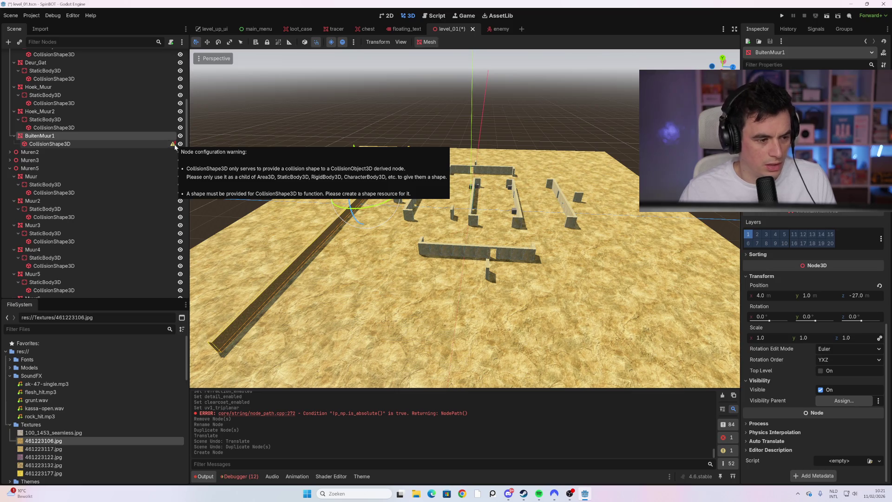
scroll(77, 158, up, 2)
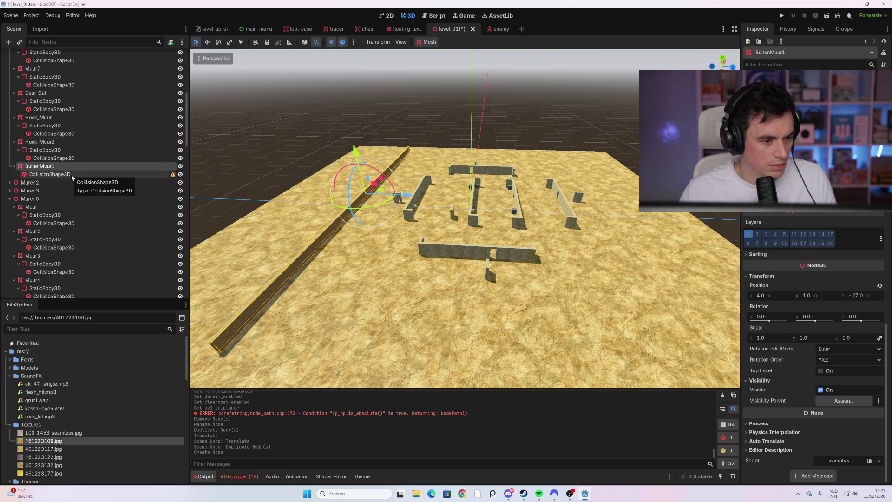
scroll(62, 166, up, 8)
scroll(77, 177, down, 3)
scroll(77, 181, down, 3)
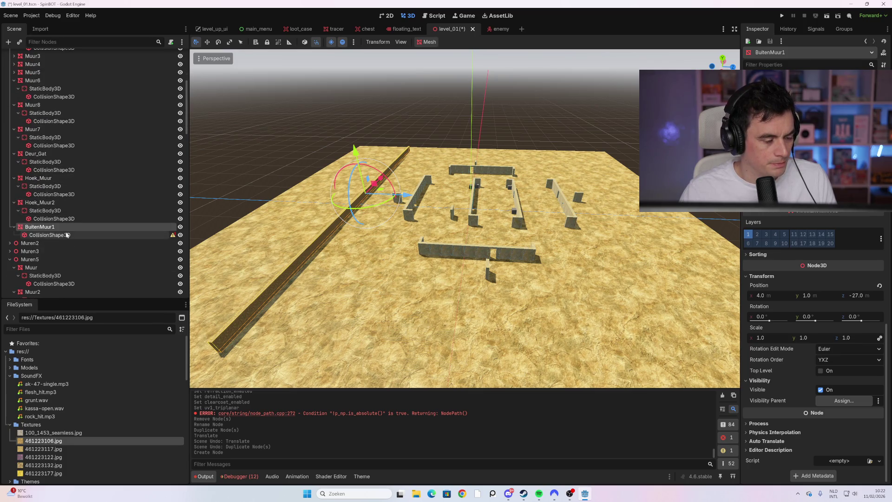
scroll(64, 234, up, 8)
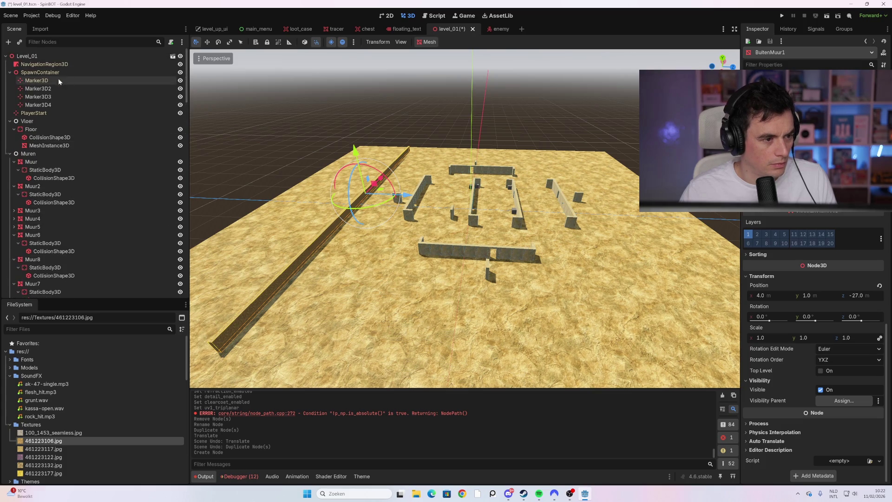
scroll(68, 161, down, 2)
scroll(71, 235, up, 2)
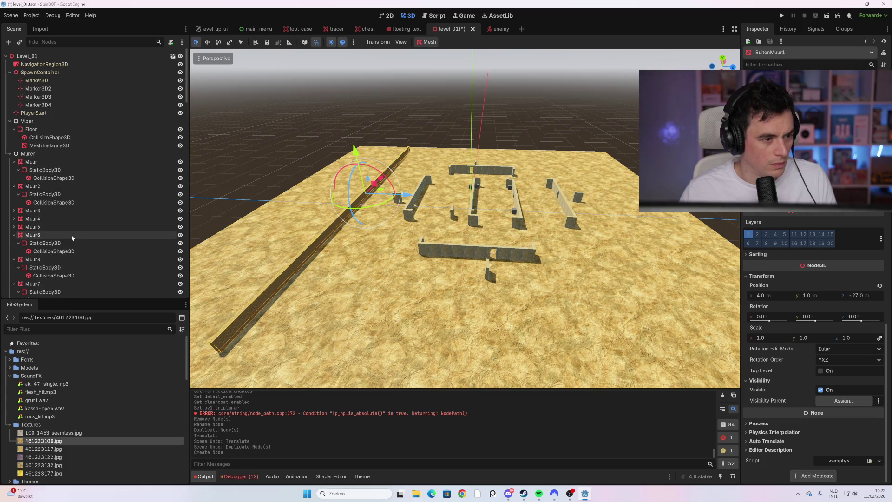
right_click(23, 56)
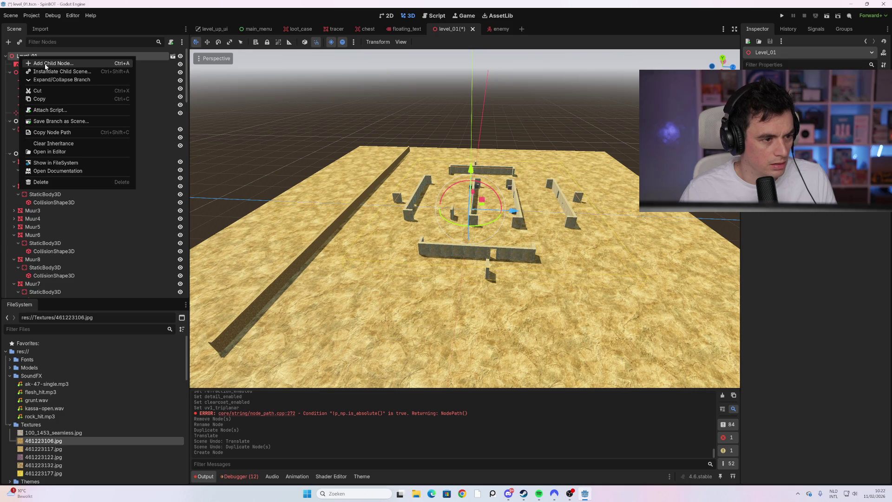
Add a Node3D under Level_01 and rename it BuitenMuren.
click(46, 64)
text(3)
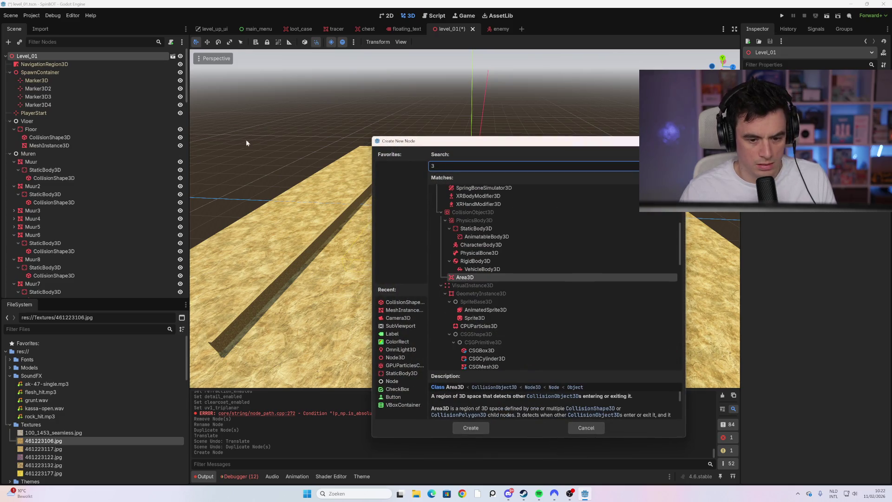
text(d)
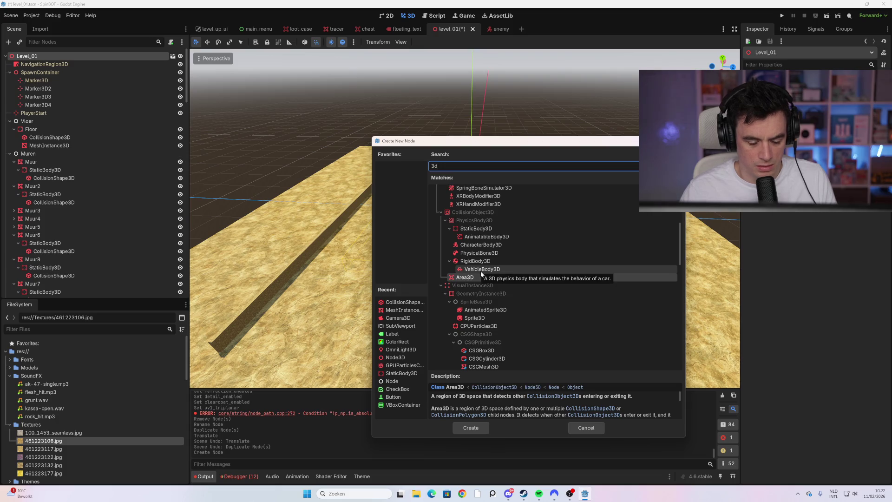
key(BackSpace)
key(BackSpace)
text(nod)
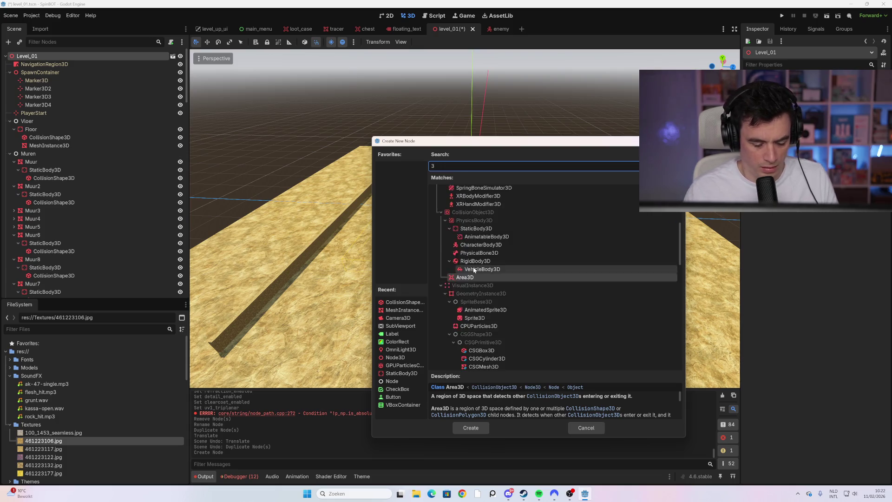
text(e)
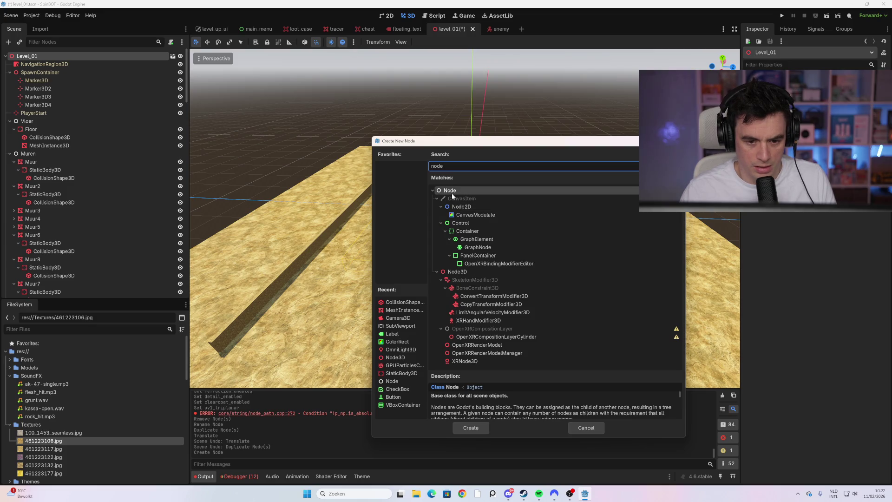
text(3d)
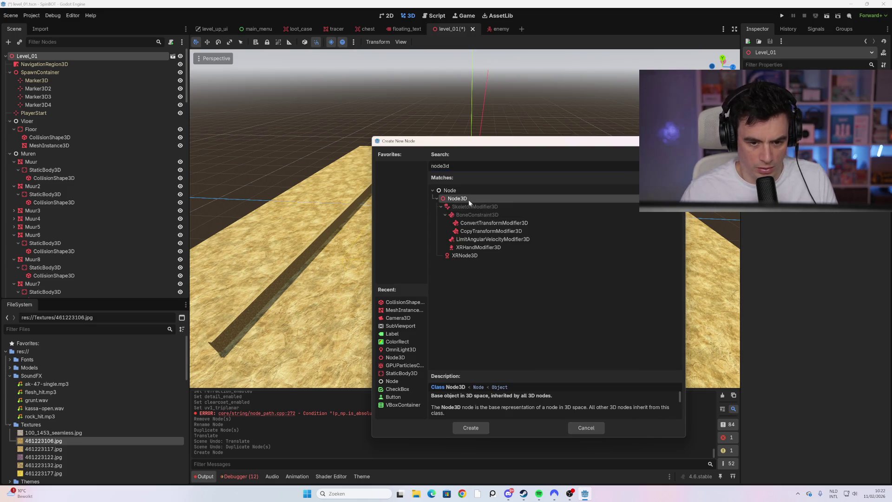
double_click(469, 200)
key(F2)
text(Bult)
key(Return)
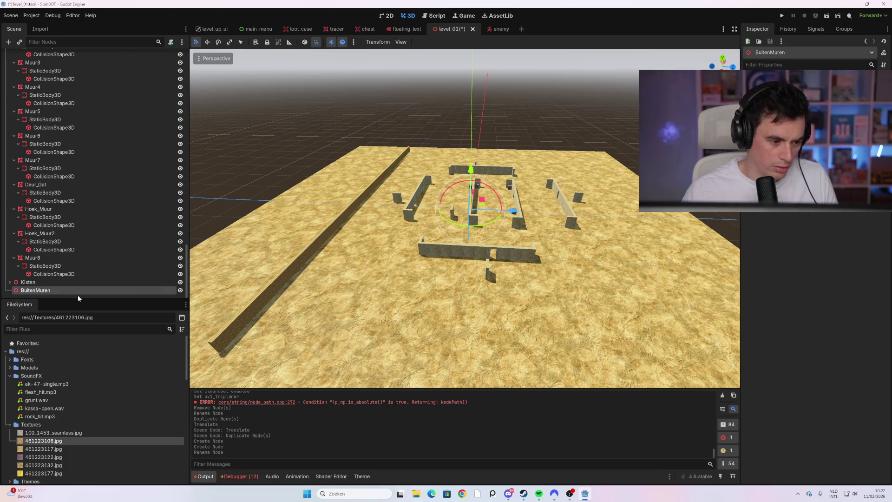
Add a StaticBody3D child under BuitenMuren and begin renaming it.
right_click(66, 288)
click(149, 297)
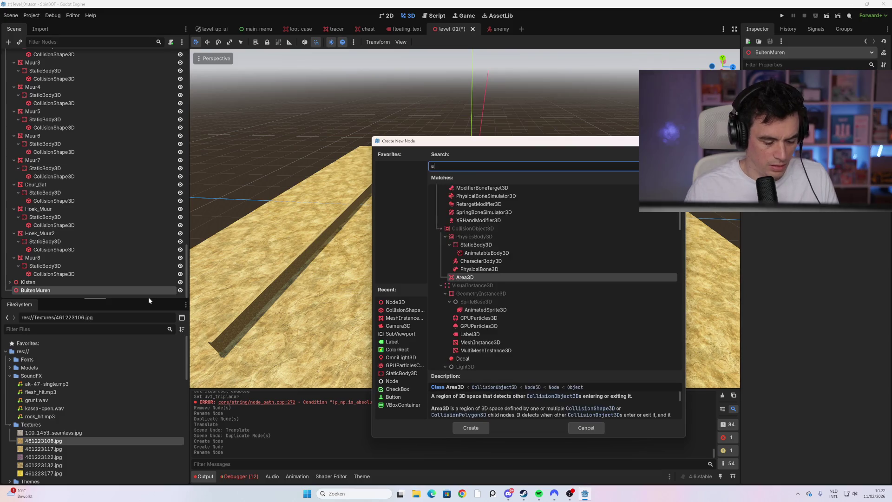
text(rig)
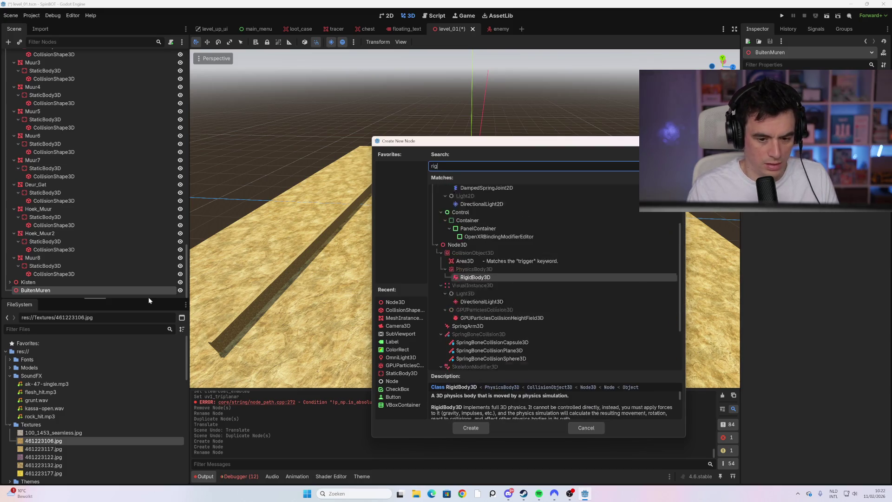
key(BackSpace)
key(BackSpace)
key(BackSpace)
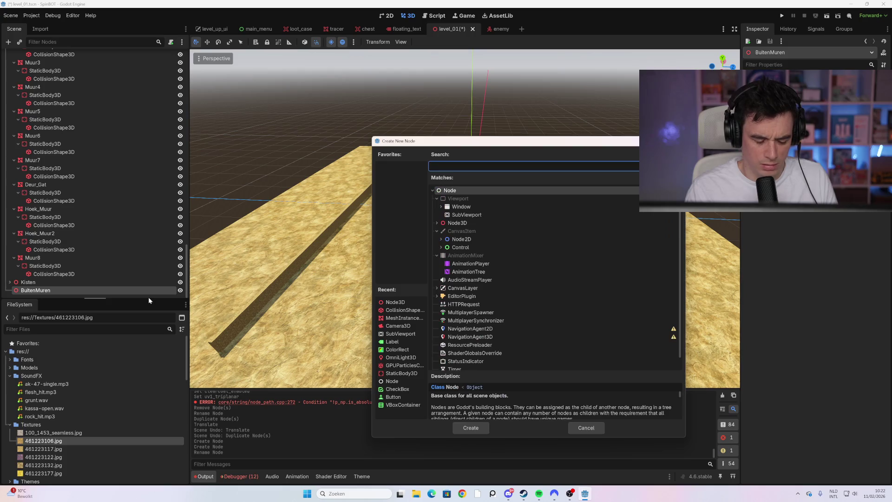
text(stati)
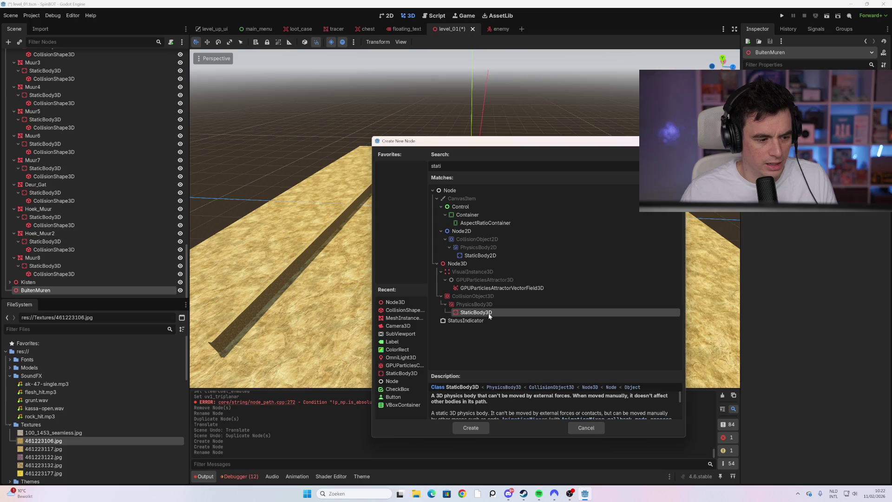
click(475, 304)
double_click(486, 313)
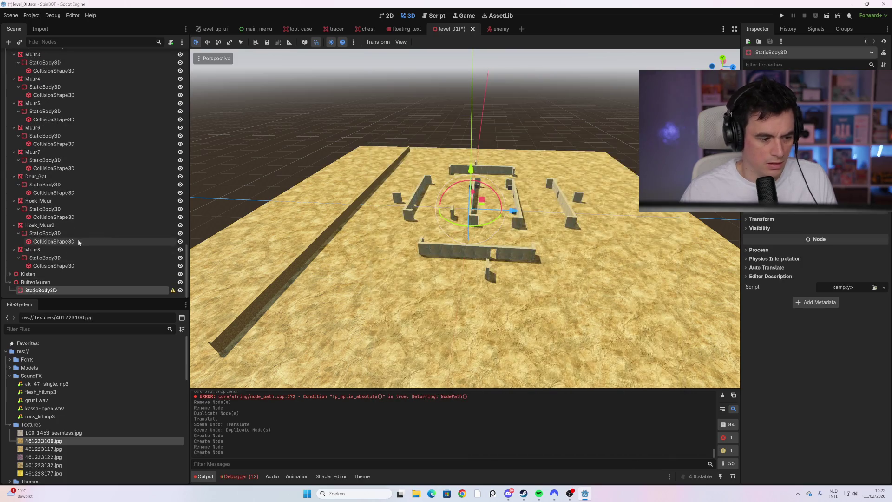
double_click(68, 289)
Rename the new StaticBody3D to BuitenMuur.
key(shift+Home)
text(BuitenMuur)
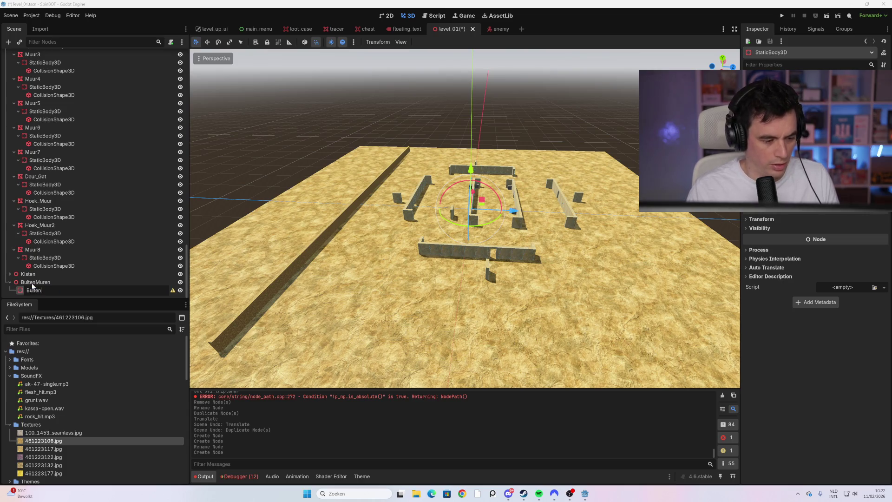
key(Return)
scroll(112, 197, up, 10)
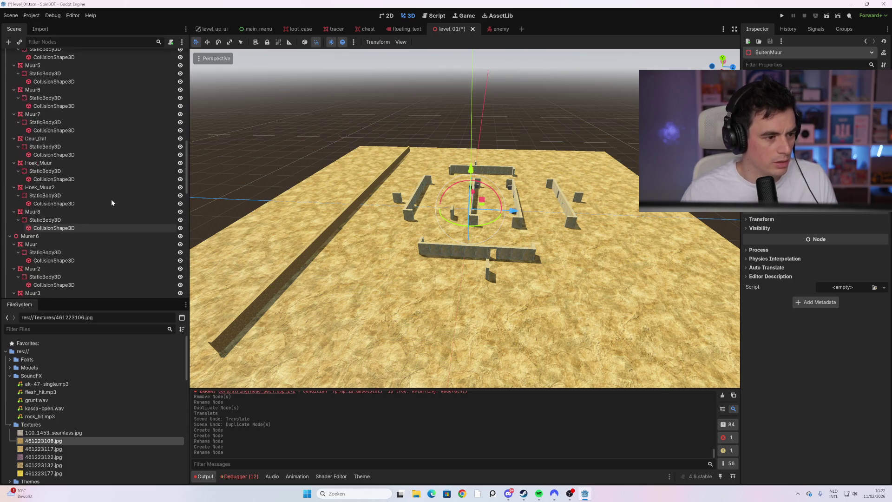
Move BuitenMuur1 and its CollisionShape3D under BuitenMuur in the Scene tree.
click(100, 207)
shift+click(95, 200)
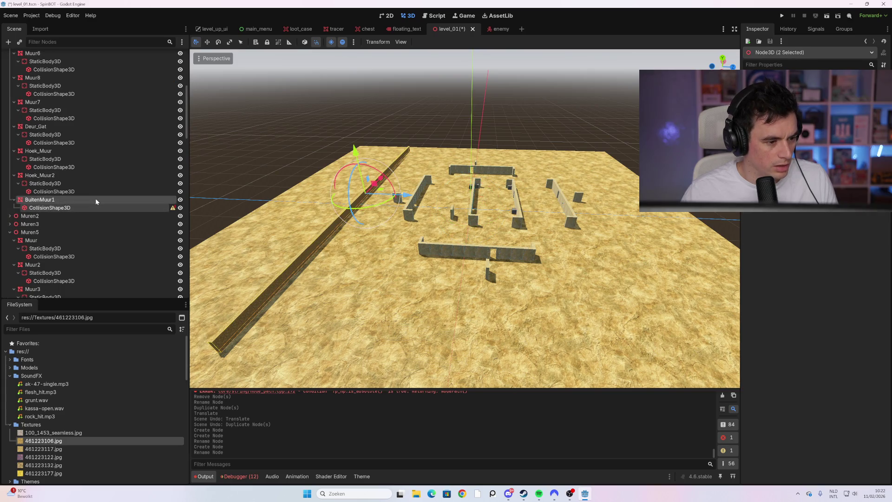
scroll(102, 205, down, 5)
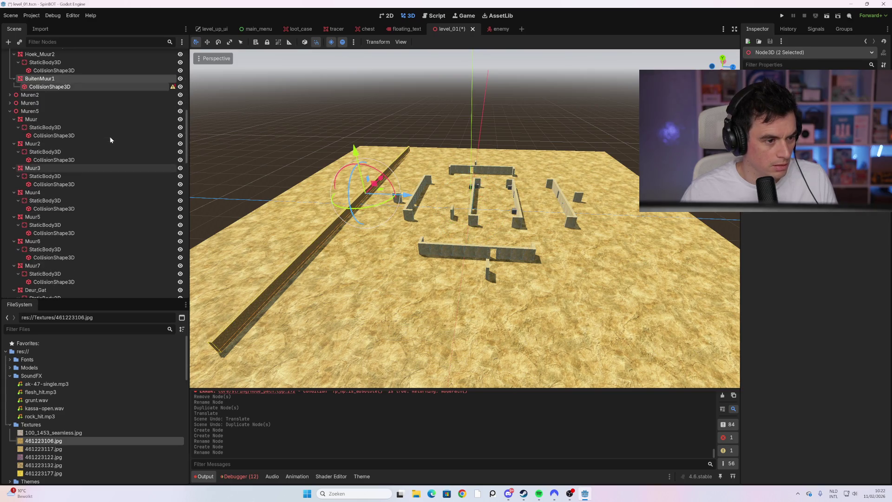
mouse_move(96, 85)
mouse_down()
mouse_move(120, 146)
mouse_move(120, 214)
mouse_move(108, 256)
mouse_move(65, 291)
mouse_move(116, 279)
mouse_move(51, 285)
mouse_up()
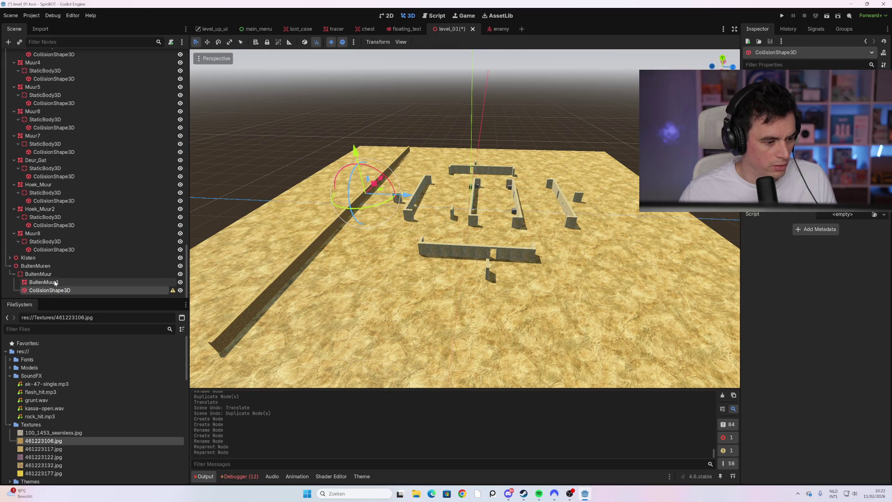
click(53, 283)
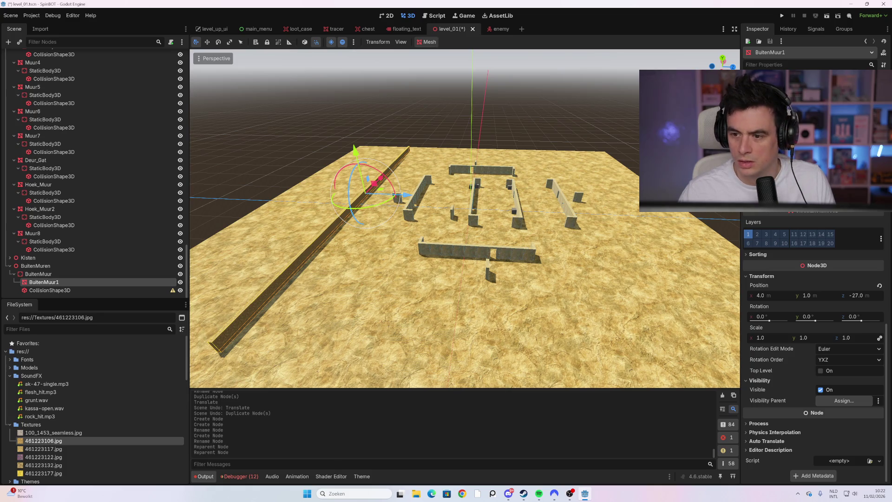
Size the wall's collision box to cover the whole BuitenMuur1 wall.
scroll(813, 348, up, 10)
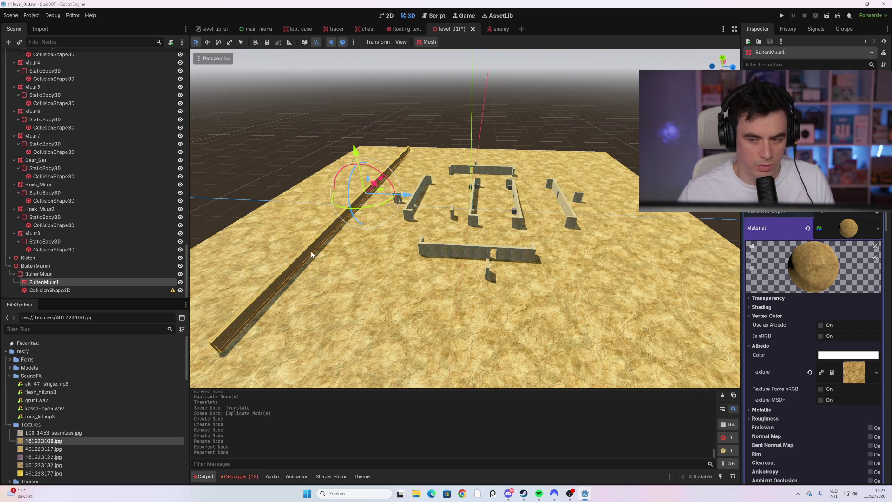
click(72, 290)
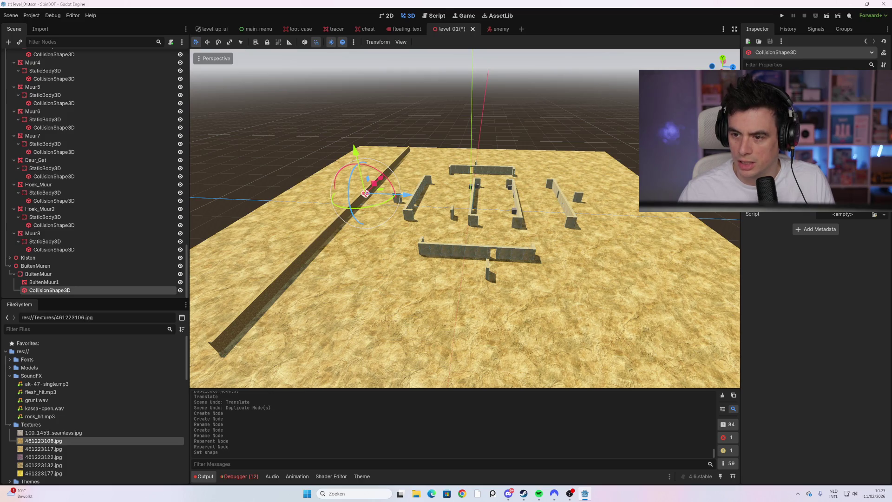
key(Return)
key(Return)
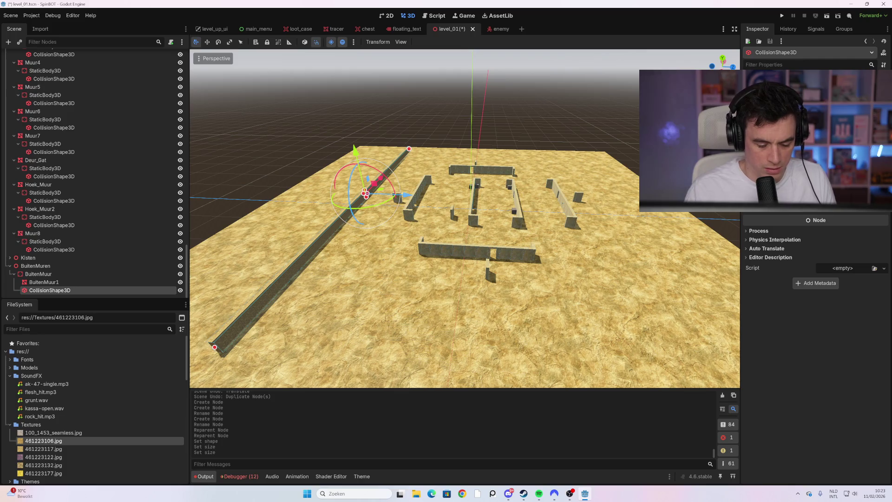
key(Return)
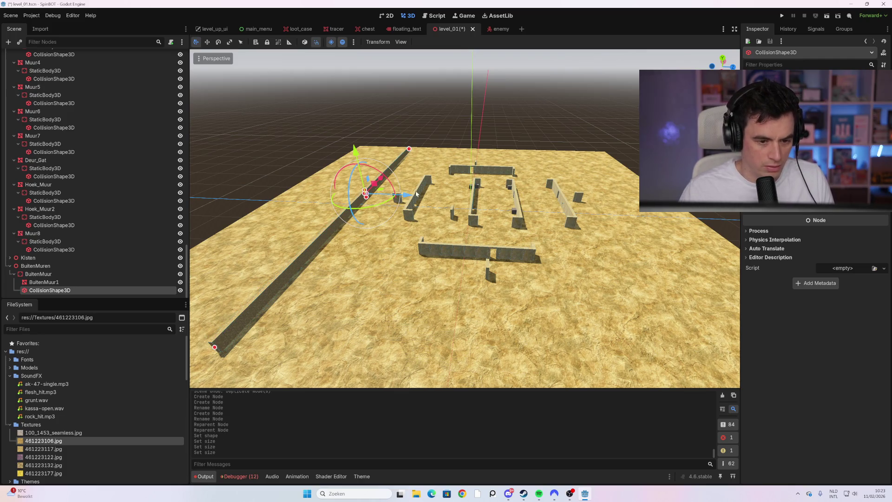
scroll(582, 184, down, 2)
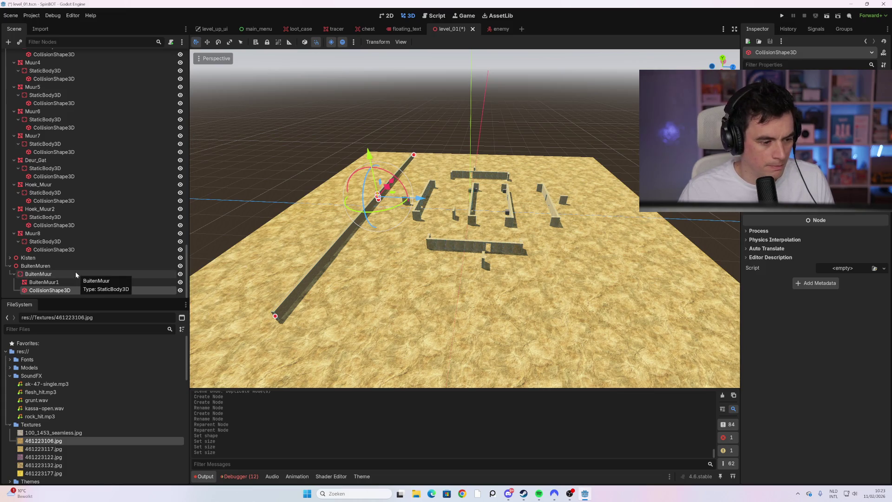
Select the parent body BuitenMuur, starting and then cancelling a rename to keep its name.
click(62, 282)
key(Up)
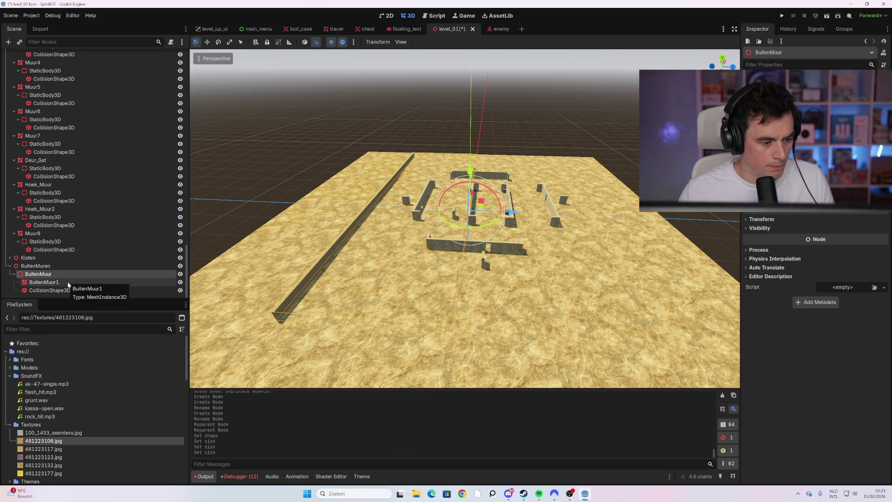
key(F2)
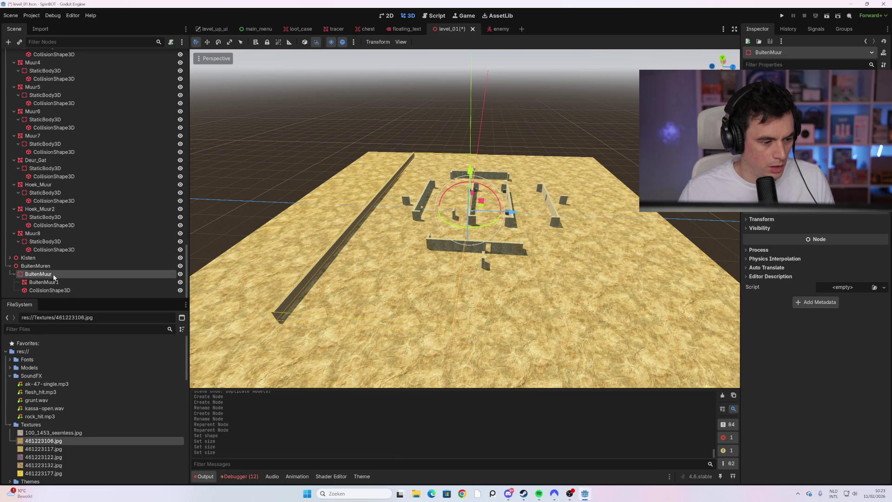
key(Escape)
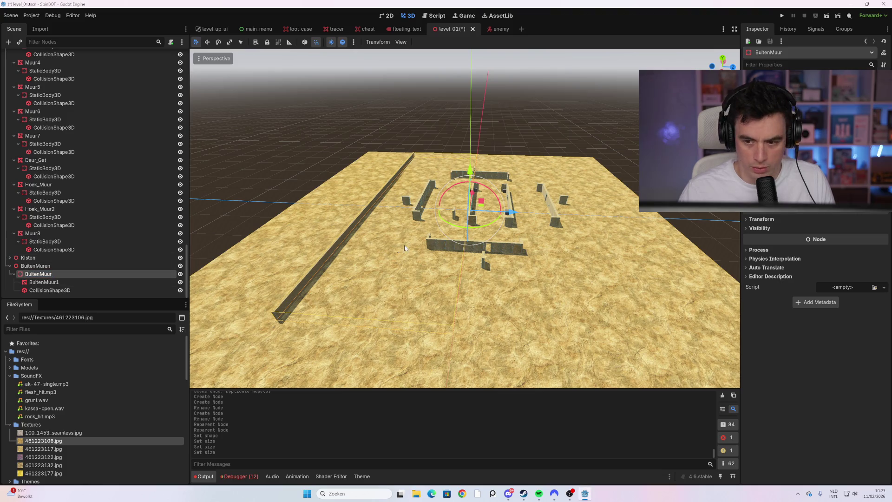
scroll(787, 216, up, 3)
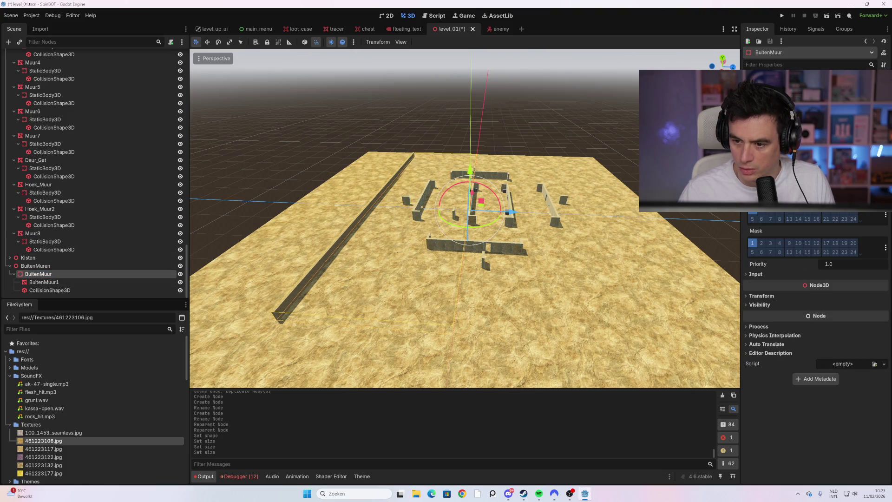
Toggle BuitenMuur's collision layer bits, add mask layer 3, and duplicate it as BuitenMuur2.
click(756, 213)
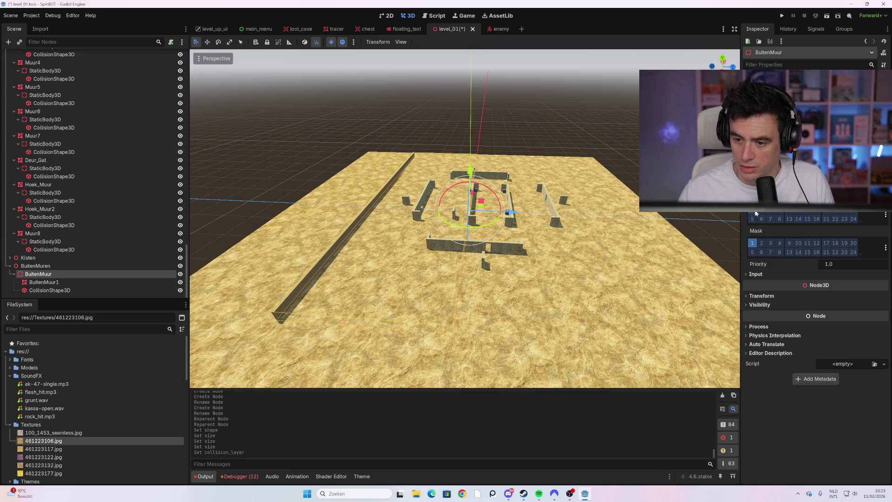
click(762, 213)
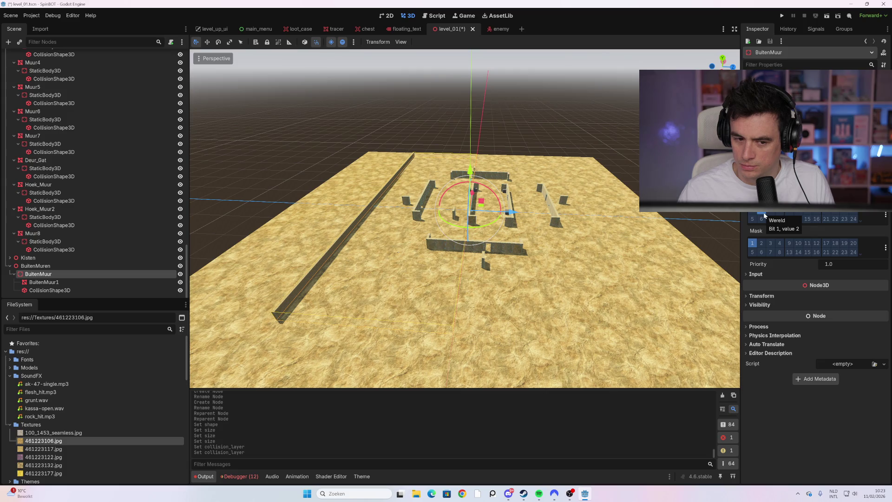
click(772, 245)
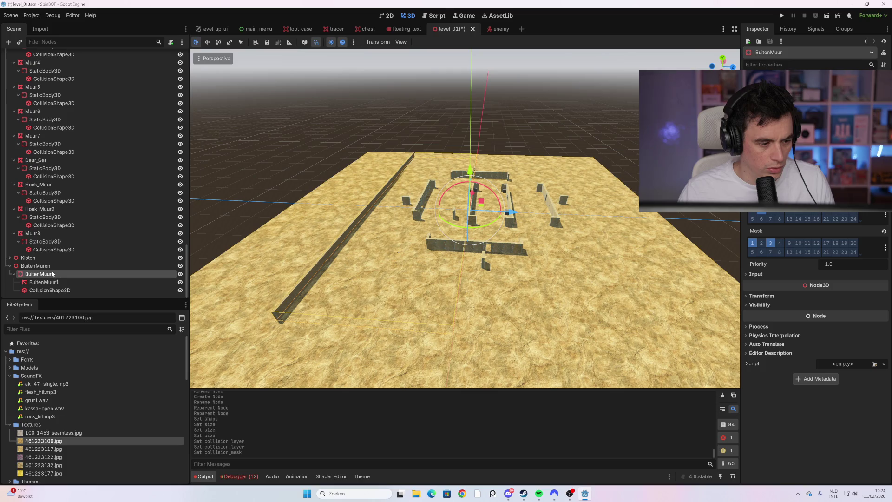
key(ctrl+d)
Move the copied wall along Z to the opposite side of the floor.
key(g)
key(z)
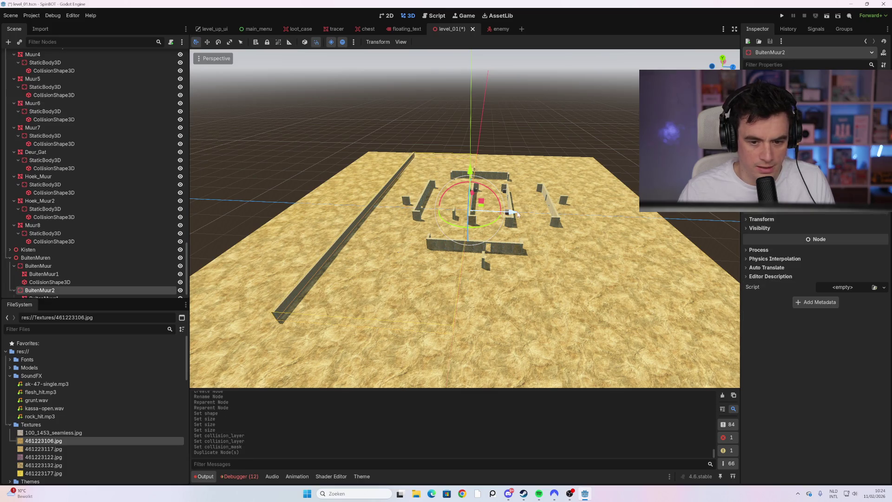
click(758, 238)
scroll(231, 289, down, 3)
Duplicate a third wall and rotate it around the vertical axis.
key(ctrl+d)
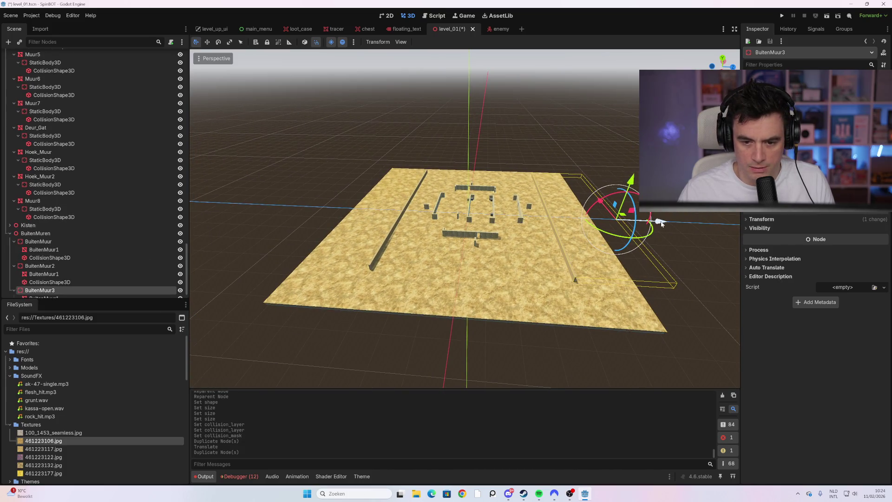
key(g)
key(z)
click(558, 216)
key(r)
key(y)
click(516, 209)
Move the rotated third wall along X and Z onto the front edge.
key(g)
key(x)
click(558, 362)
scroll(534, 325, down, 3)
key(g)
key(z)
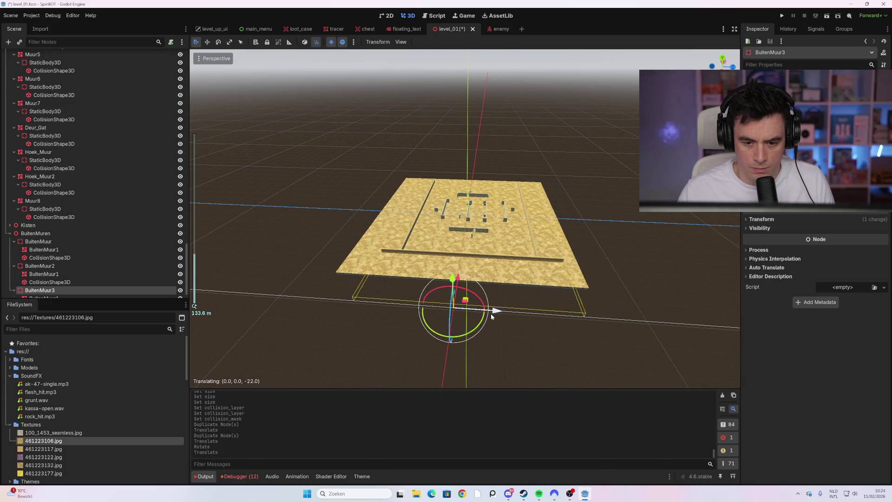
click(495, 310)
Duplicate a fourth wall and move it along X onto the back edge.
key(ctrl+d)
key(g)
key(z)
click(463, 281)
key(ctrl+z)
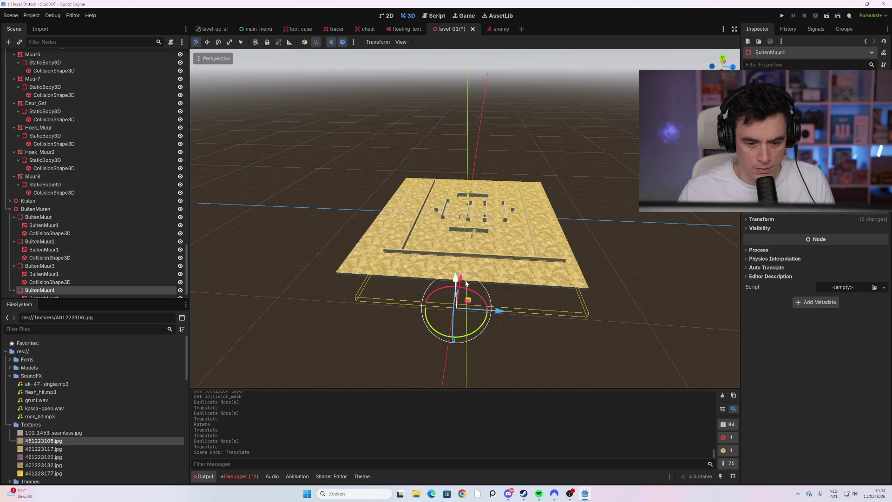
key(g)
key(x)
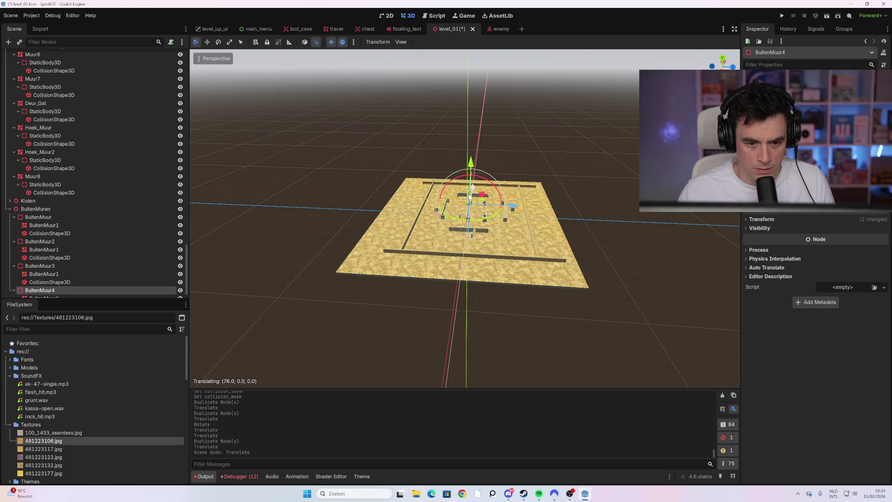
click(471, 194)
mouse_move(470, 194)
mouse_down()
mouse_move(464, 242)
mouse_move(551, 204)
mouse_move(431, 256)
mouse_up()
click(553, 205)
Try sliding the front wall along X, undo it, and select its body BuitenMuur3.
click(453, 265)
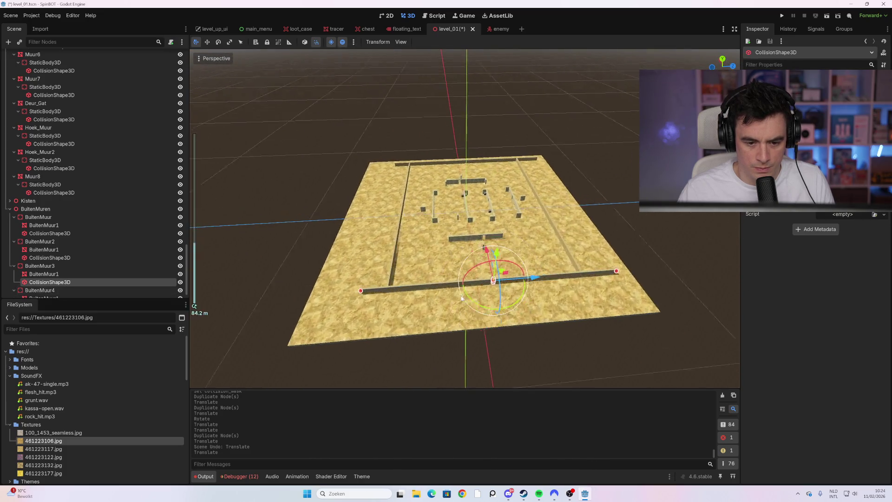
scroll(464, 288, up, 10)
scroll(442, 220, down, 4)
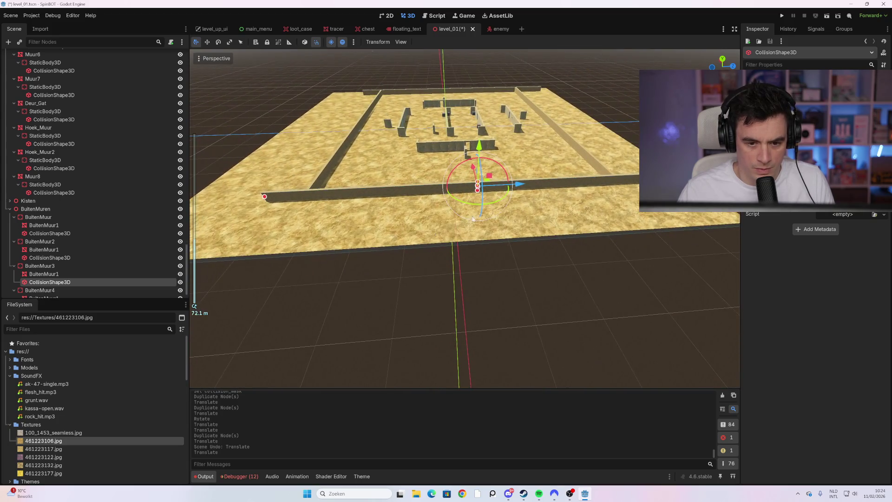
drag(521, 193, 449, 204)
key(ctrl+z)
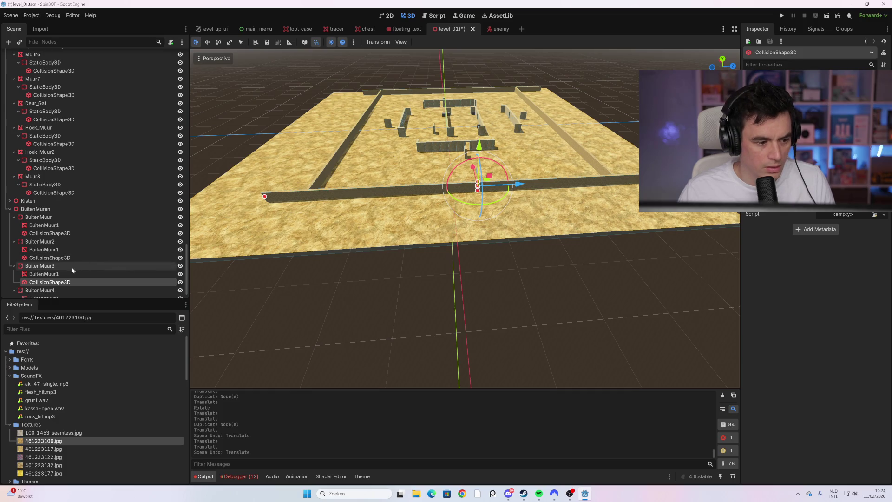
click(42, 290)
mouse_move(418, 139)
mouse_down()
mouse_move(448, 254)
mouse_move(417, 200)
mouse_move(408, 161)
mouse_move(378, 316)
mouse_up()
click(380, 308)
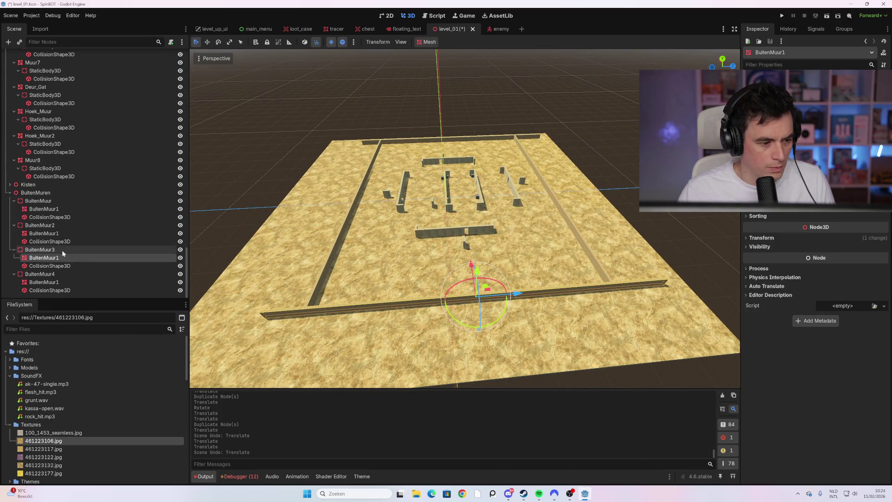
click(54, 250)
scroll(319, 279, down, 3)
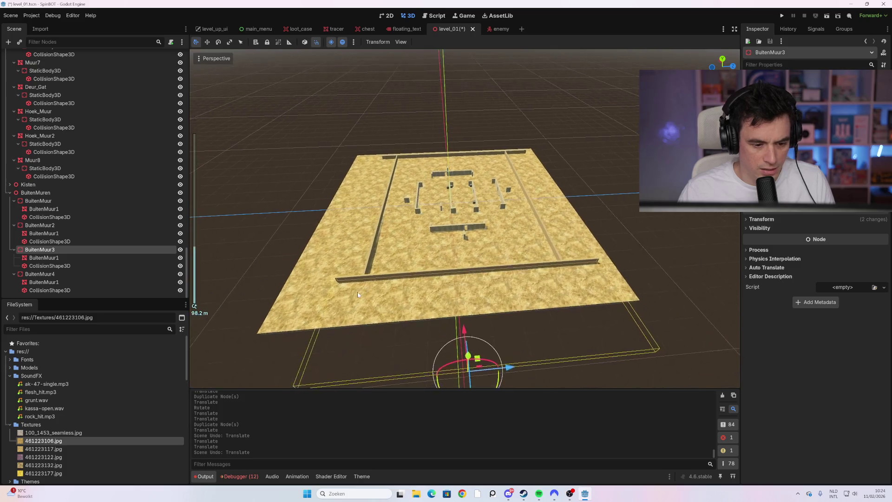
scroll(358, 292, up, 6)
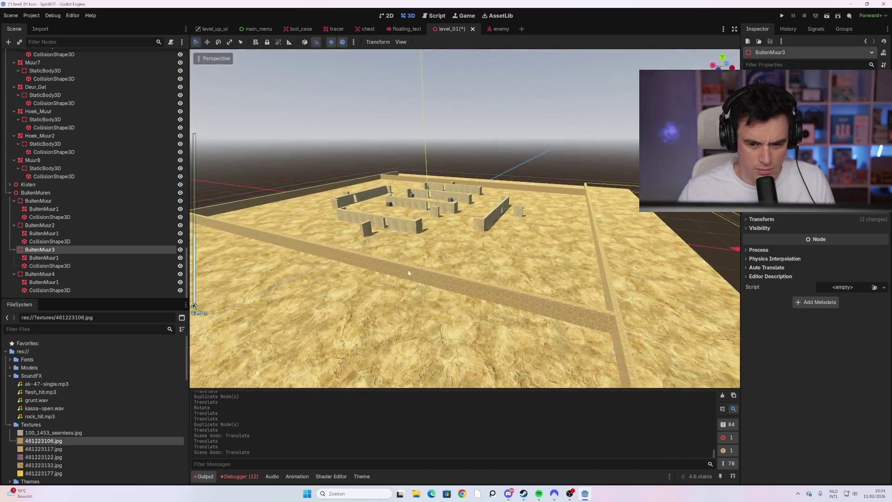
scroll(408, 273, down, 6)
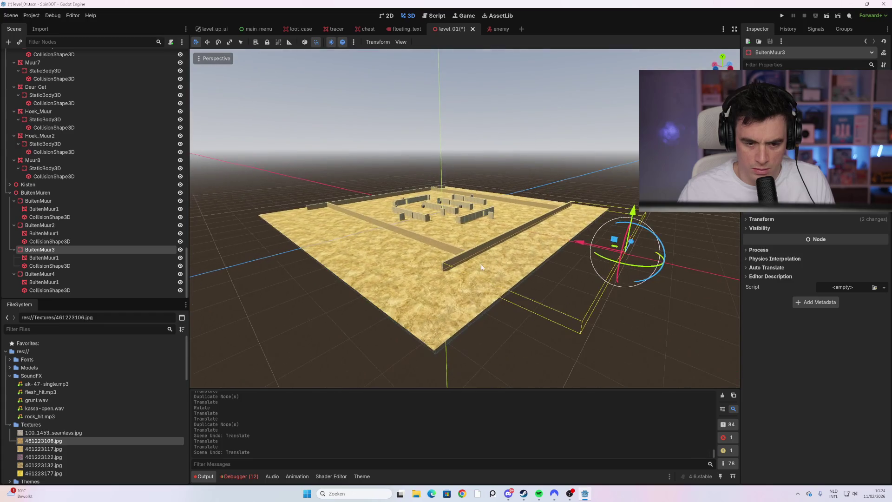
Check the four enclosing walls from above, then save and run the game with F5.
click(492, 241)
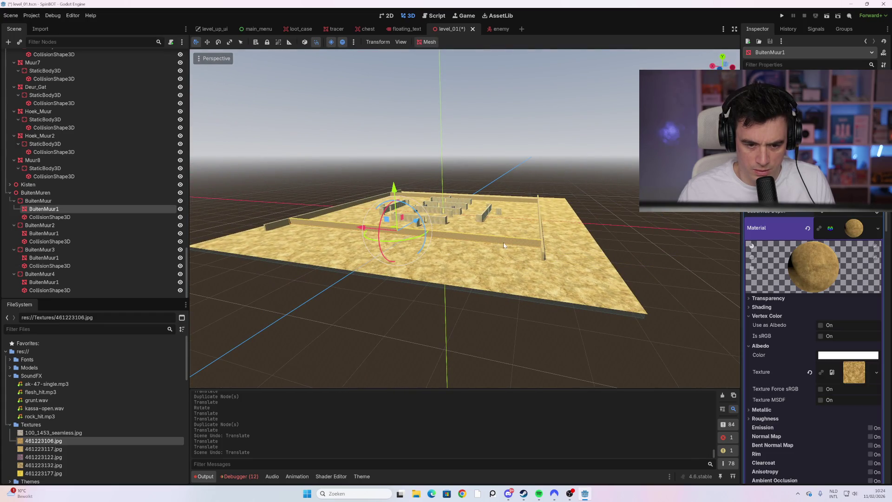
click(74, 198)
click(71, 193)
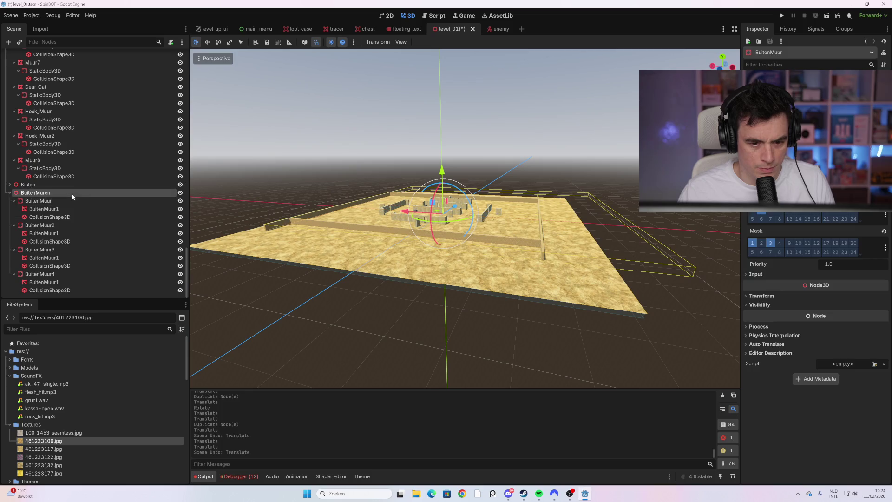
drag(294, 204, 138, 206)
click(108, 201)
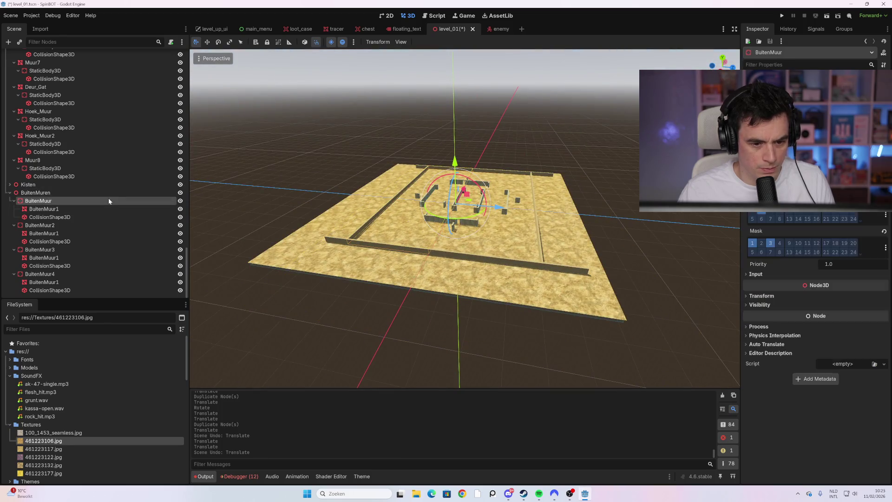
mouse_move(436, 260)
mouse_down()
mouse_move(412, 263)
mouse_move(408, 243)
mouse_up()
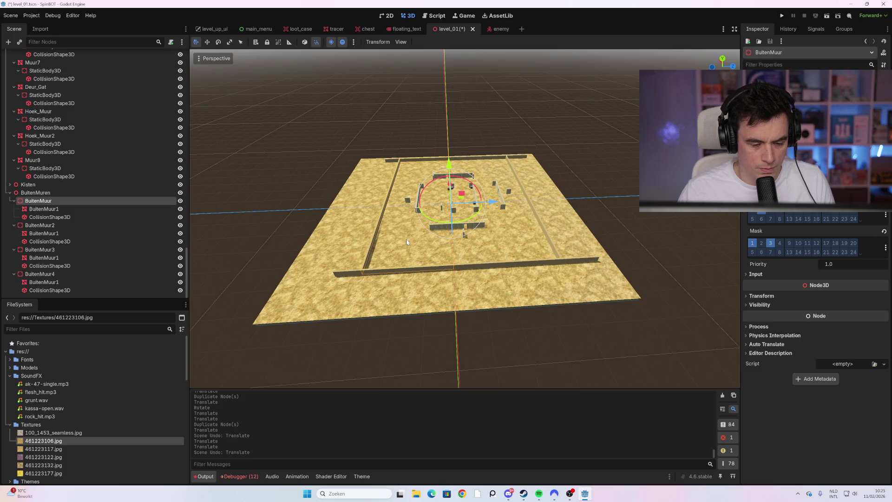
key(F5)
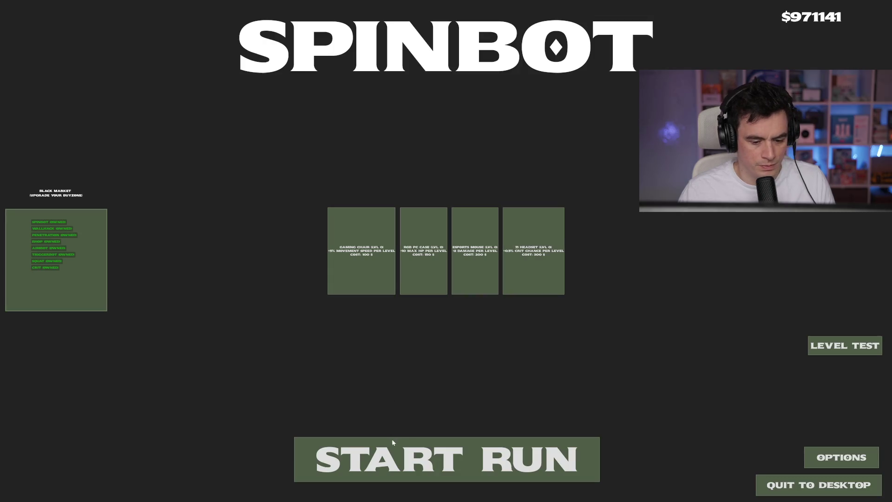
Start a run, walk the player against the long wall to test collision, then stop with F8.
click(394, 446)
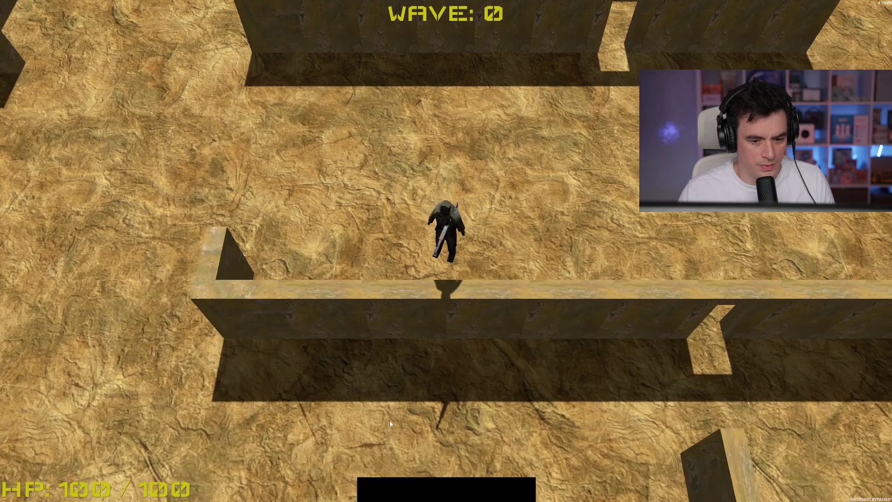
key(w)
key(a)
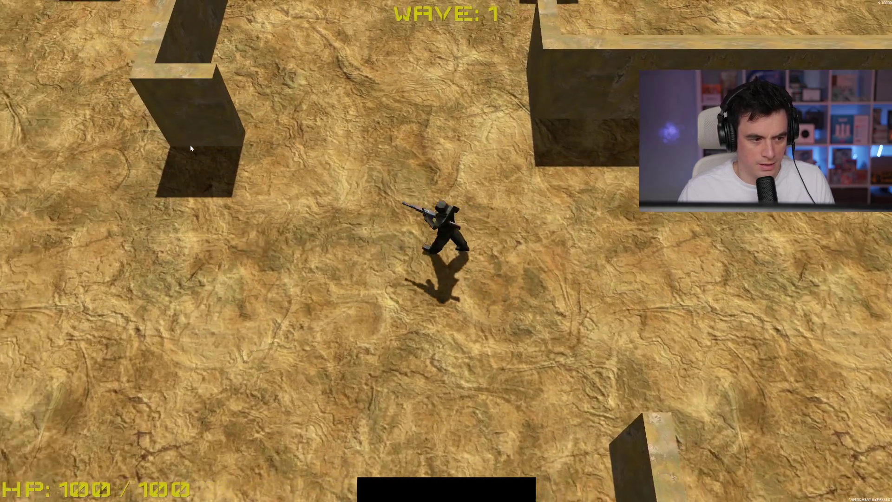
key(s)
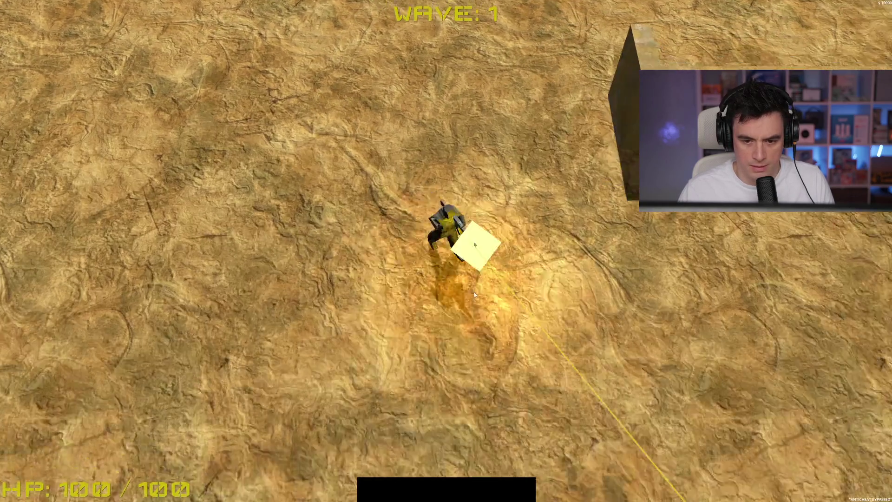
key(w)
key(a)
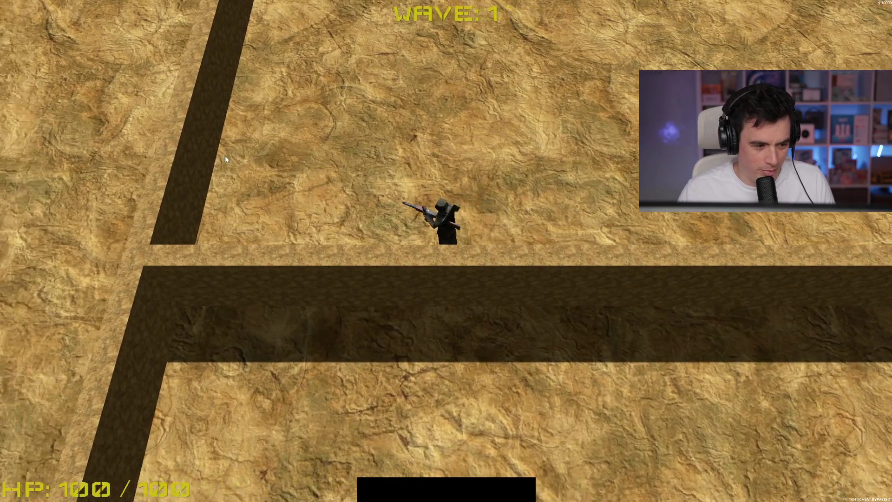
key(s)
key(d)
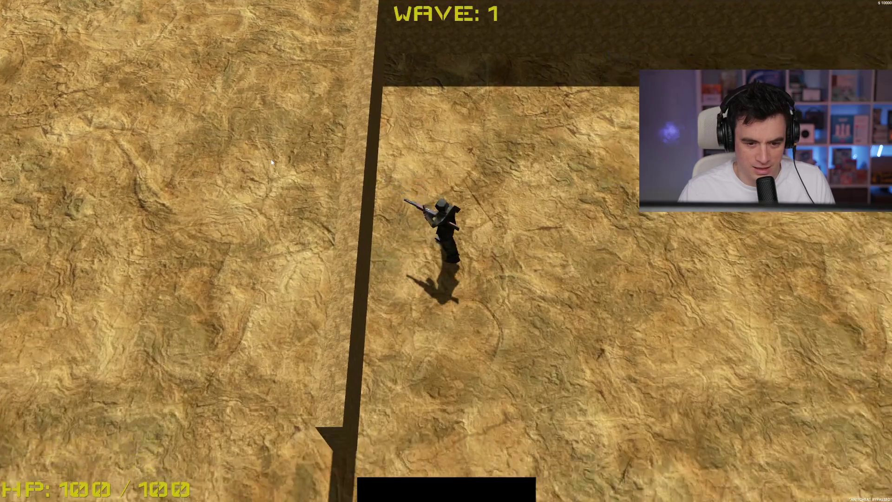
key(w)
key(w)
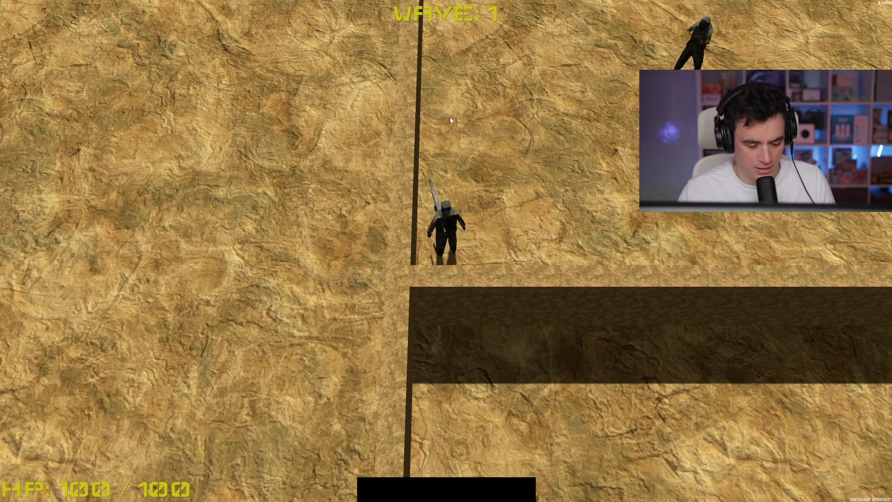
key(F8)
scroll(403, 190, up, 4)
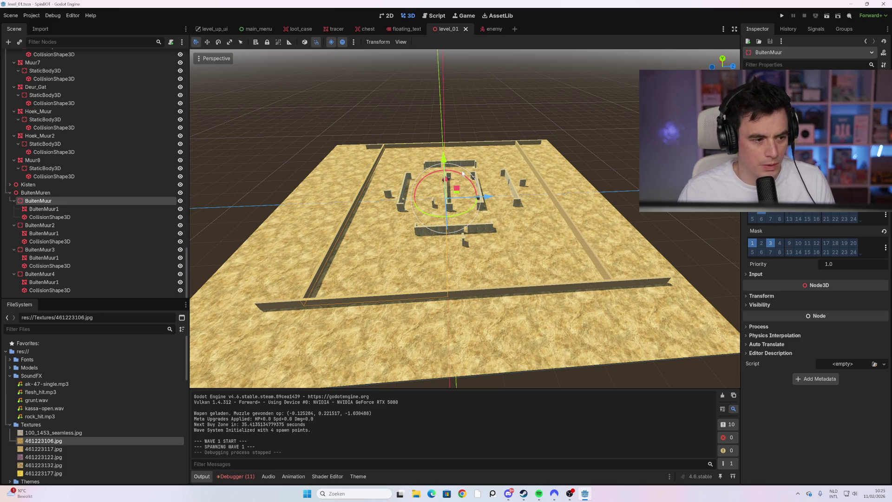
click(60, 134)
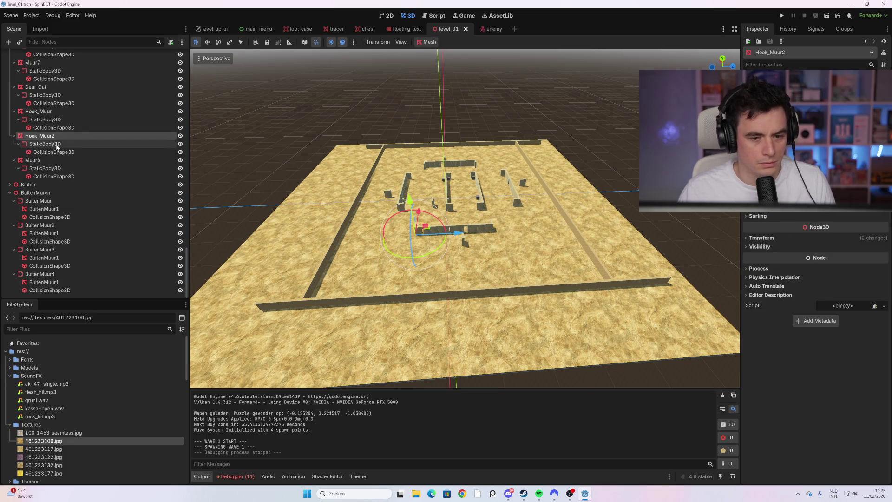
click(56, 145)
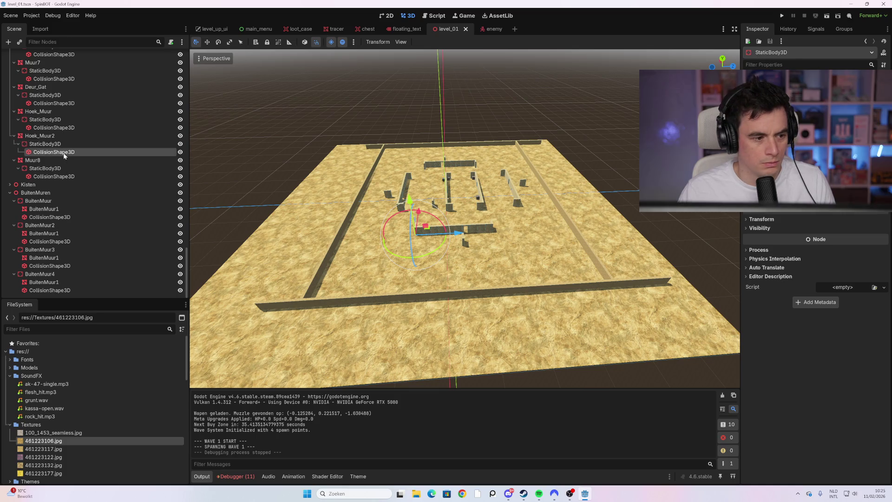
click(60, 144)
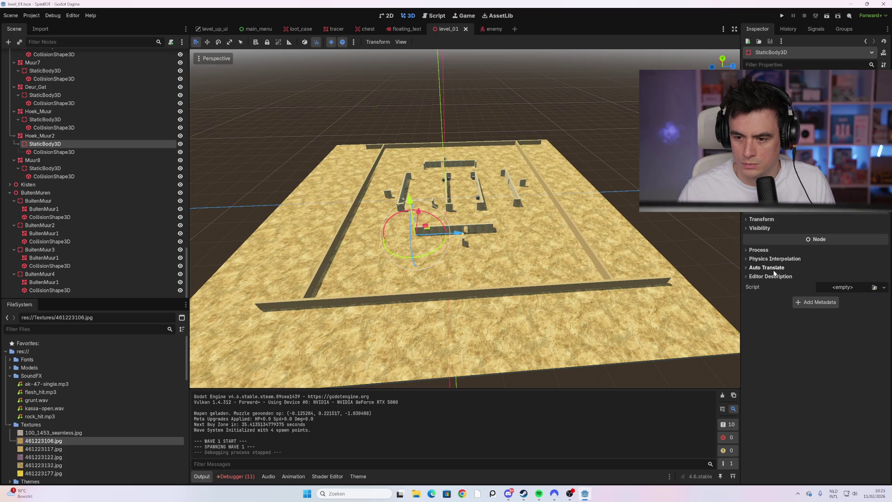
click(42, 193)
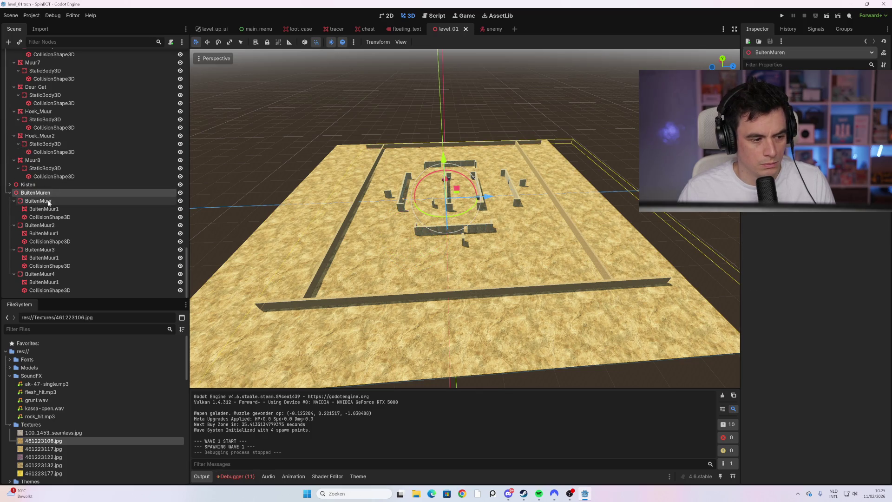
click(49, 202)
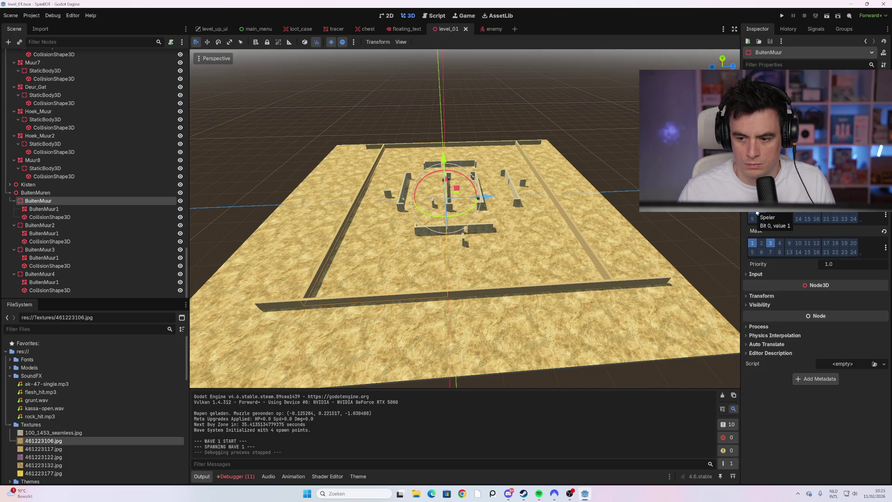
click(53, 144)
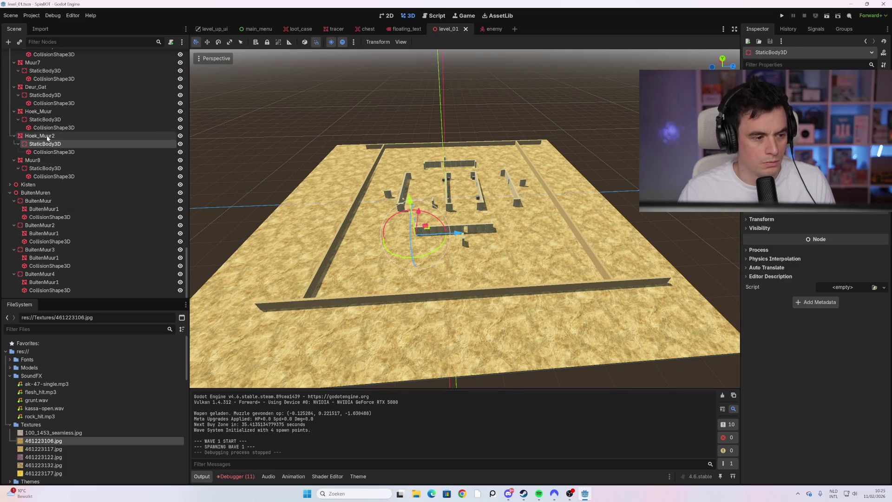
click(39, 136)
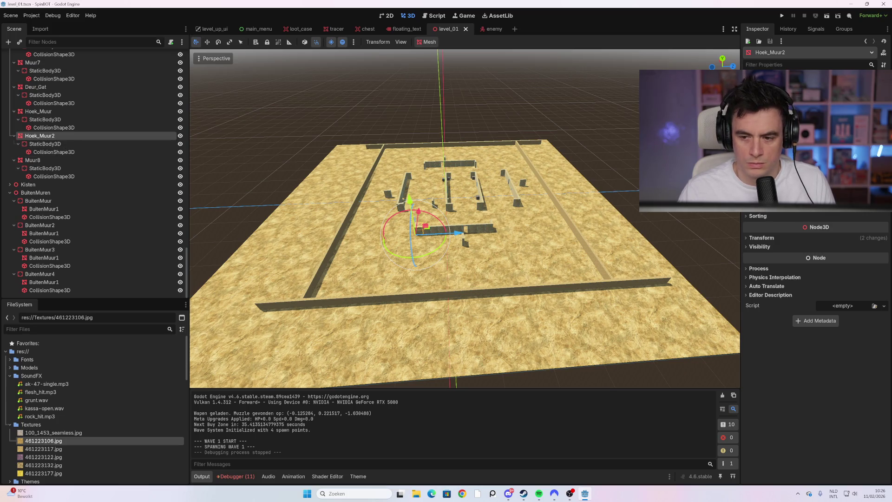
scroll(438, 232, up, 2)
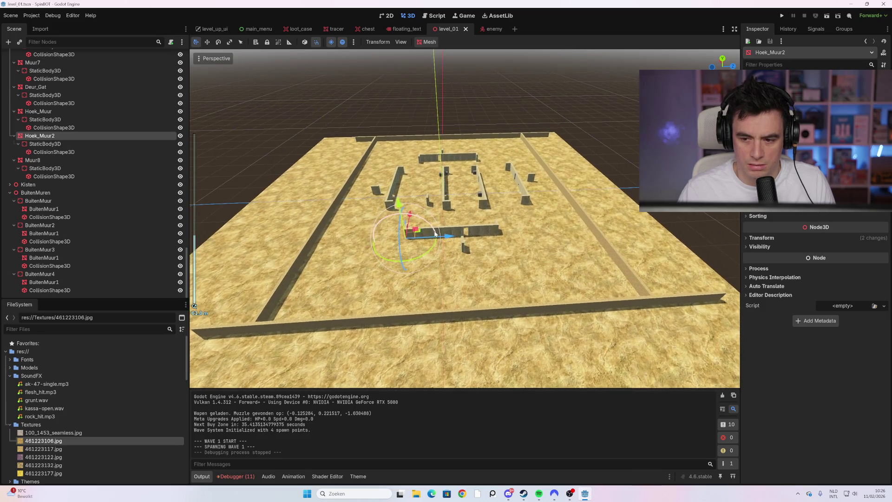
click(450, 319)
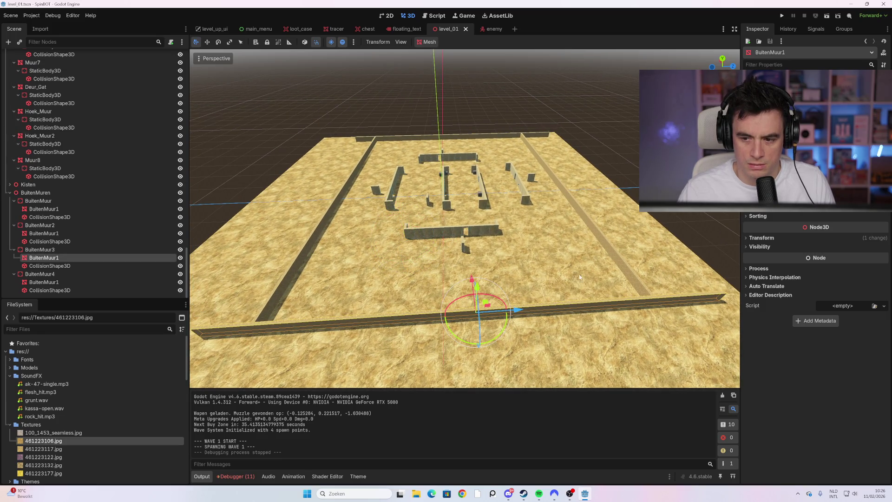
scroll(400, 297, down, 2)
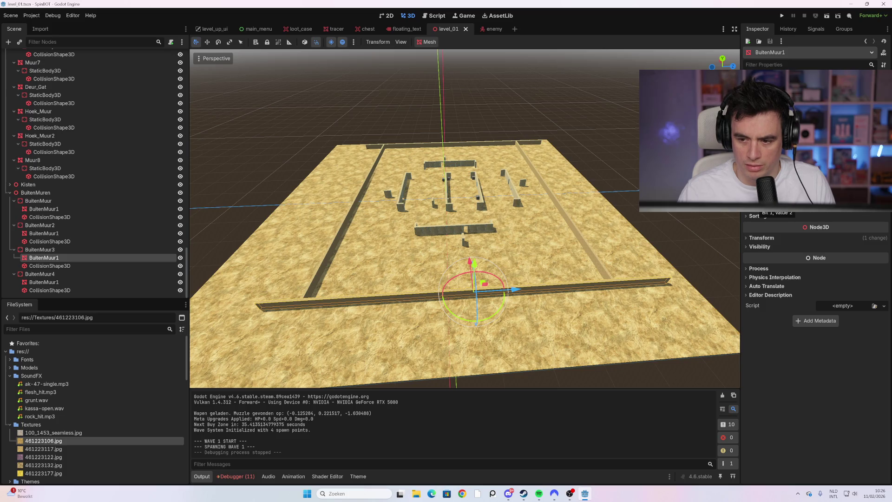
click(59, 251)
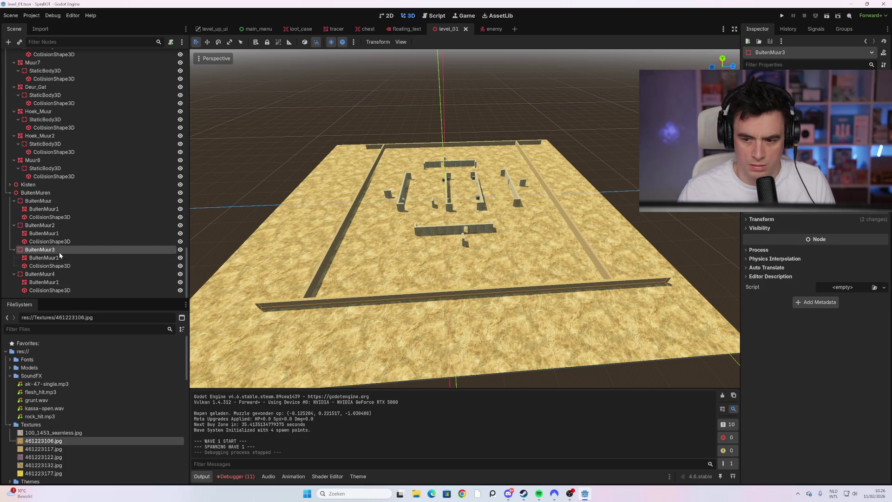
scroll(799, 253, up, 3)
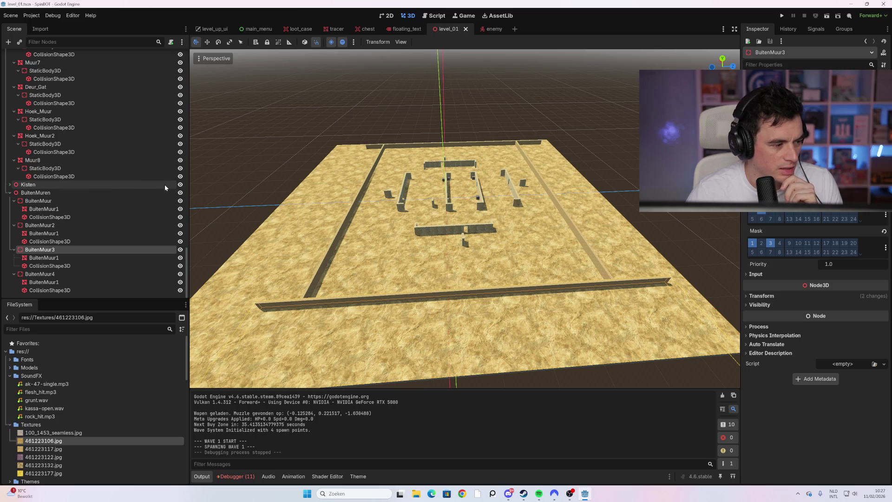
scroll(421, 300, up, 5)
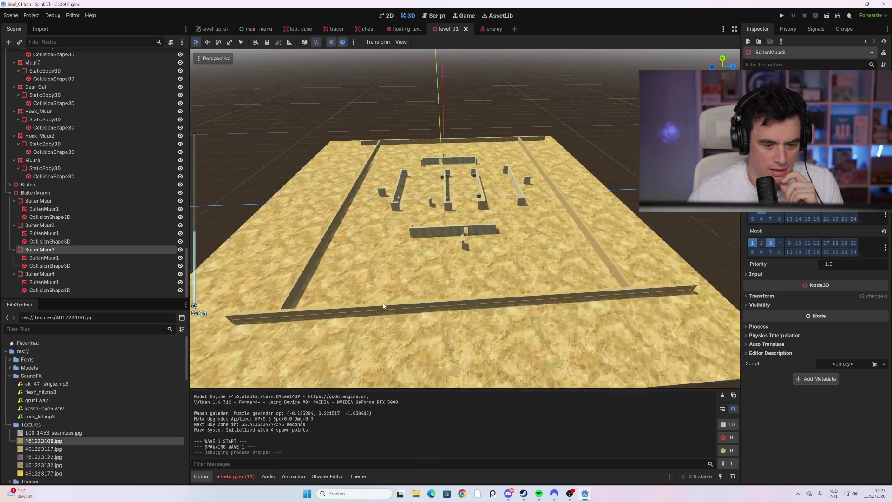
click(385, 357)
click(384, 354)
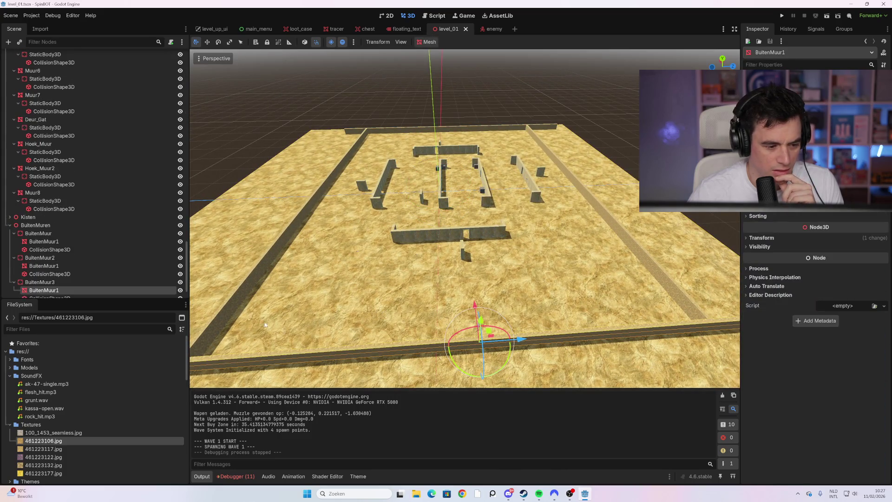
scroll(88, 259, down, 2)
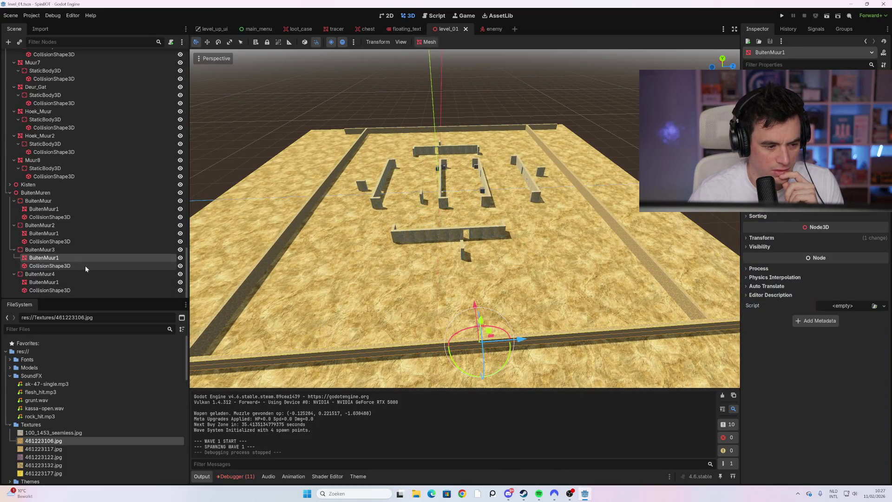
click(85, 266)
scroll(417, 305, down, 3)
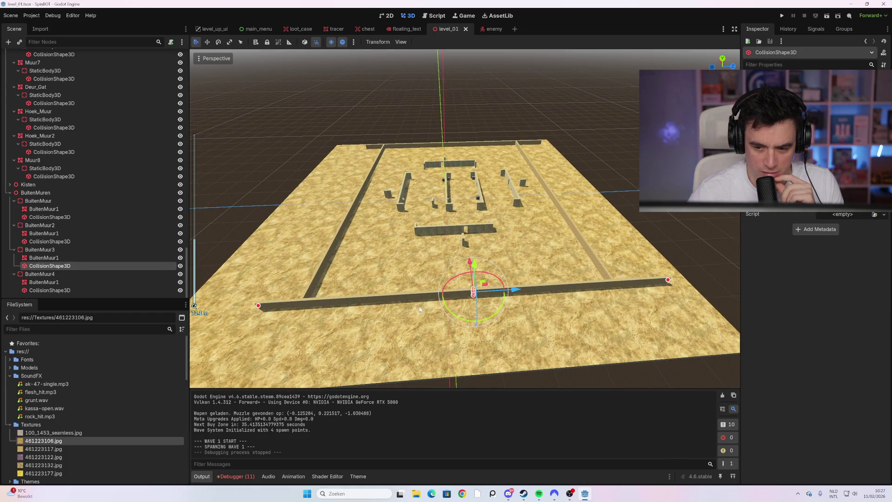
click(87, 250)
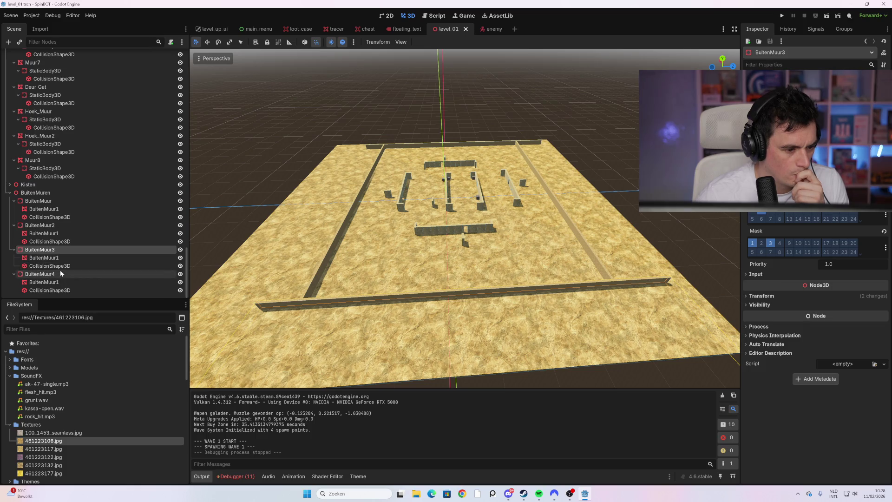
click(51, 266)
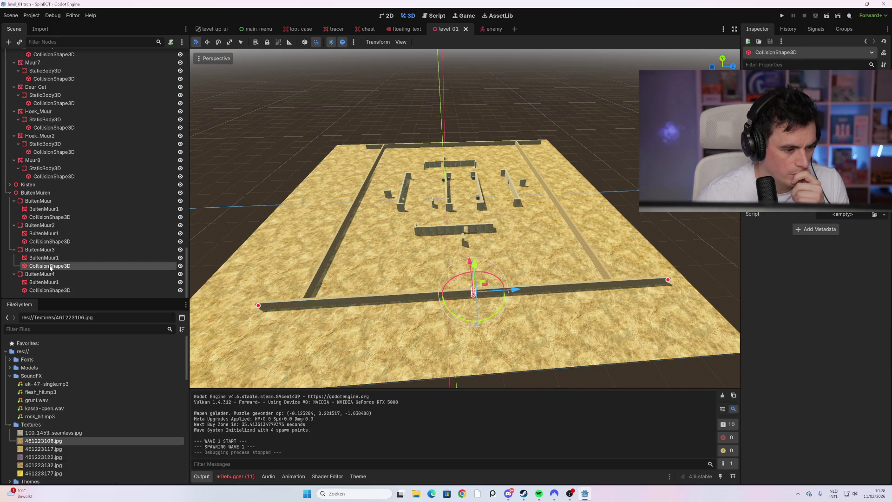
Move BuitenMuur3's CollisionShape3D up, then reparent it under BuitenMuur3 keeping its global transform.
right_click(51, 267)
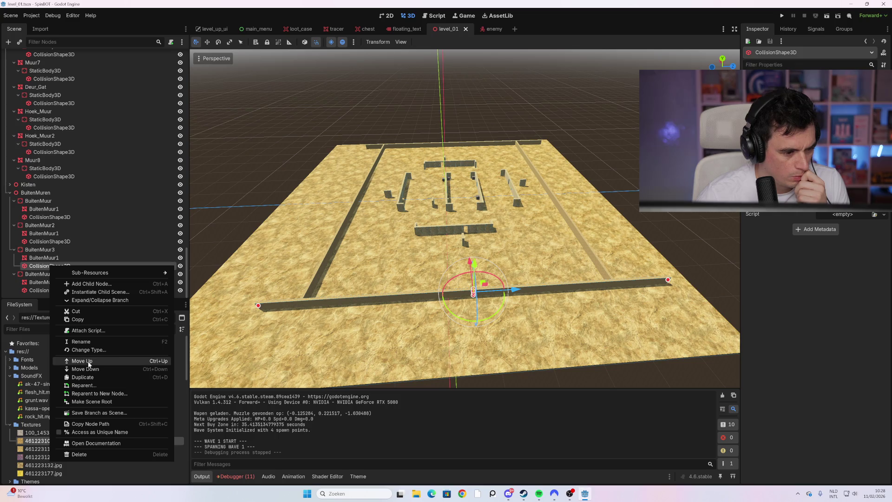
click(88, 362)
right_click(48, 261)
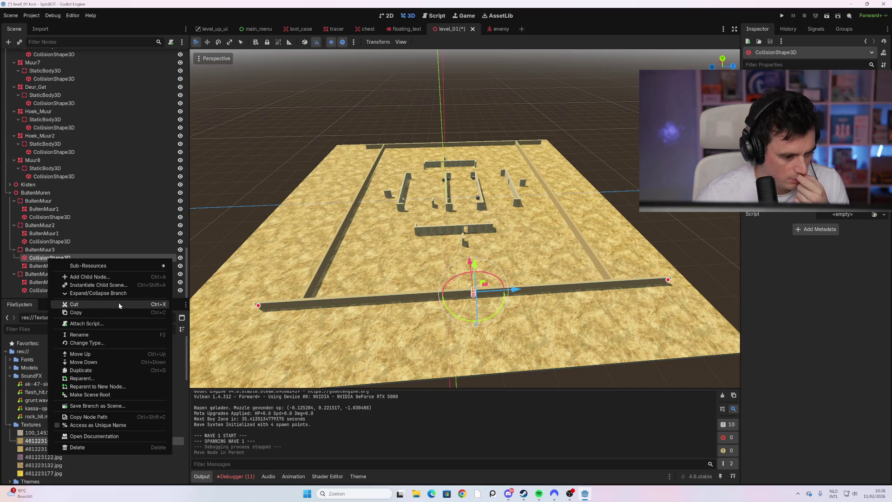
click(114, 379)
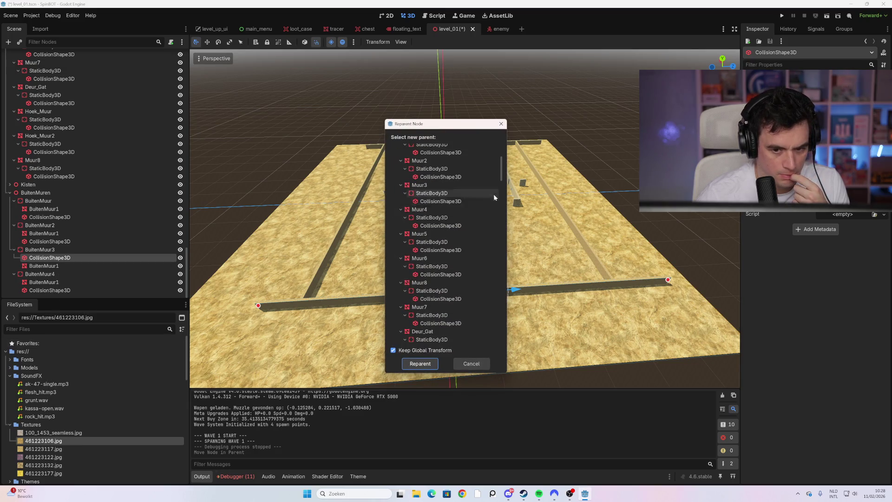
drag(502, 172, 503, 350)
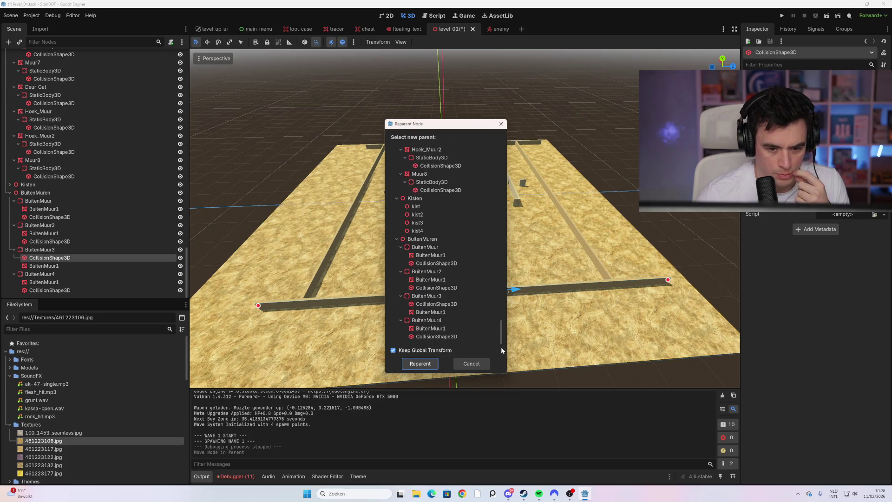
click(436, 299)
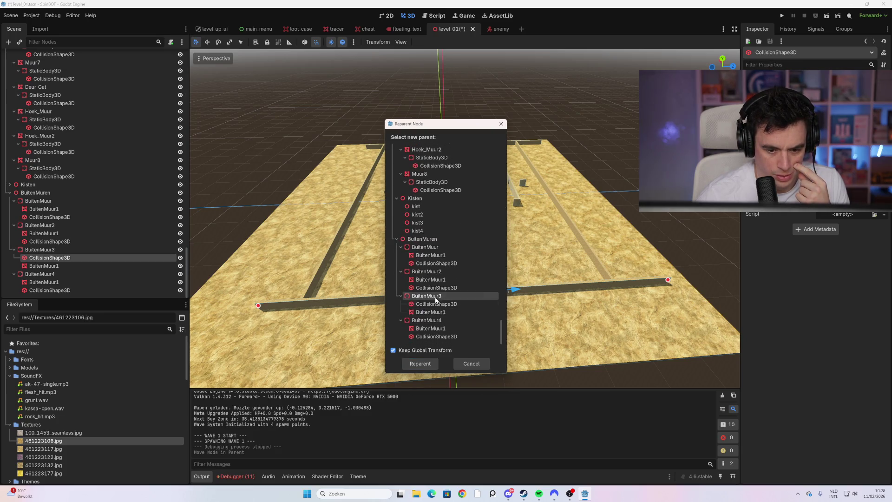
click(420, 364)
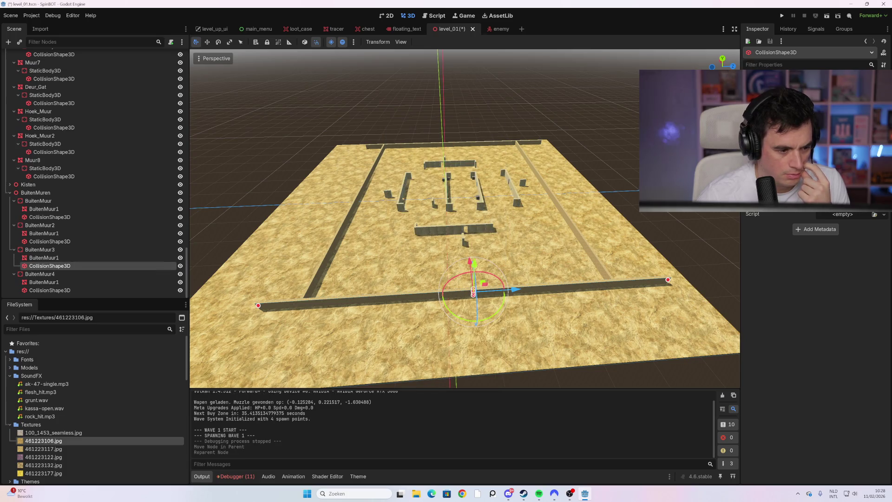
Select BuitenMuur3, change its Disable Mode in the Inspector, then save and run with F5.
mouse_move(49, 269)
mouse_down()
mouse_move(58, 196)
mouse_move(60, 270)
mouse_up()
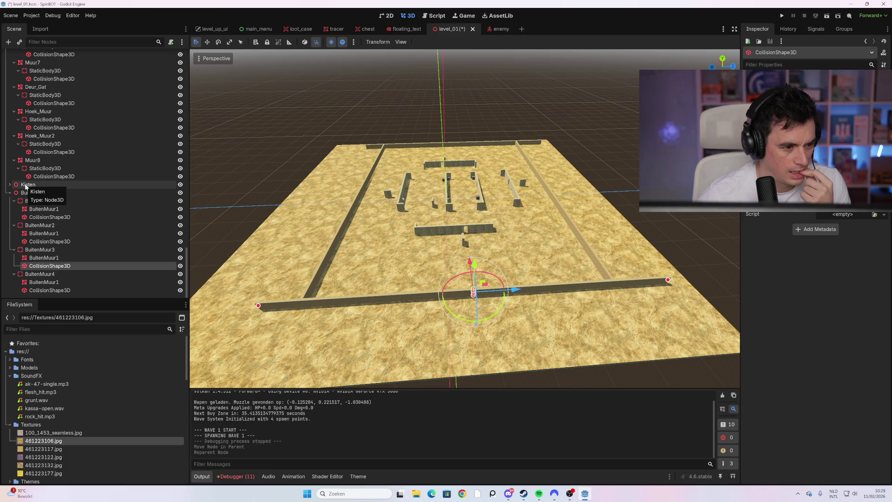
click(30, 251)
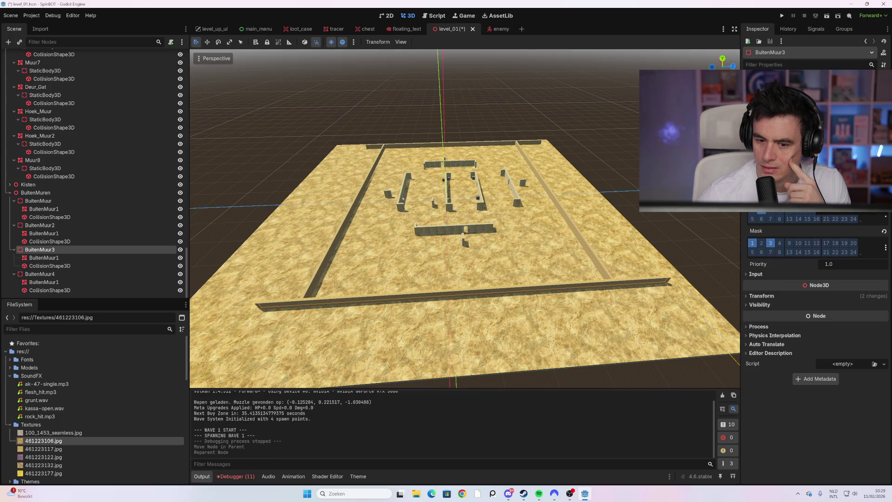
click(790, 198)
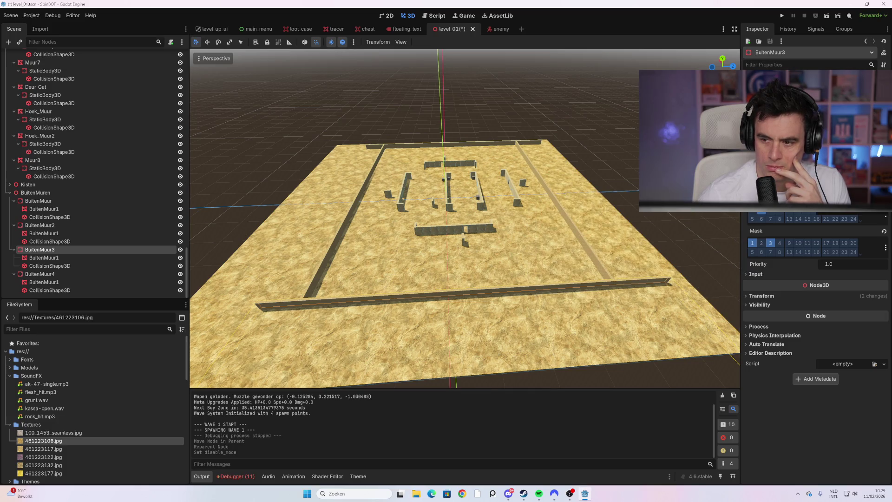
click(790, 198)
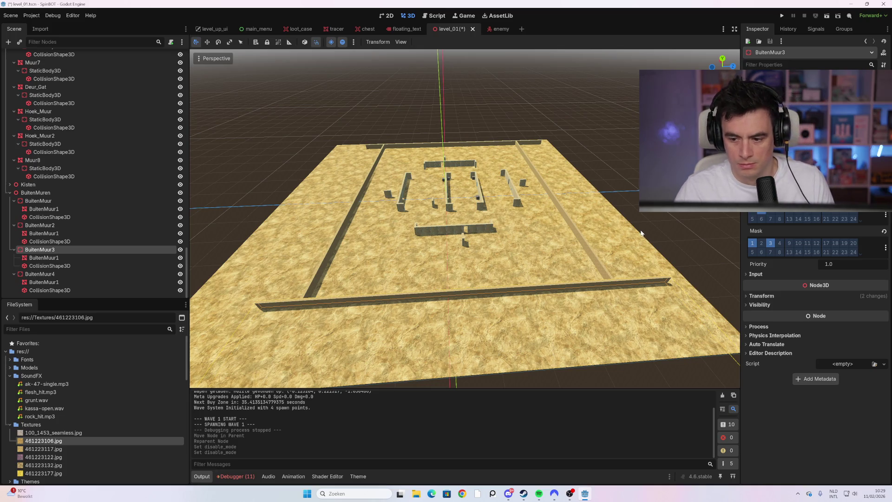
key(F5)
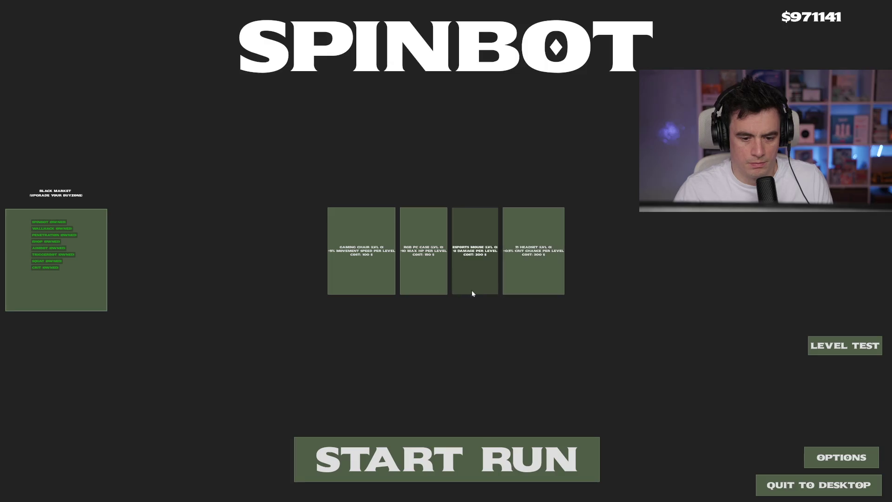
Start a run and walk the character down and back up, firing two shots.
click(430, 451)
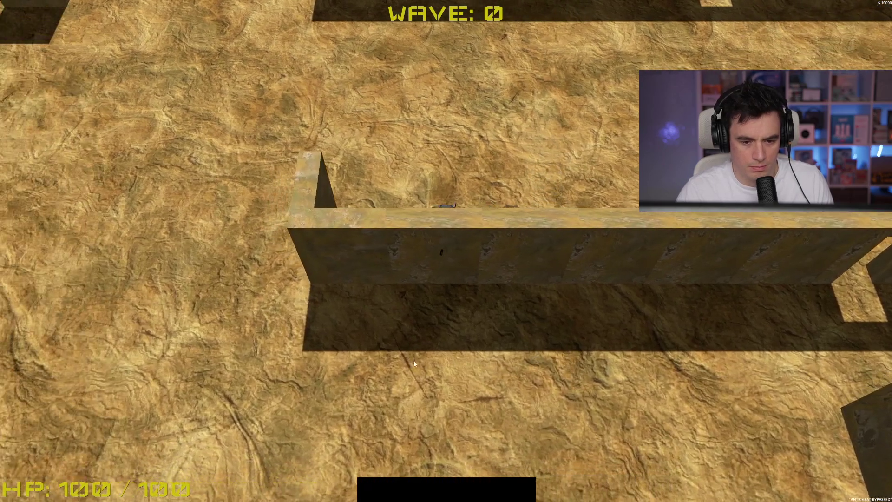
key(s)
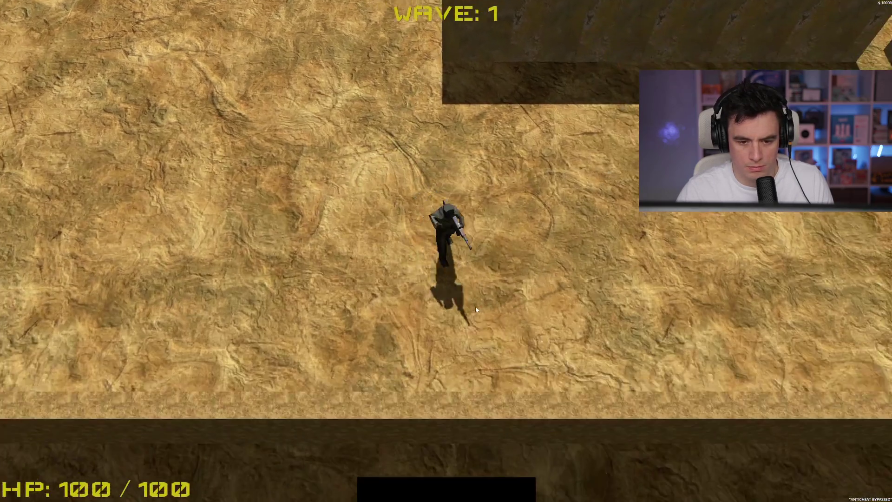
key(s)
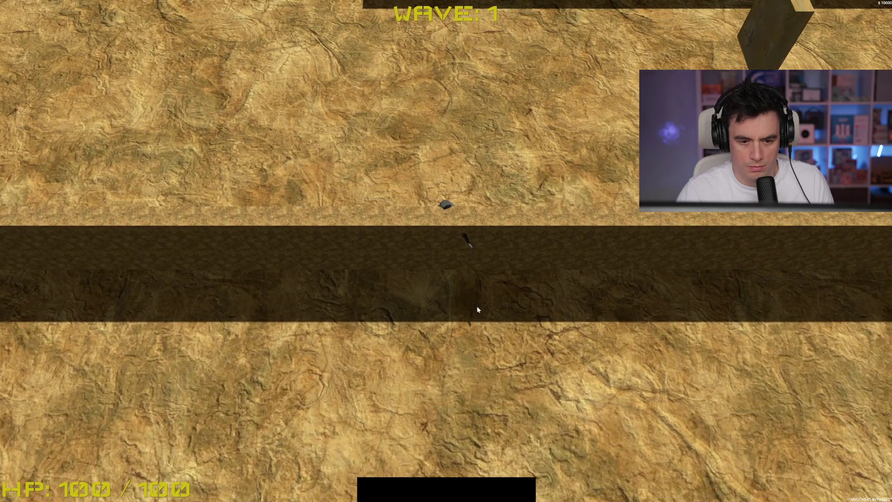
key(w)
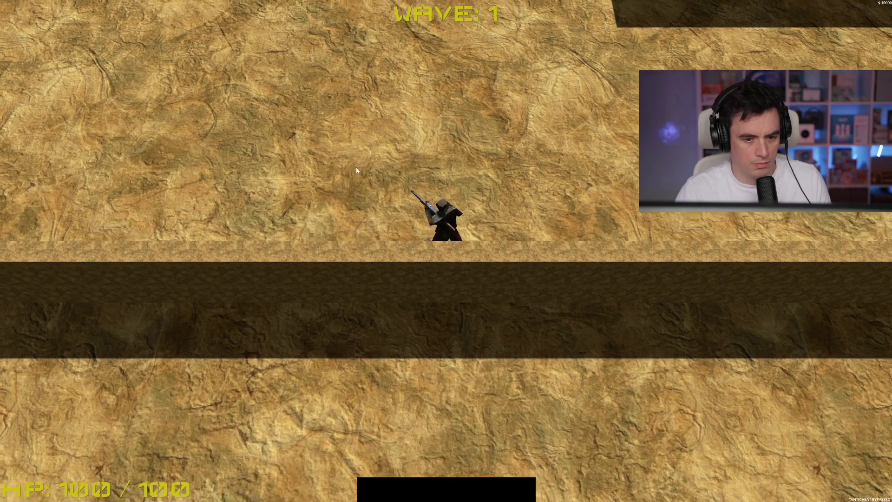
key(w)
key(w)
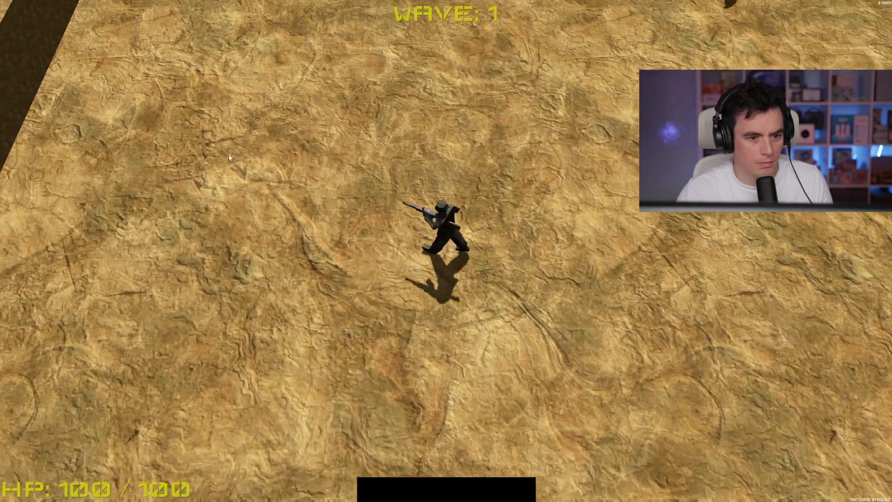
click(238, 155)
key(a)
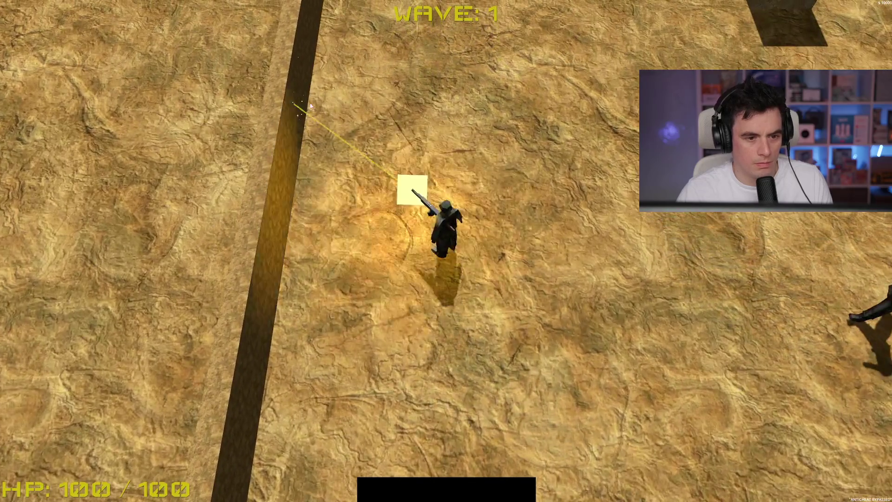
click(327, 67)
Move around wave 1's enemies near the map edge, then stop the game with F8.
key(a)
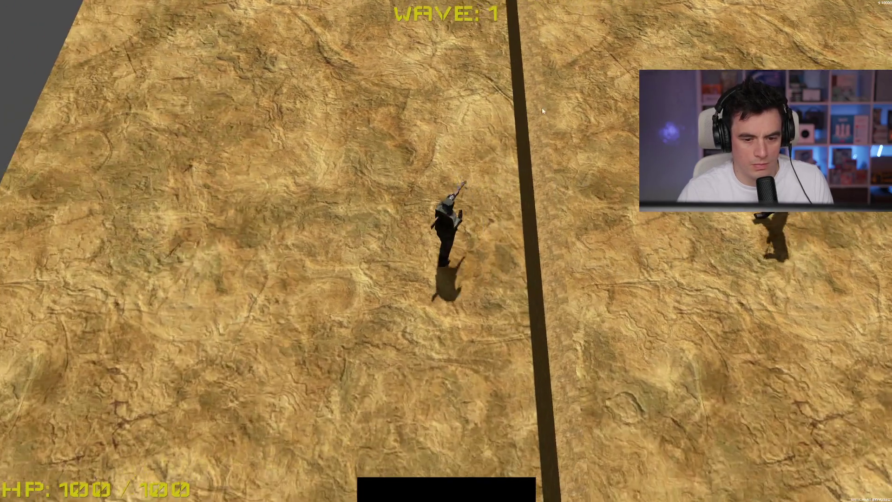
key(d)
key(s)
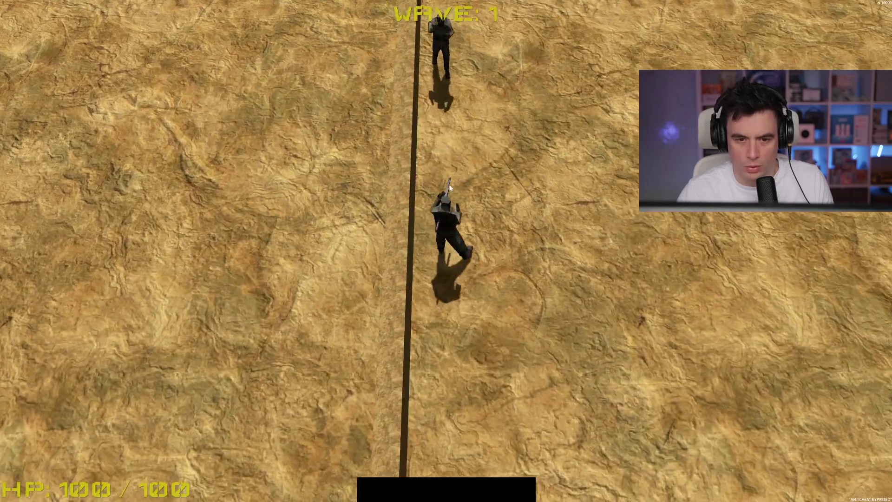
key(a)
key(w)
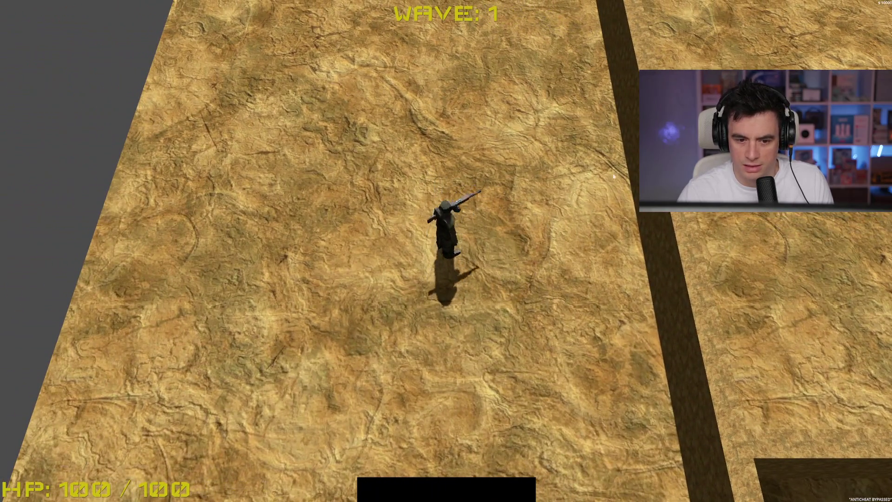
key(d)
key(s)
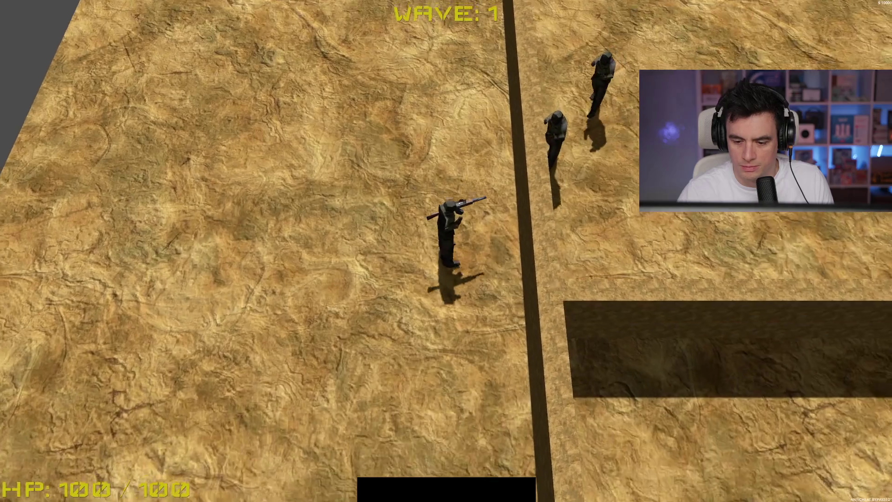
key(d)
key(w)
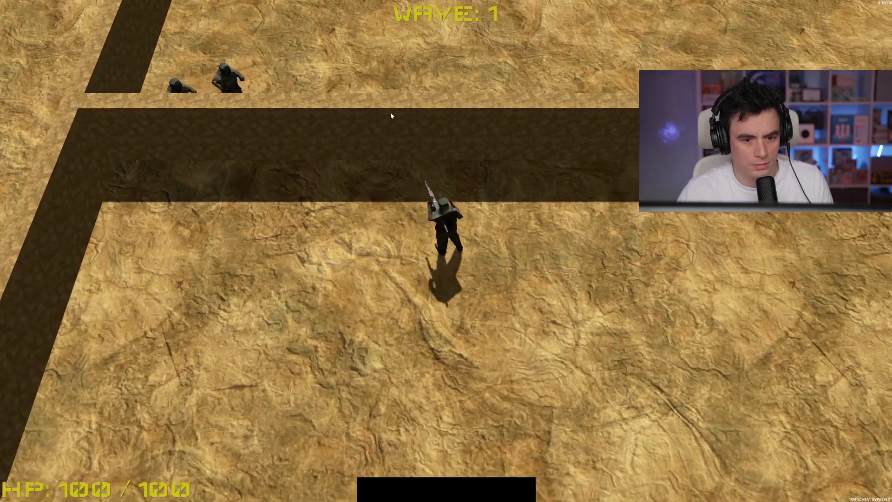
key(s)
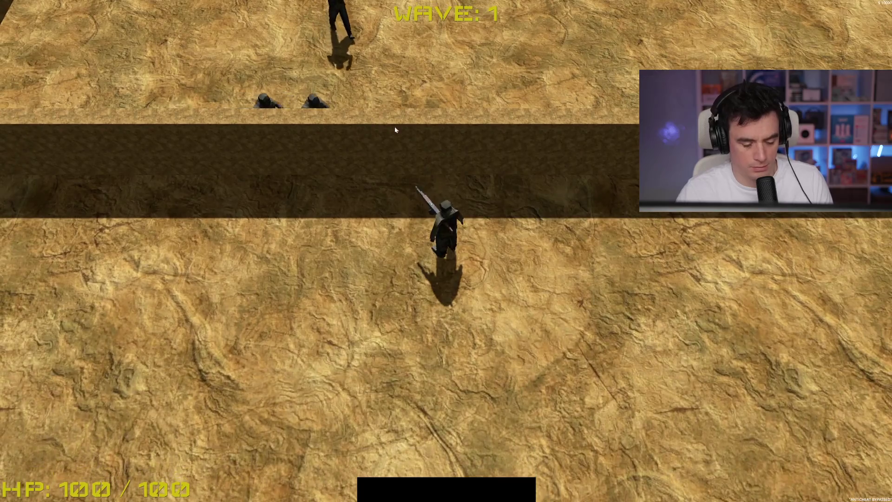
key(F8)
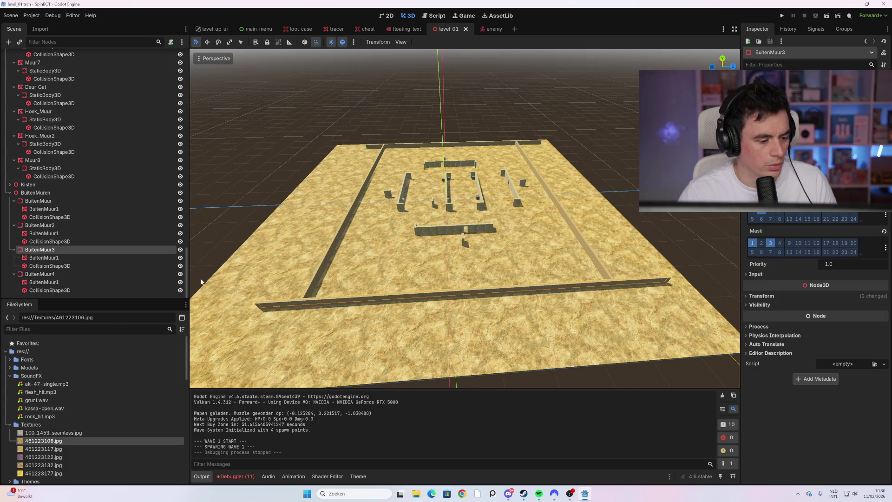
Toggle a Collision Layer bit on BuitenMuur3, save the scene, and start a new run from the main menu.
click(70, 329)
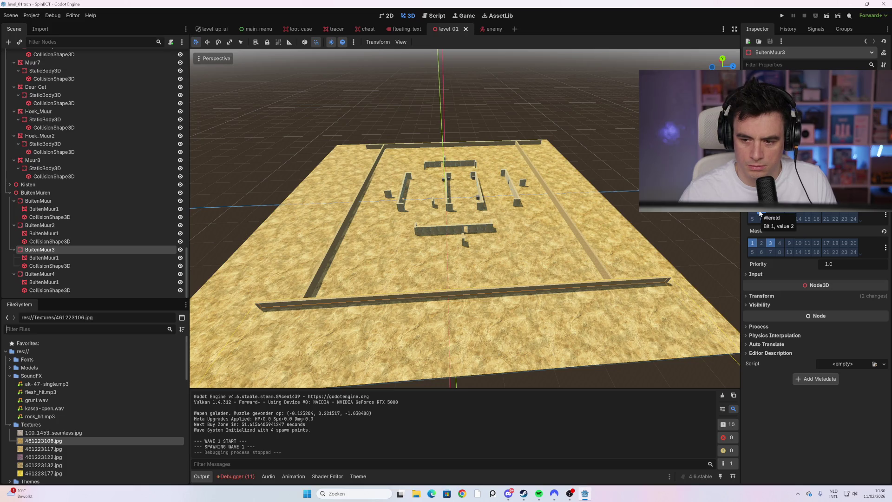
click(760, 212)
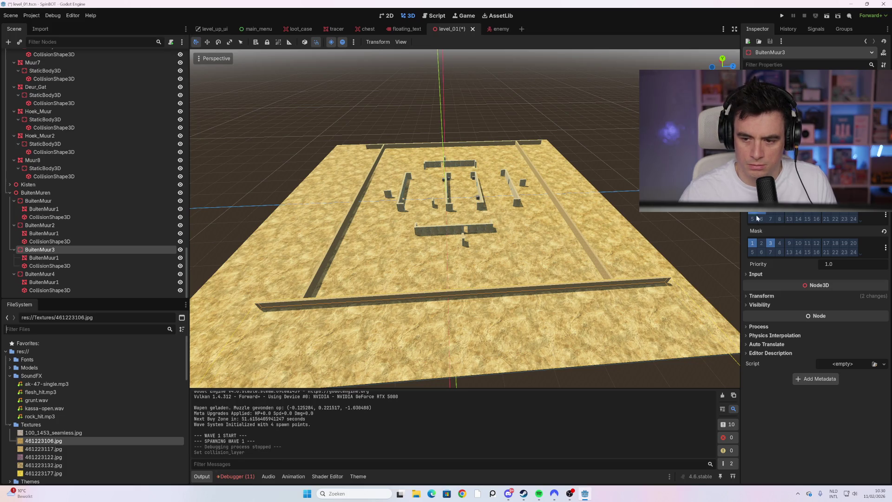
key(ctrl+s)
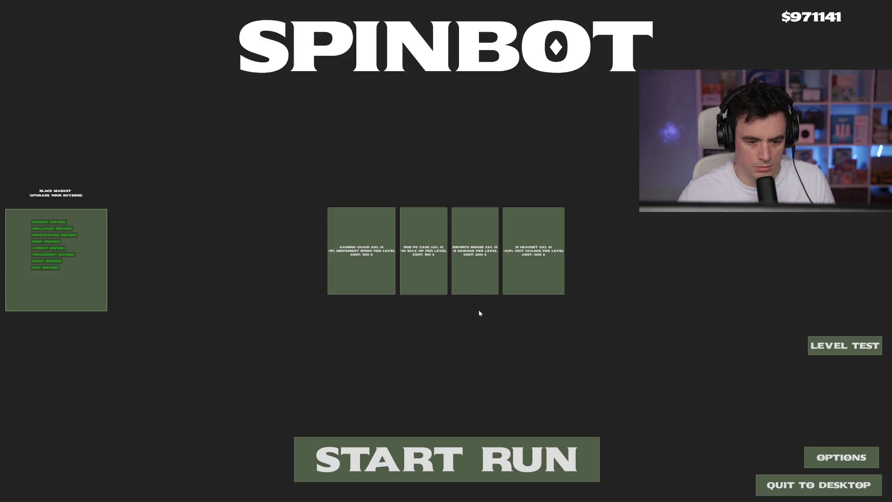
click(415, 437)
Walk left around the end of the wall, fire a shot, then head down the map.
key(a)
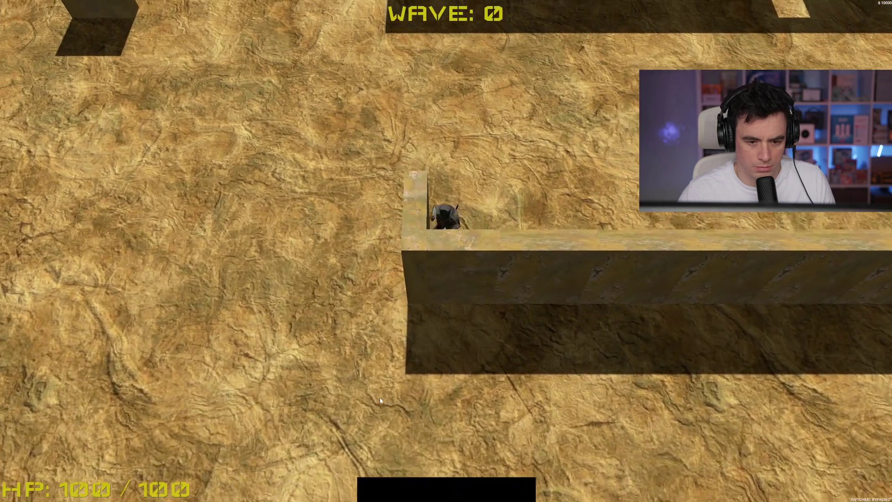
key(a)
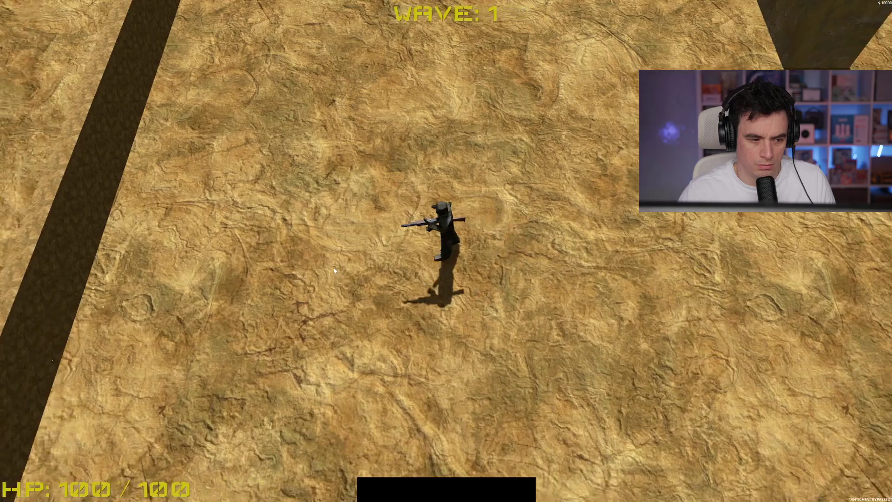
key(a)
click(333, 271)
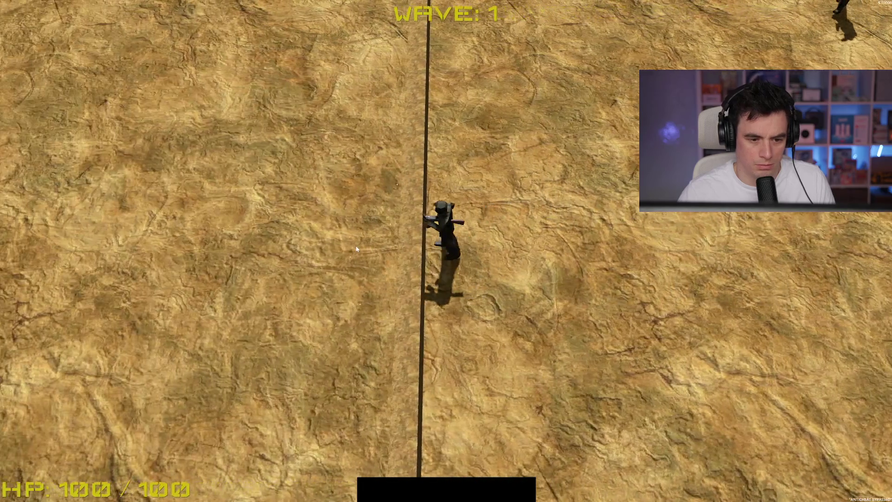
key(s)
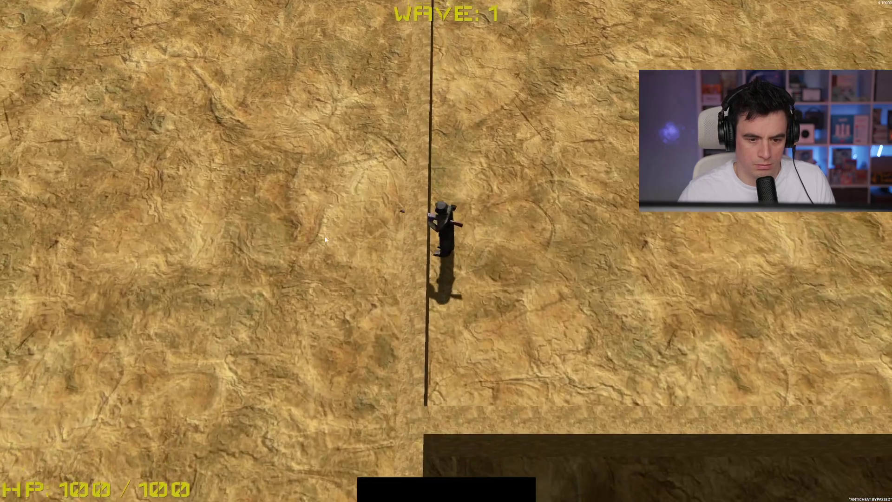
key(s)
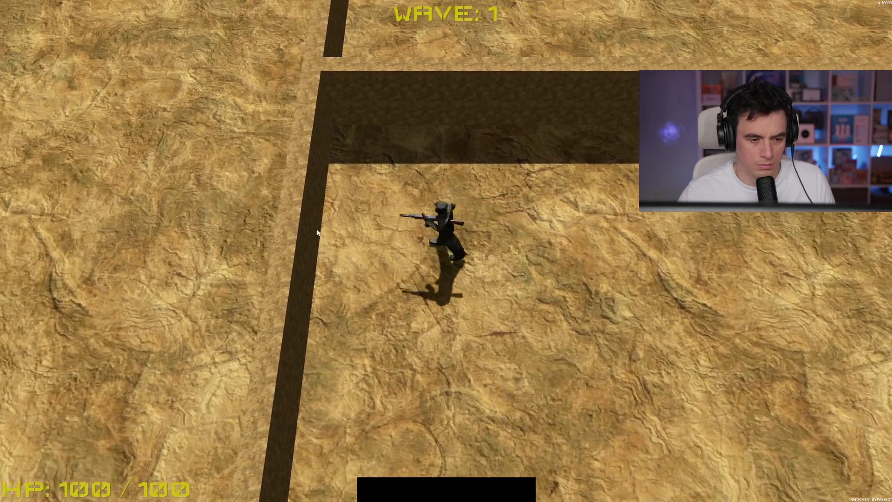
key(w)
Move around the map, shoot the nearby enemy, and walk right toward the enemies.
key(s)
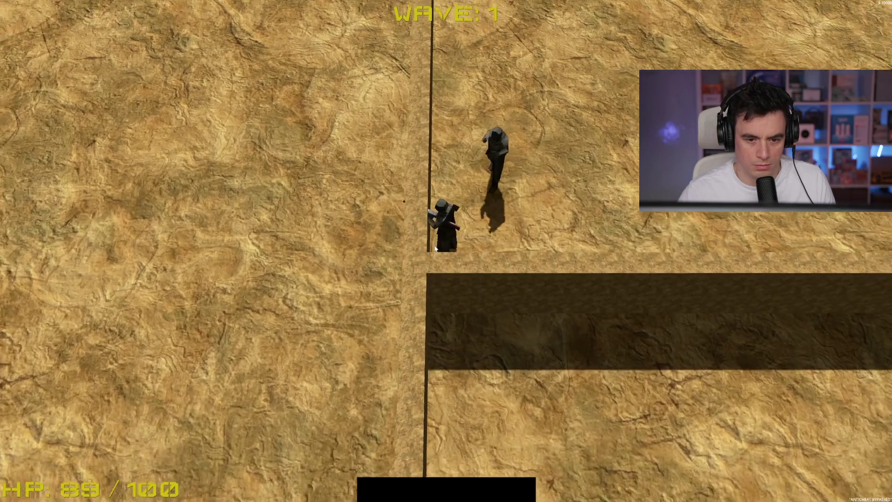
key(d)
key(a)
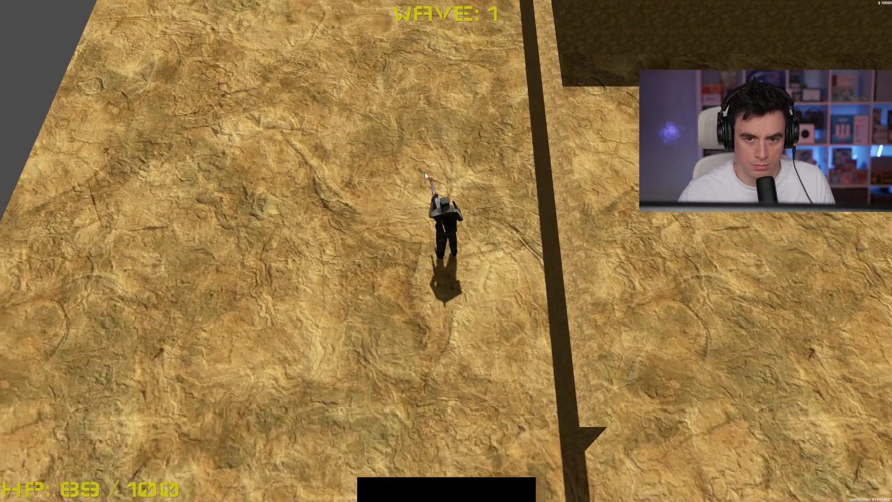
key(w)
key(a)
click(659, 212)
key(d)
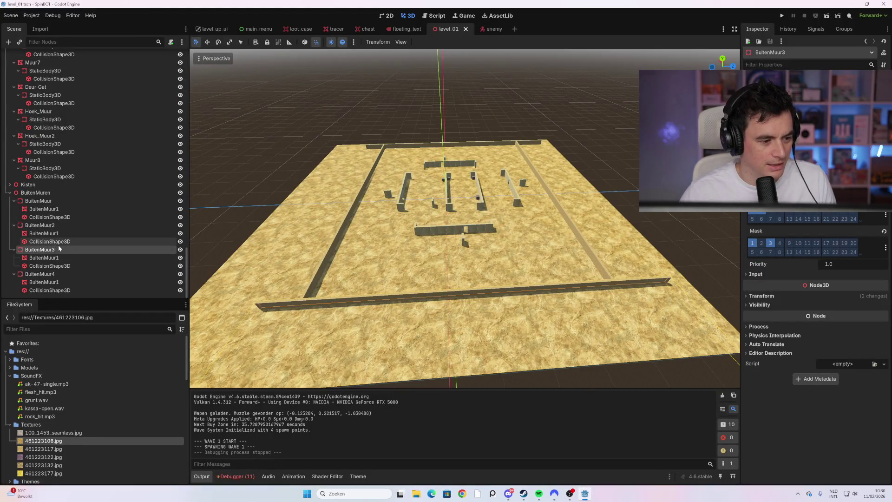
click(69, 226)
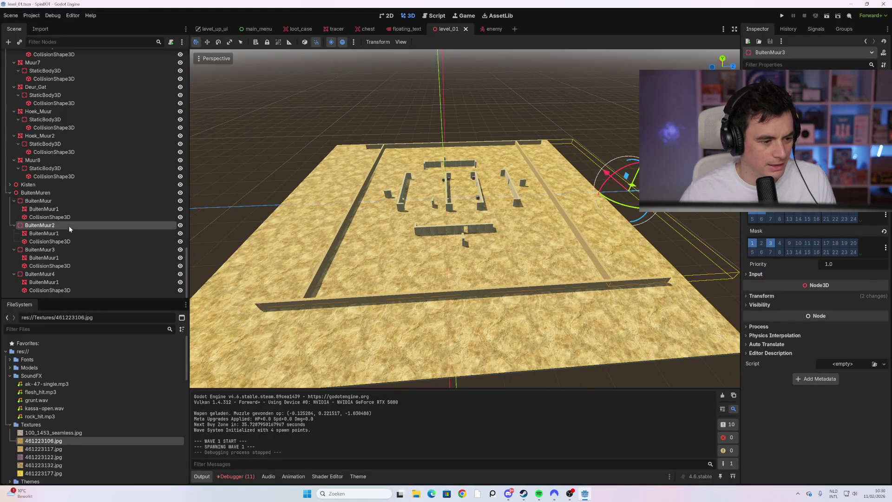
shift+click(59, 290)
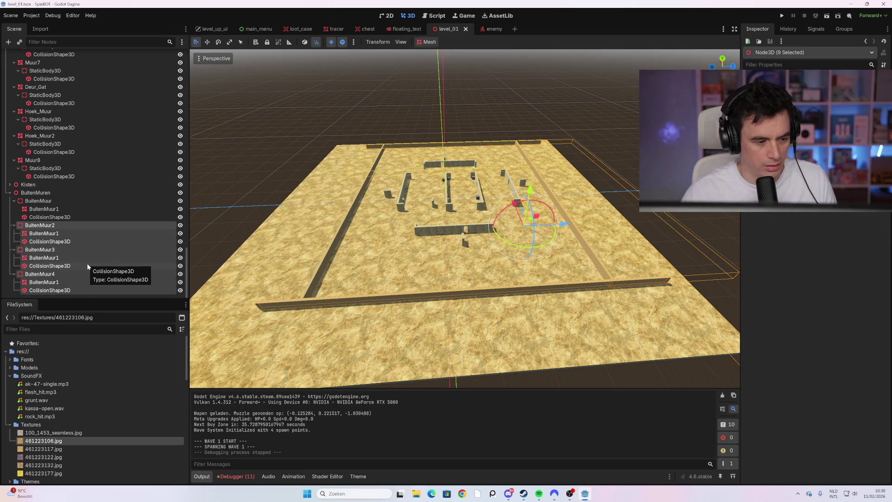
key(Delete)
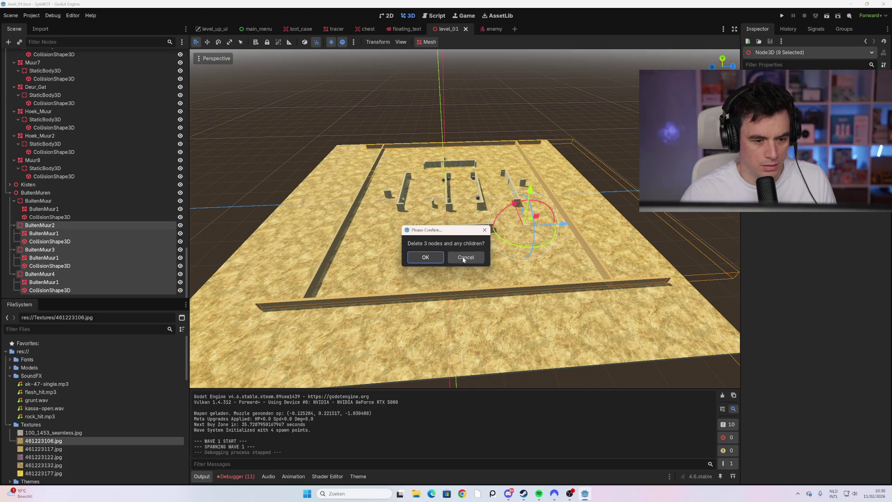
click(466, 258)
click(51, 225)
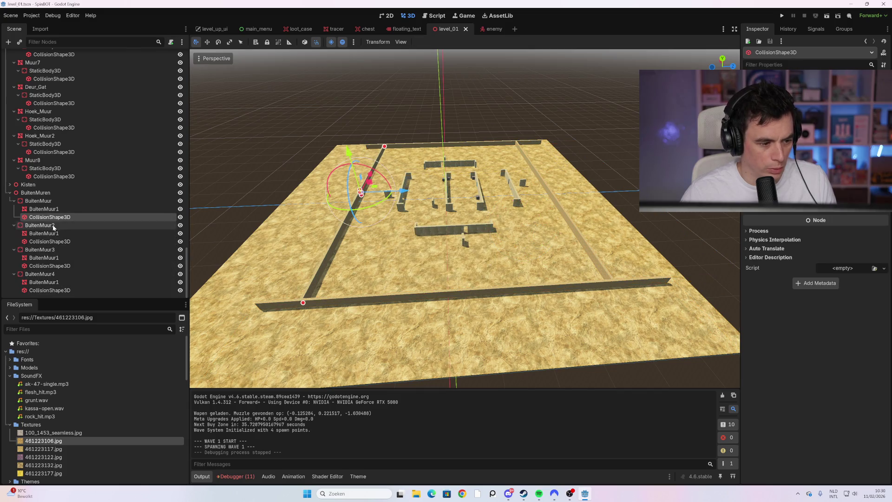
click(56, 200)
click(51, 225)
click(64, 201)
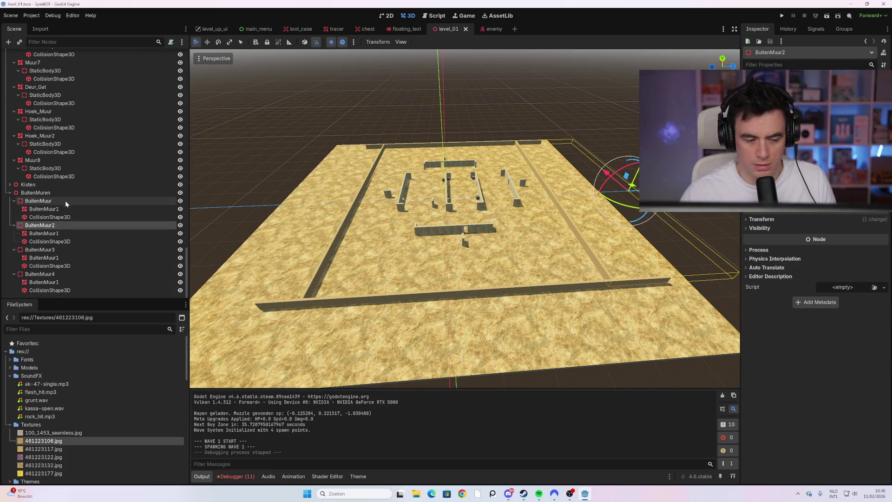
click(753, 212)
click(141, 224)
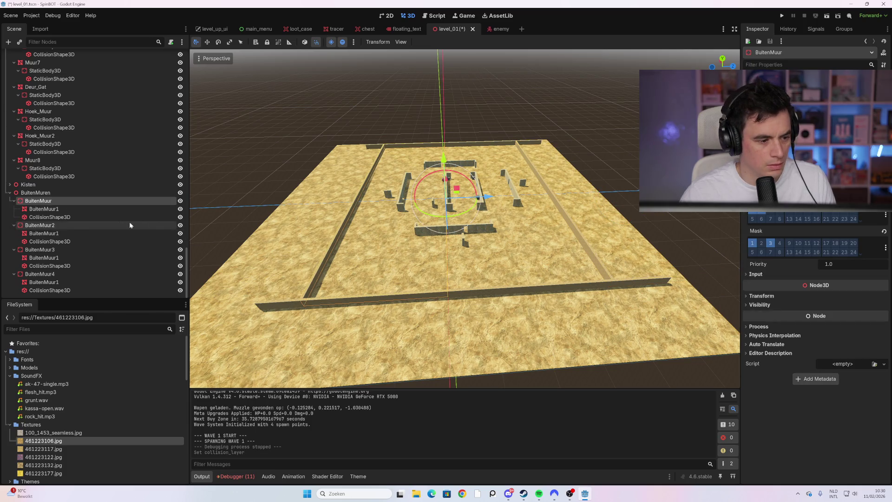
click(65, 235)
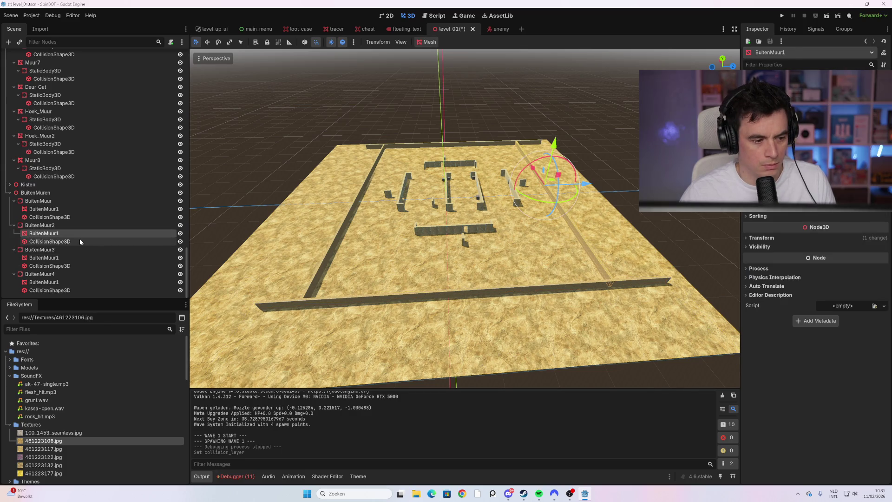
click(79, 239)
click(77, 230)
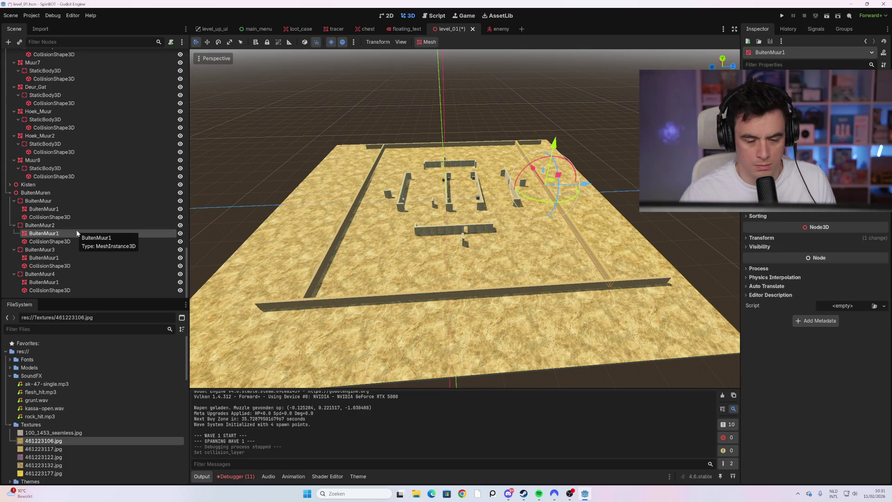
click(65, 218)
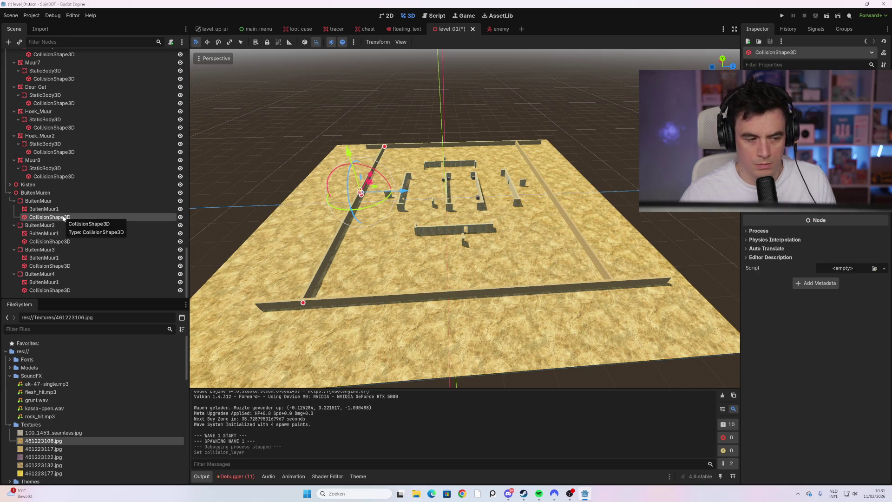
Inspect Hoek_Muur2's node, static body and collision shape, then BuitenMuur and BuitenMuur1's sand material.
click(54, 153)
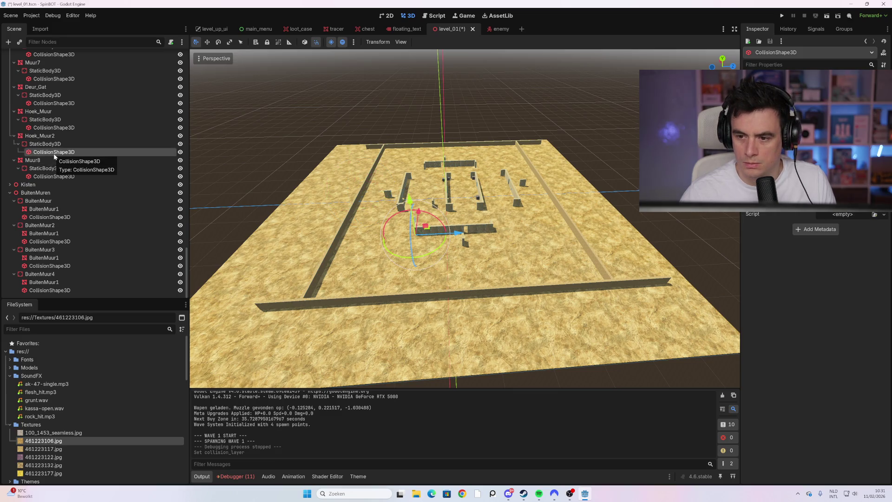
click(47, 144)
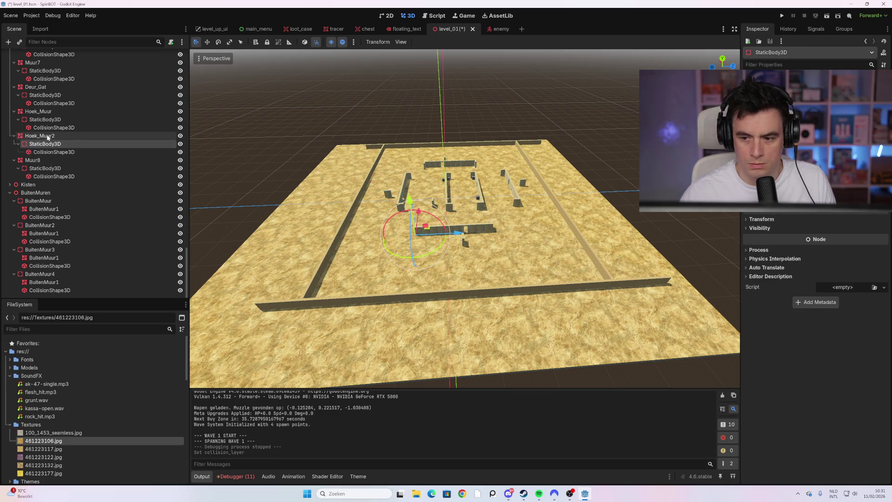
click(40, 136)
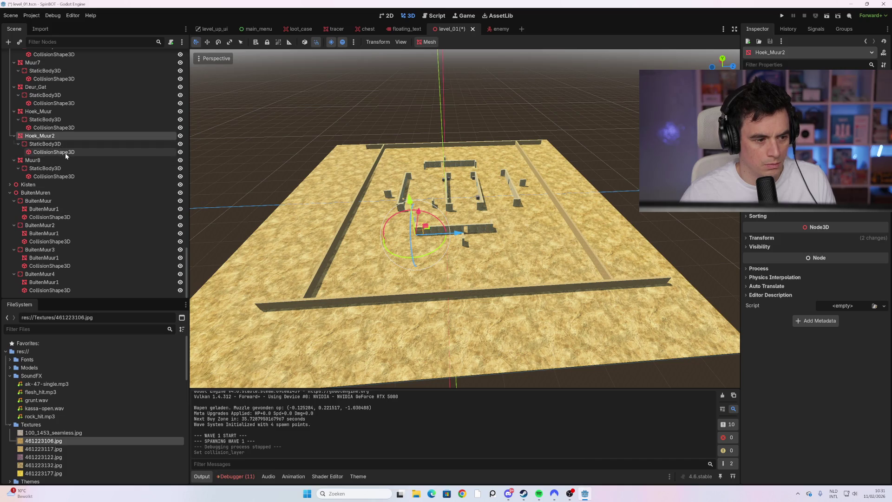
click(65, 153)
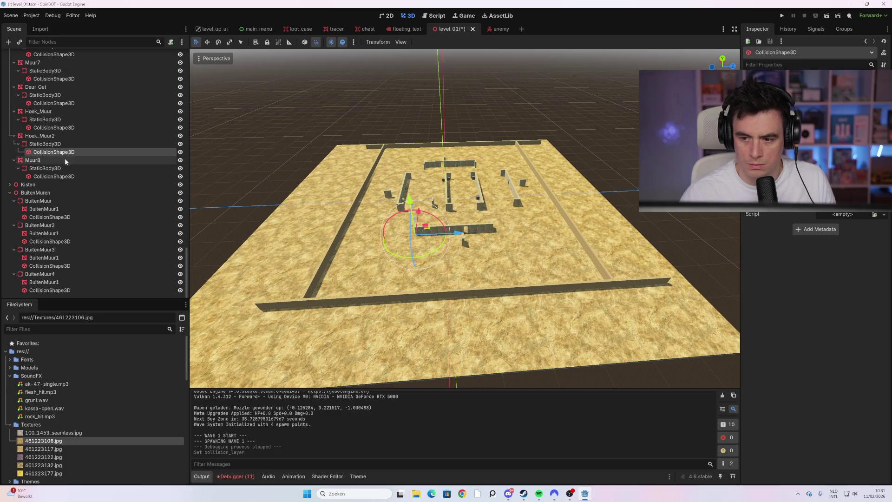
click(70, 209)
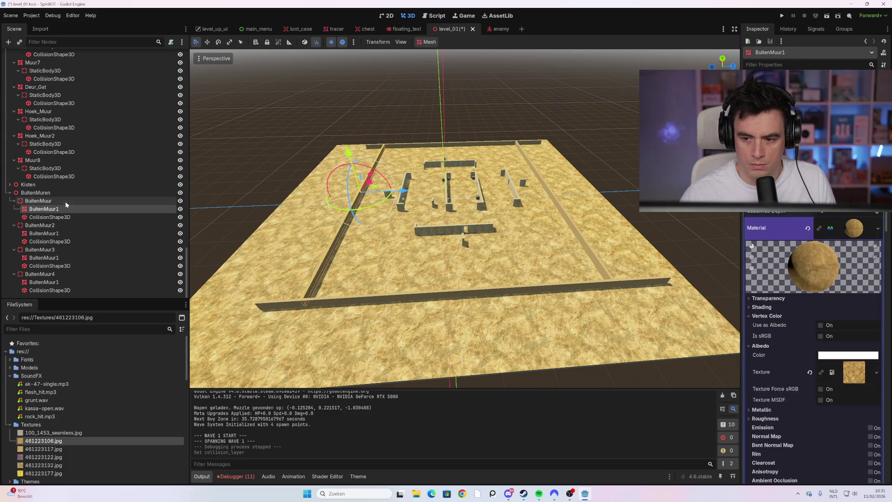
click(63, 201)
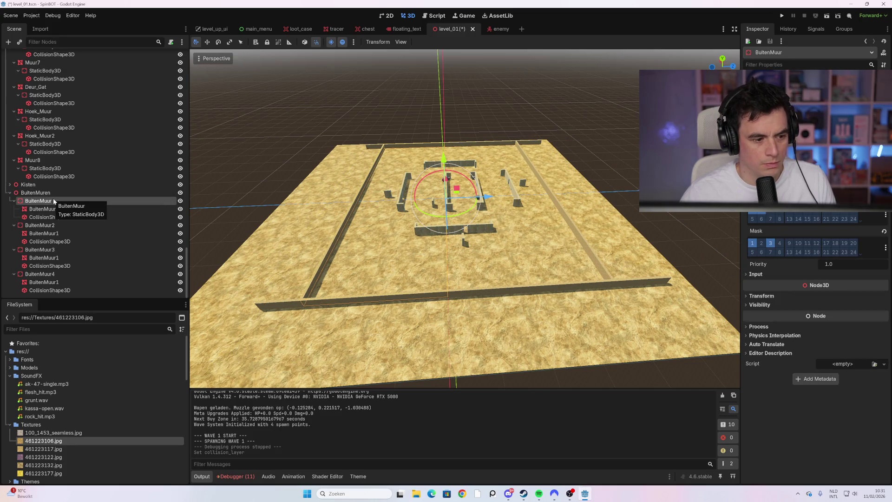
click(46, 144)
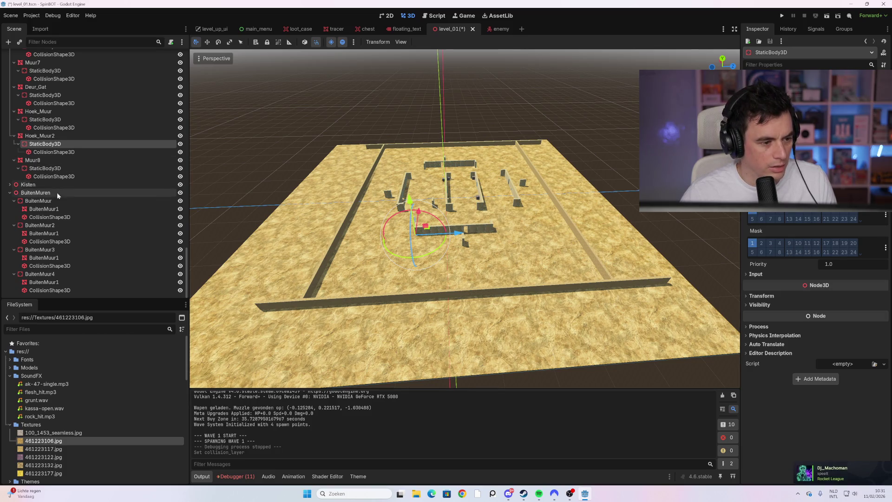
click(59, 211)
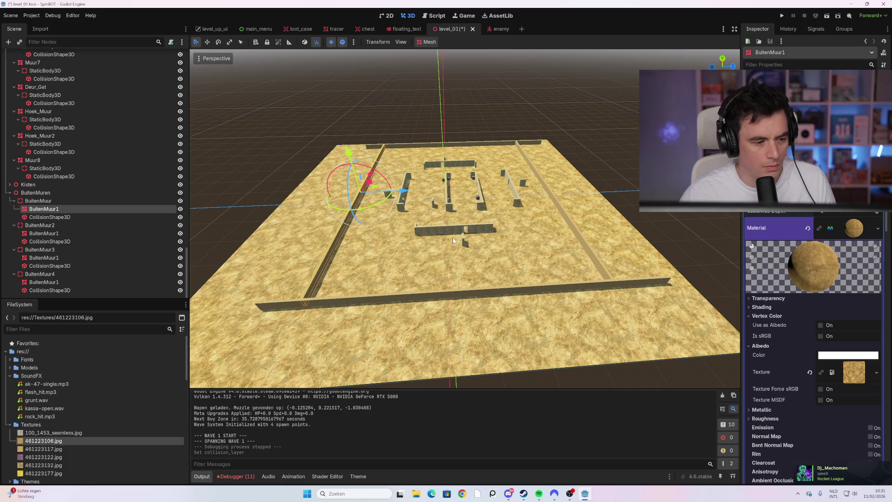
click(60, 201)
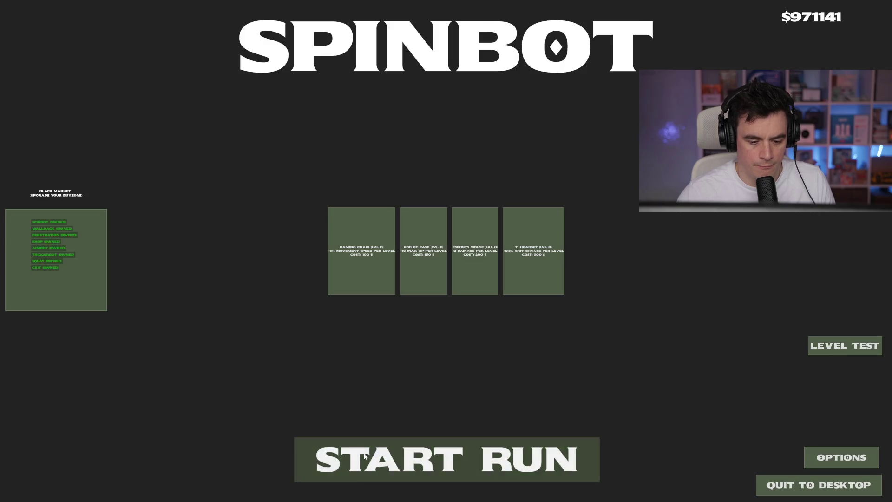
Start a run and shoot the two enemy soldiers and the next enemies.
click(365, 457)
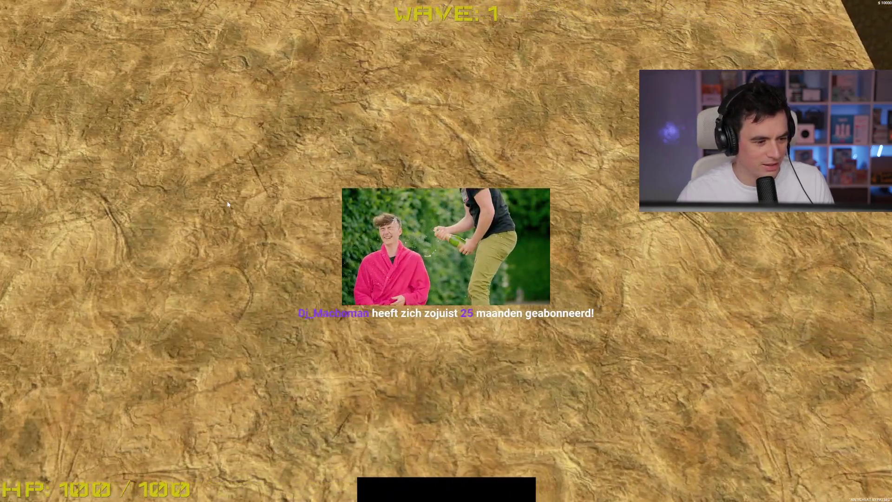
click(228, 185)
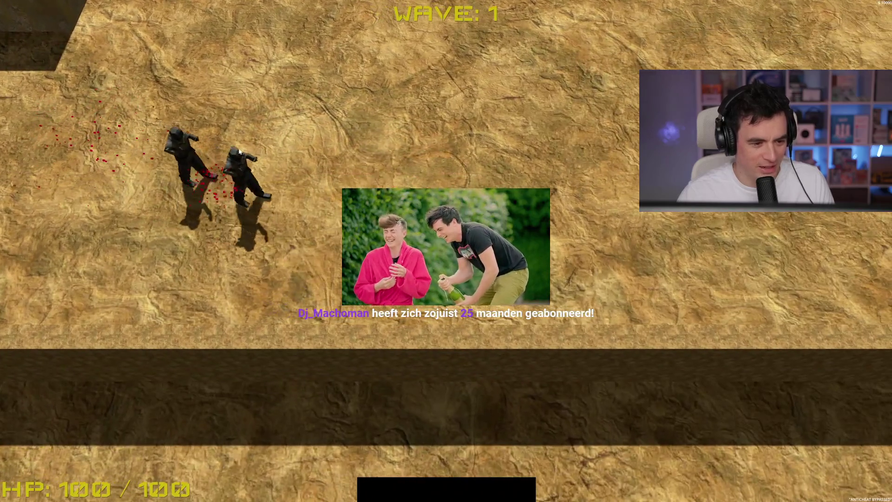
click(229, 182)
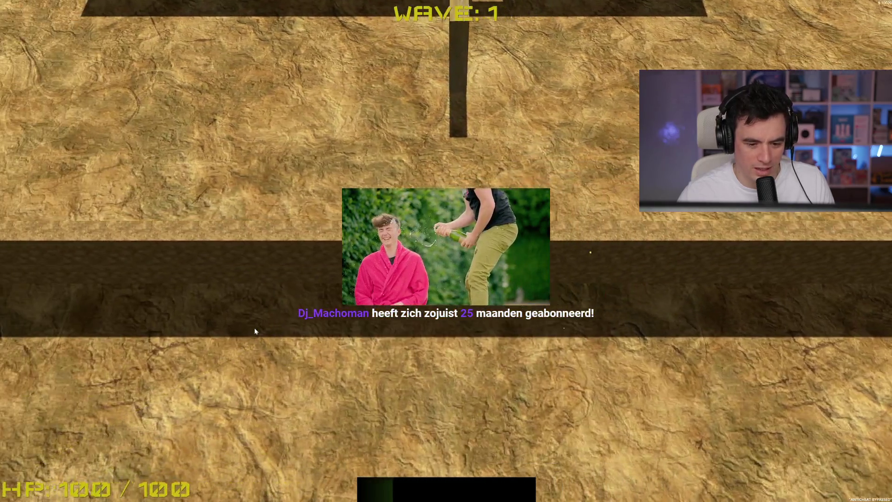
click(253, 327)
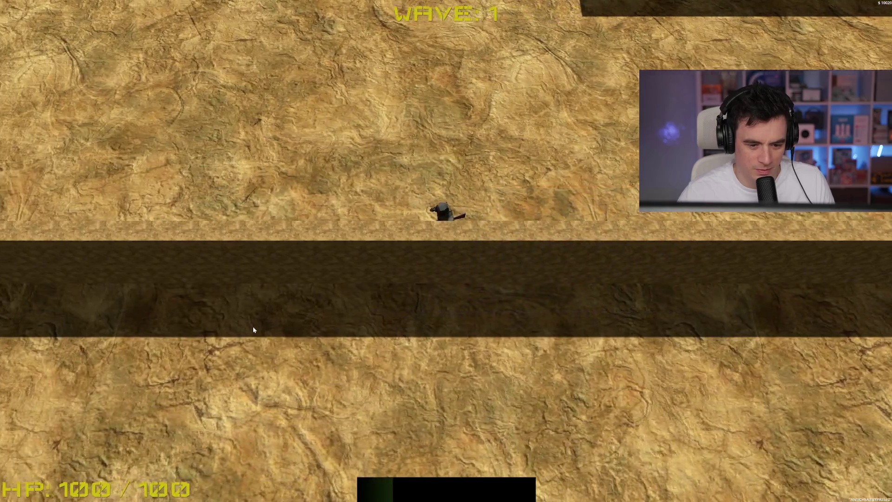
click(266, 285)
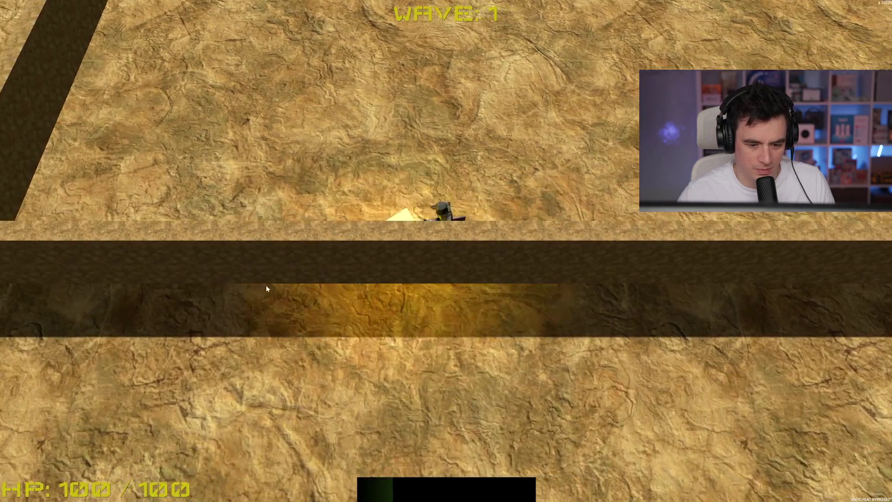
click(266, 289)
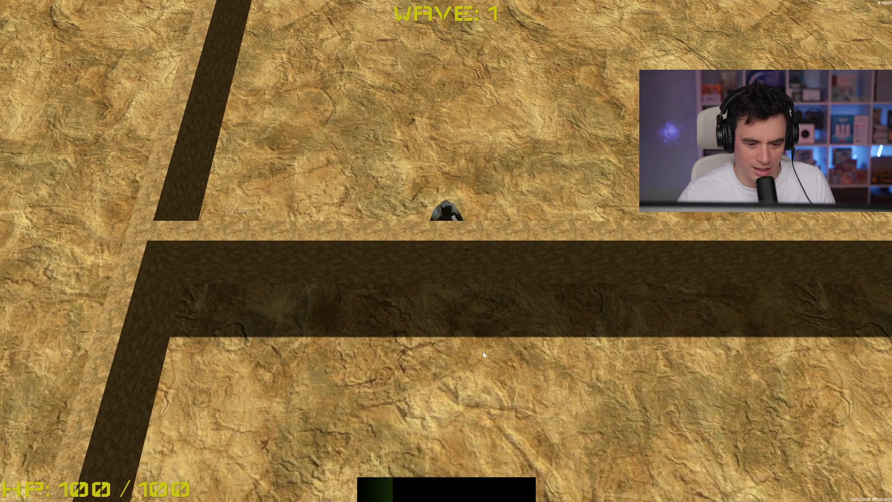
Walk north and east toward the walls, killing the approaching enemy and the one on the left.
key(w)
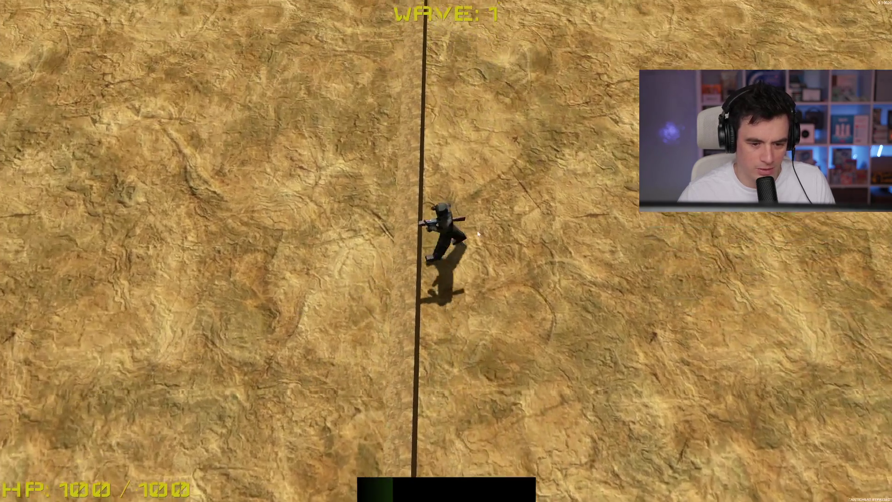
key(d)
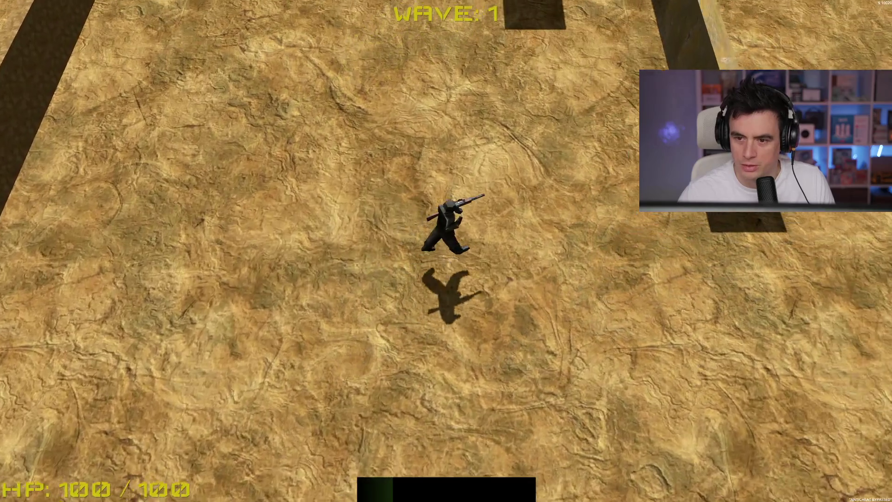
key(d)
click(507, 188)
click(528, 188)
key(d)
click(330, 226)
click(330, 223)
Walk north-east to the loot crate, dismiss the loot message, and continue past the wall.
key(d)
key(w)
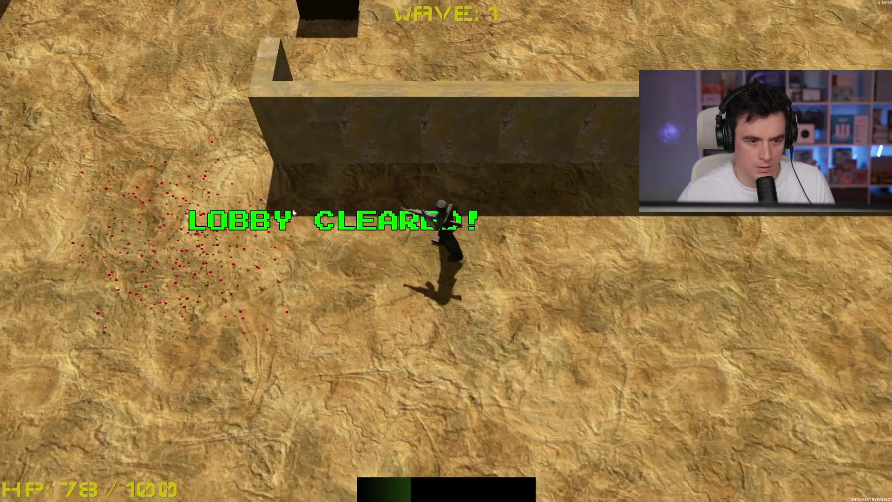
key(w)
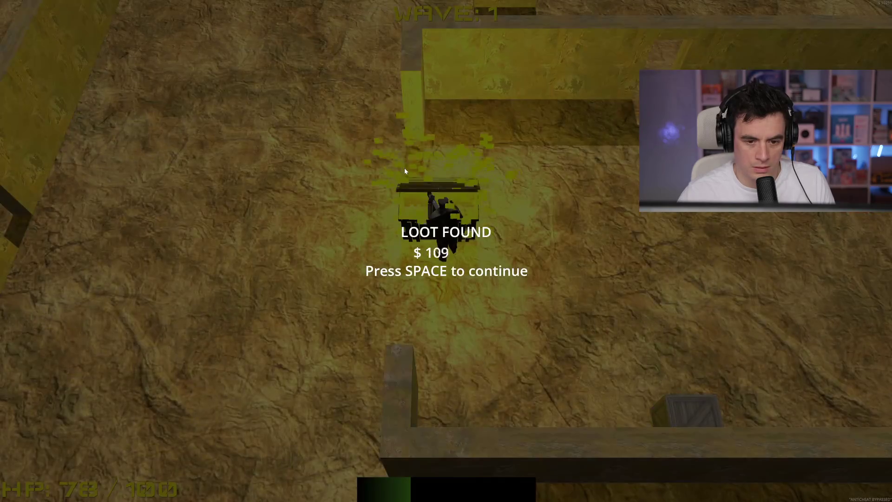
key(space)
key(a)
key(w)
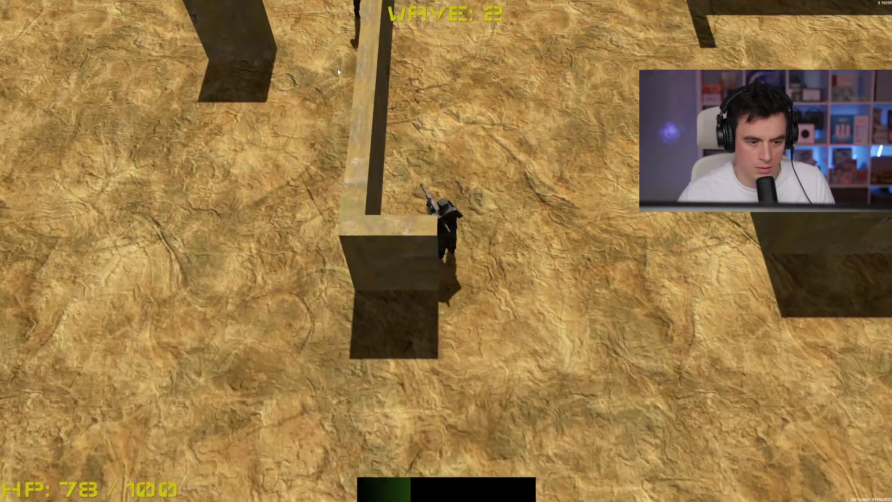
key(d)
Kill the enemies at the top right, then walk up and along the wall.
click(565, 74)
click(584, 54)
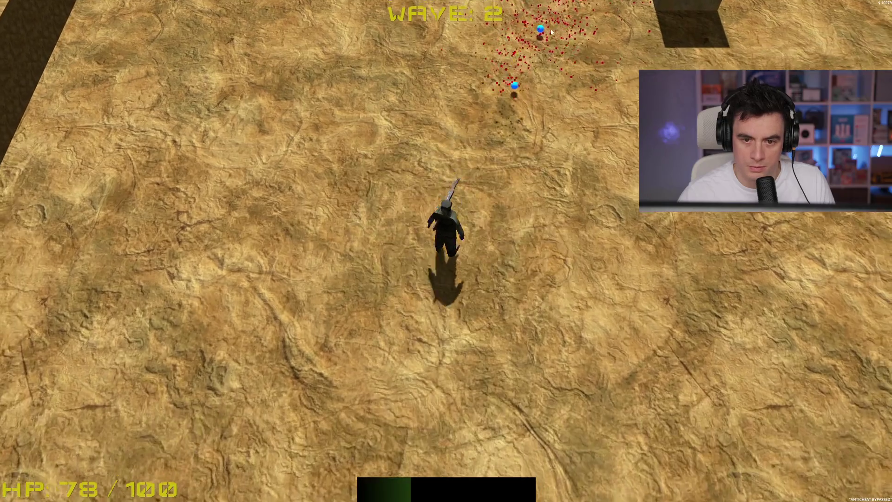
click(523, 107)
click(488, 42)
key(w)
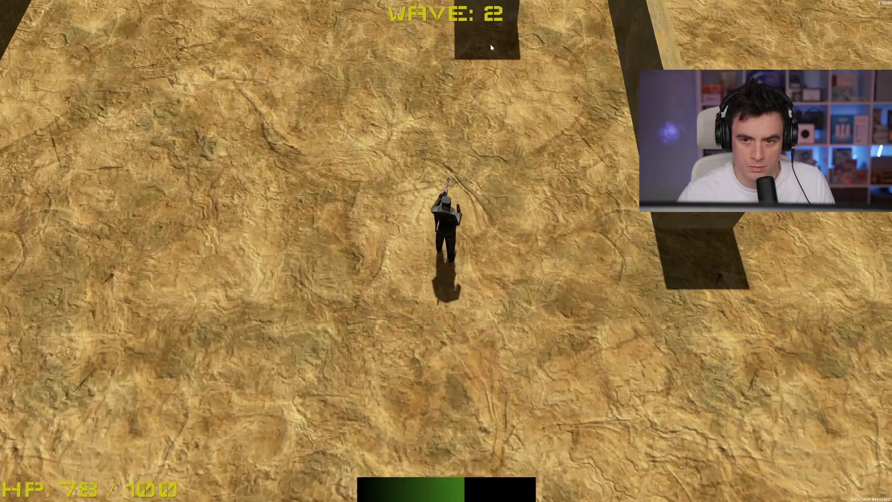
key(a)
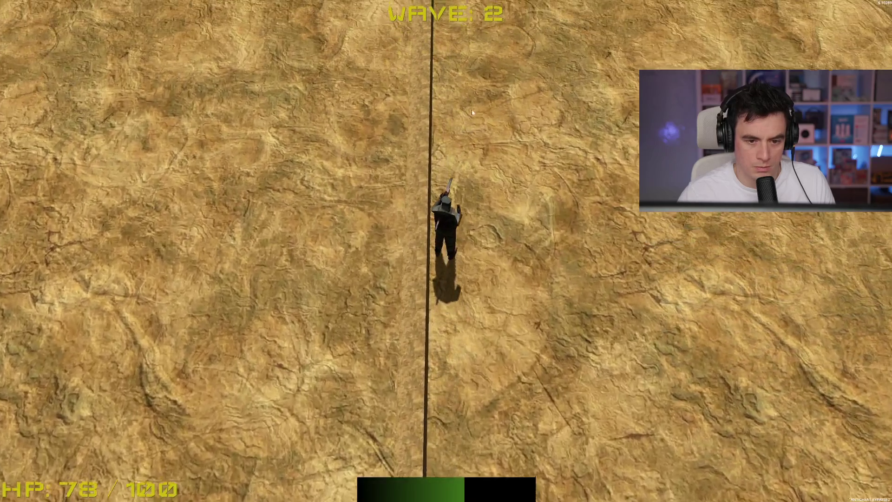
key(w)
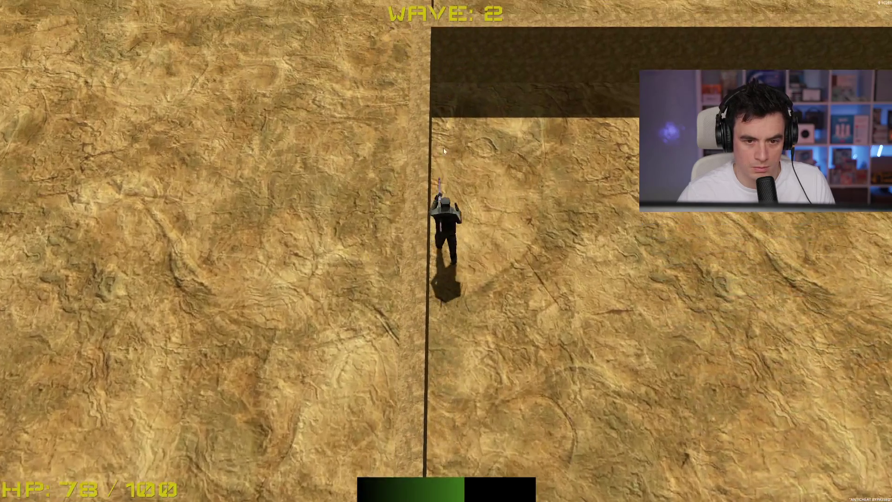
key(w)
key(d)
Move through the walled area and kill the enemy approaching from above to reach wave 3.
key(s)
click(567, 307)
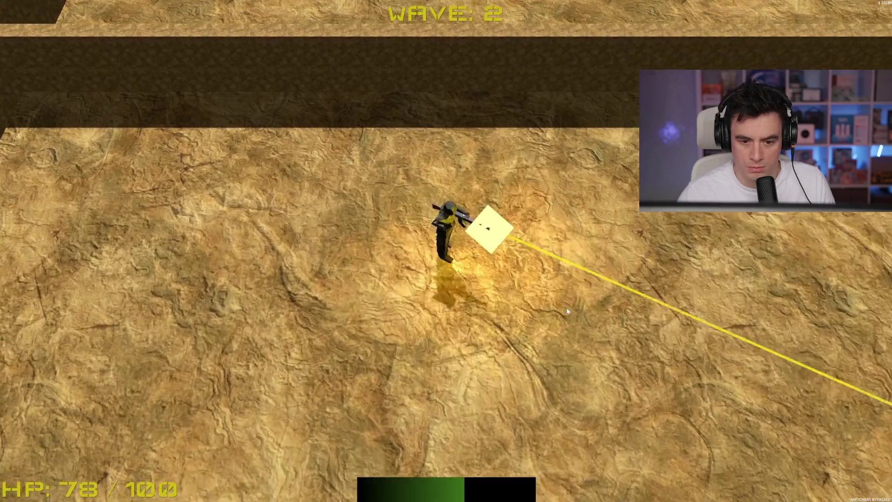
key(d)
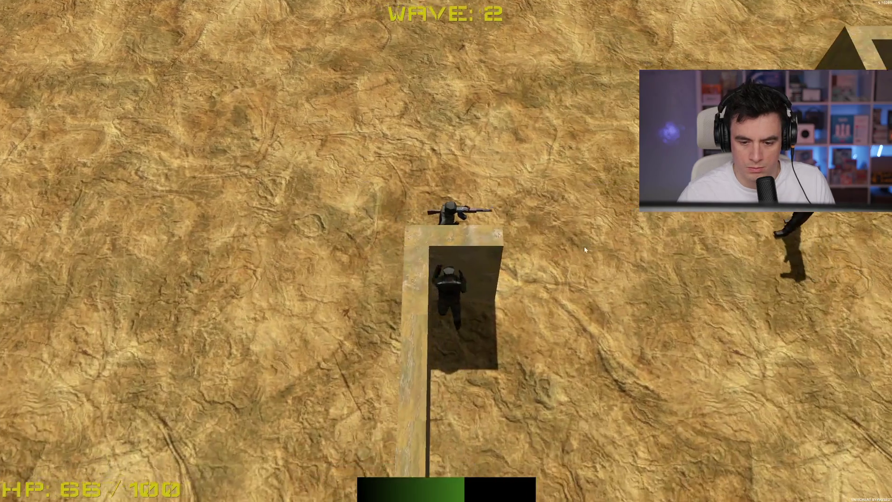
key(w)
click(463, 119)
key(s)
click(464, 119)
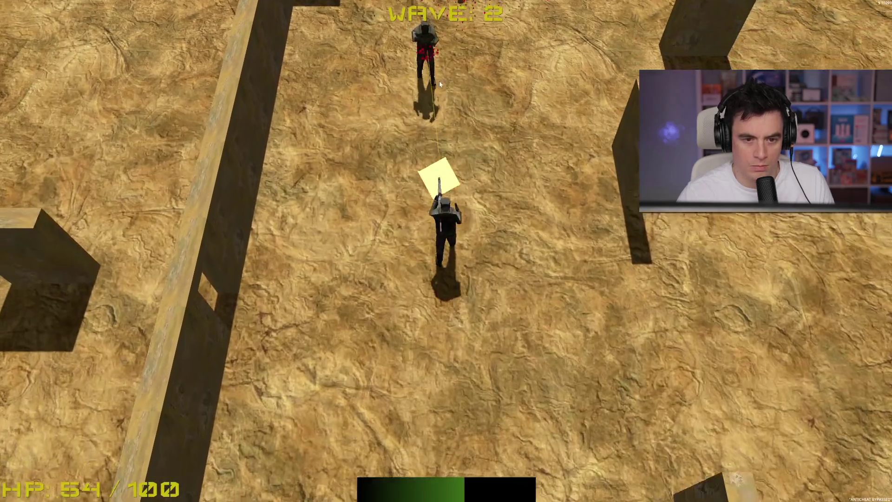
Reach the long wall as wave 3 starts, then move into the new room and shoot the right-side enemy.
key(w)
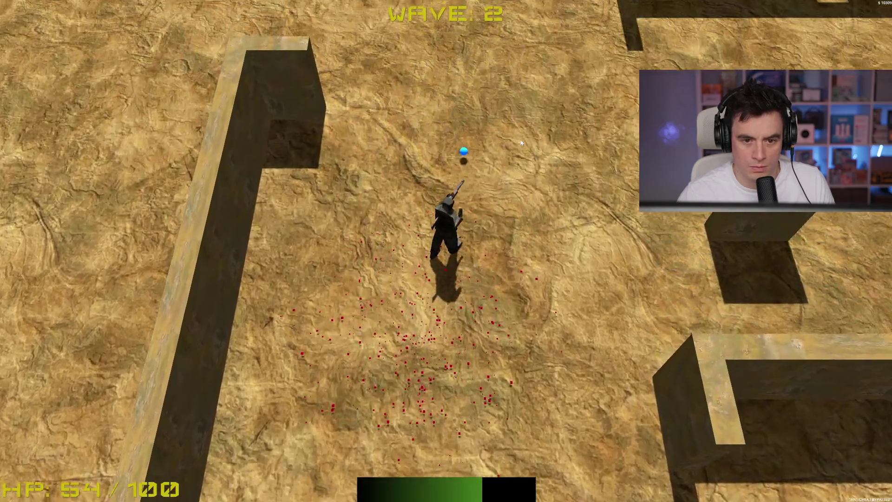
key(d)
key(s)
key(w)
click(677, 251)
Fight up and right from the long wall with continuous fire, then move past the wall.
key(s)
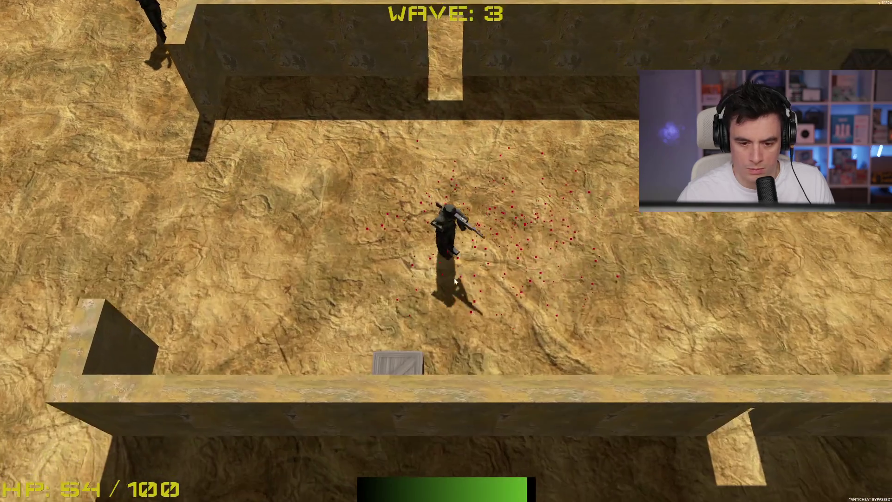
key(d)
key(w)
mouse_move(343, 164)
mouse_down()
mouse_move(359, 141)
mouse_move(289, 130)
mouse_move(251, 172)
mouse_move(271, 208)
mouse_move(249, 230)
mouse_up()
key(d)
key(d)
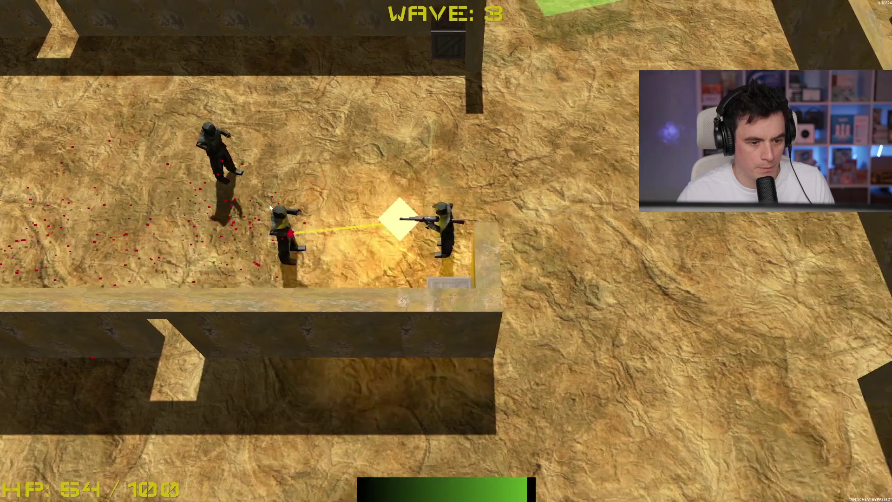
key(d)
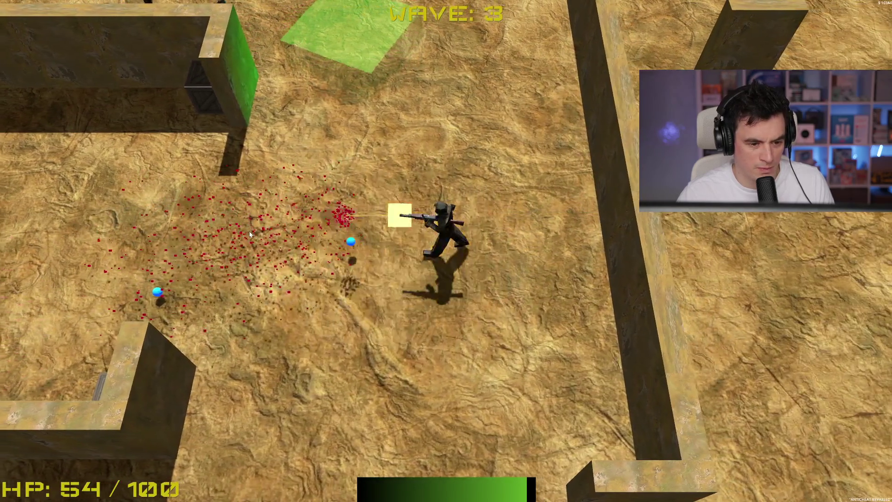
key(a)
Take the Double Barrel upgrade and kill the approaching enemy in the maze.
click(463, 278)
key(s)
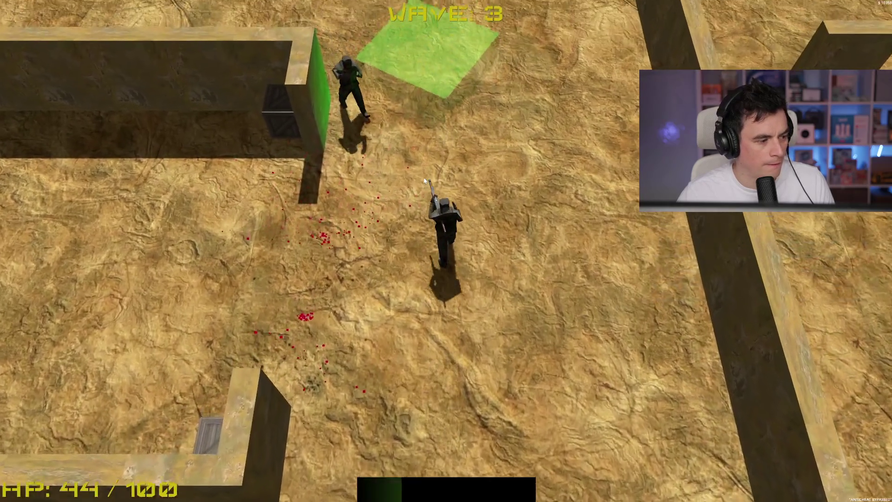
key(w)
key(d)
click(417, 152)
key(s)
click(417, 150)
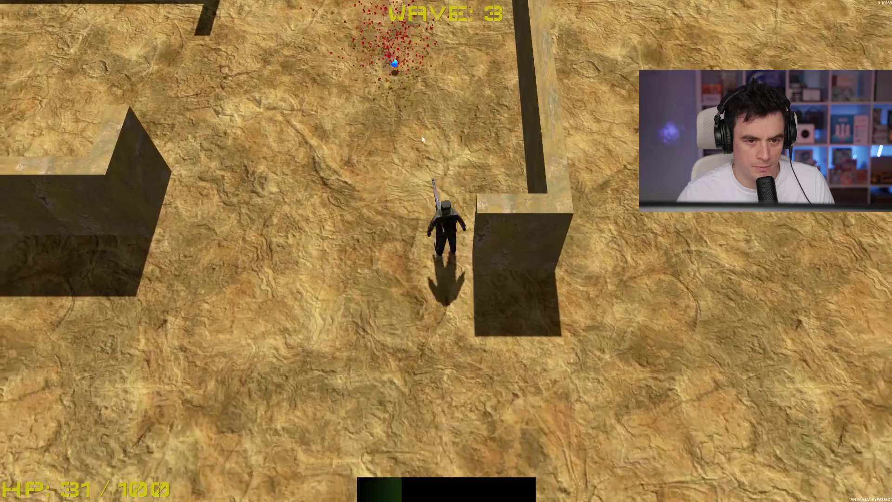
Walk onto the green shop pad and buy the 50 HP heal.
key(w)
key(a)
key(w)
key(b)
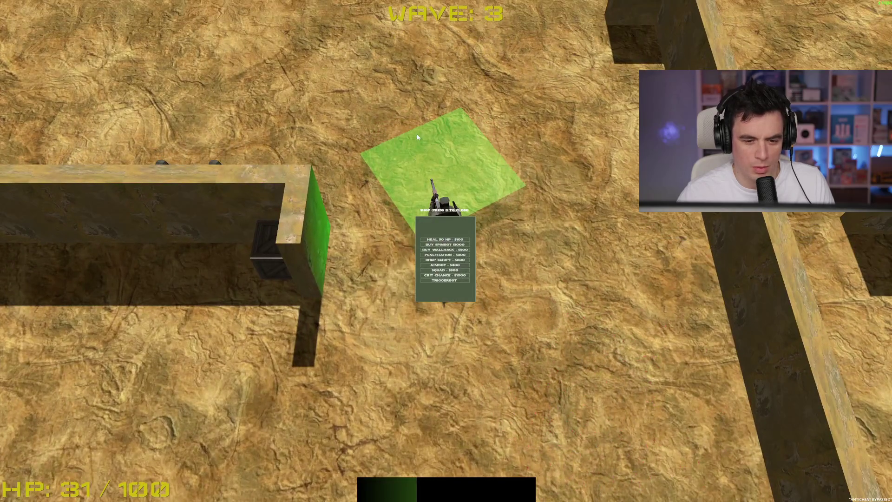
click(455, 240)
key(b)
Move through the maze fighting enemies, passing the green patch.
key(w)
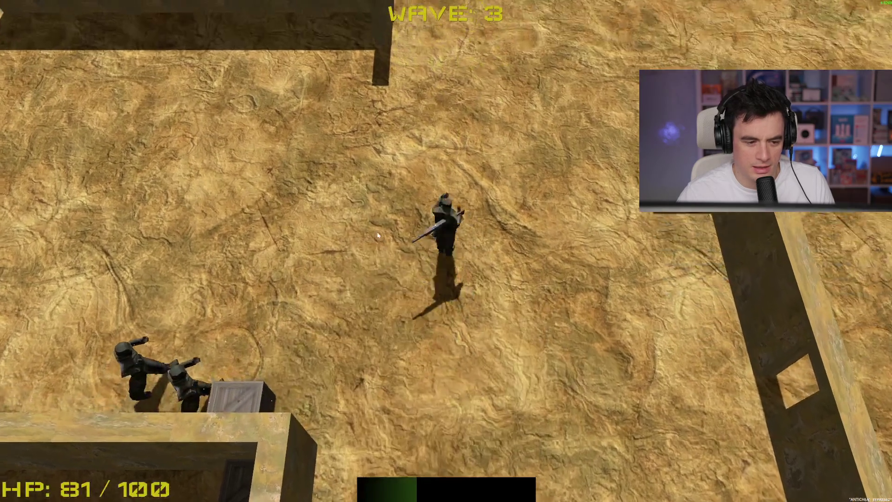
key(s)
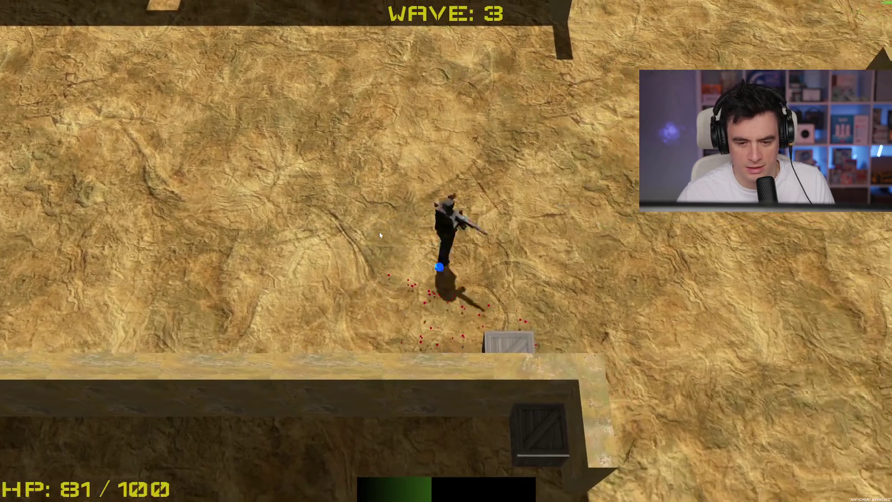
key(d)
key(w)
key(w)
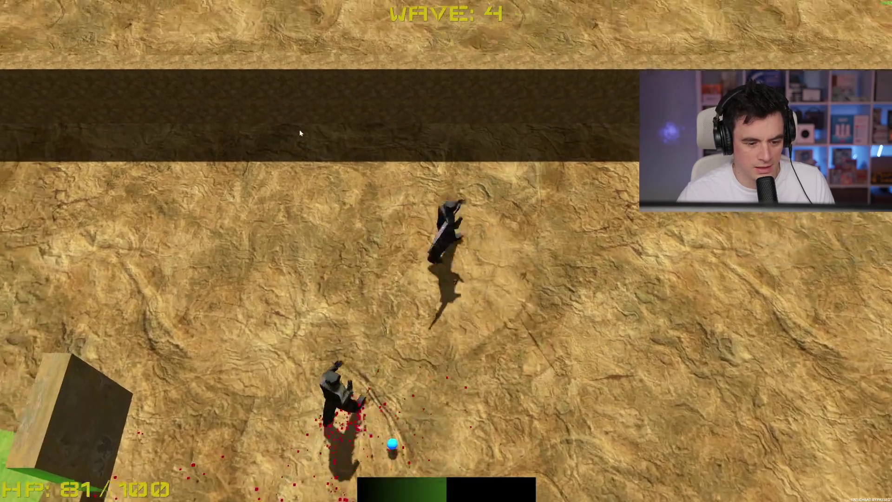
key(a)
key(s)
key(s)
key(d)
key(w)
key(a)
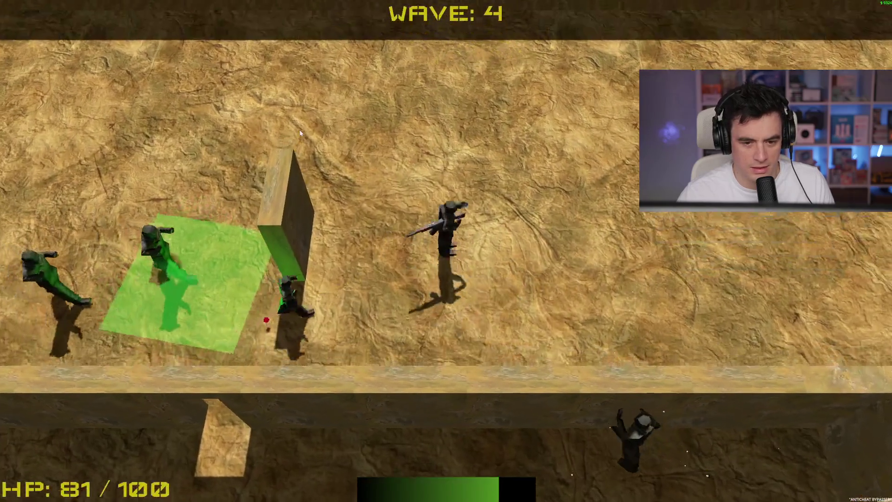
Take the rapid-fire upgrade, collect the blue orb, and reopen the shop on the green pad.
key(s)
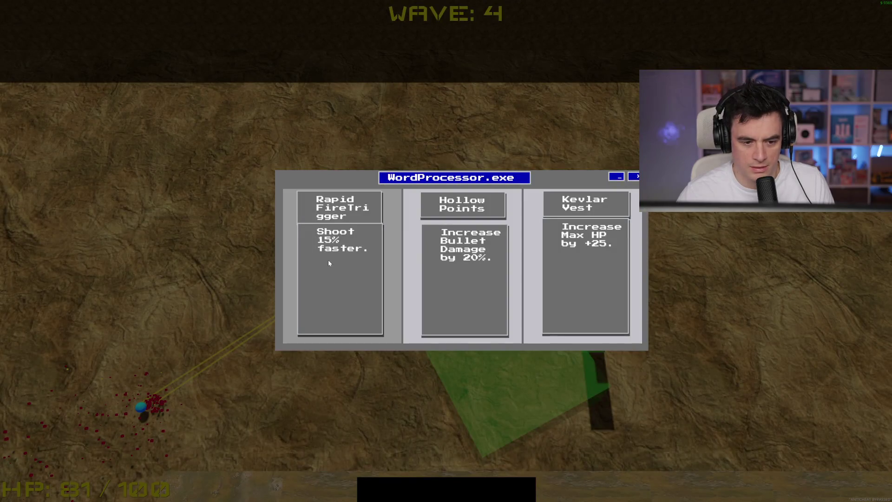
click(328, 260)
key(a)
key(s)
key(d)
key(w)
key(b)
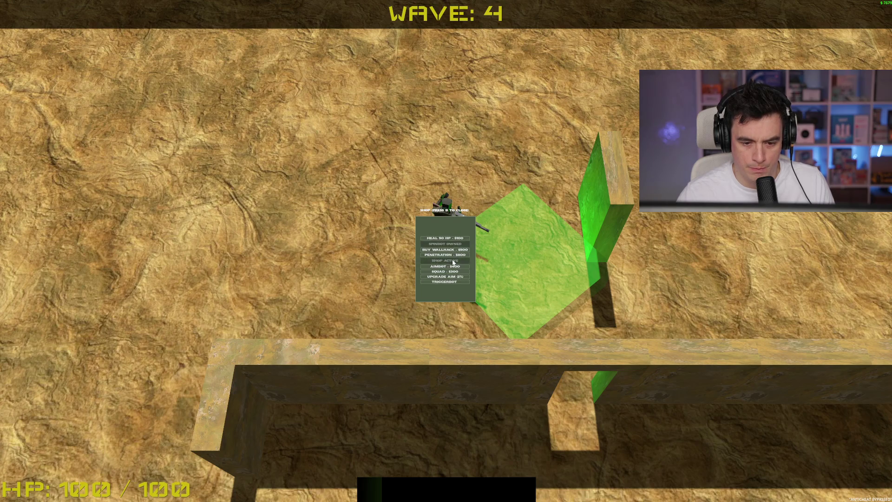
Close the shop and fight through the maze in wave 5, shooting enemies while moving.
key(b)
key(s)
key(d)
key(w)
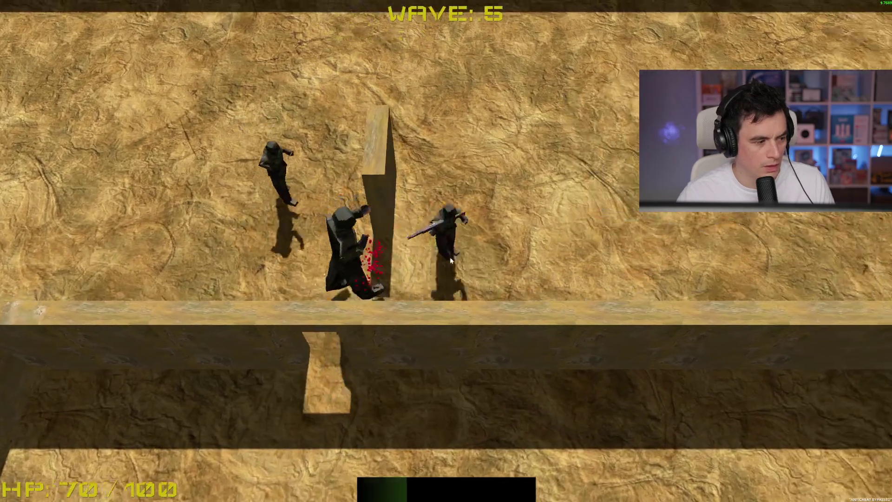
key(d)
key(s)
key(a)
key(s)
key(d)
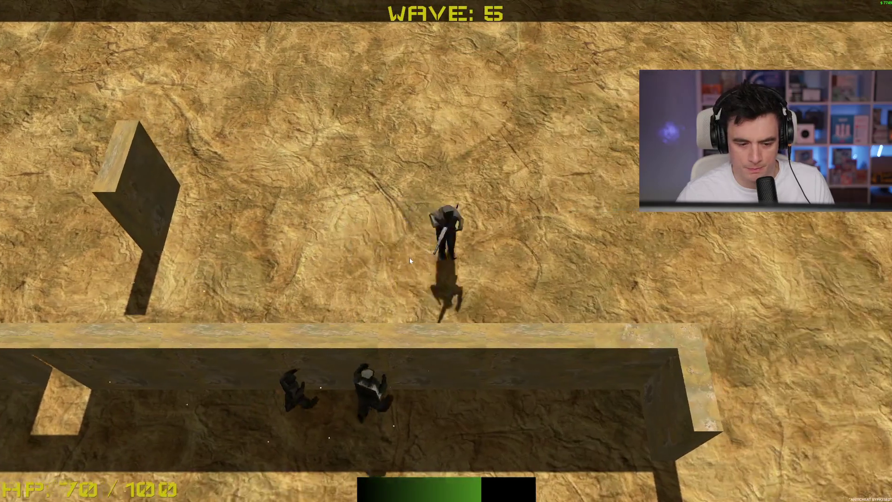
key(s)
click(409, 258)
key(d)
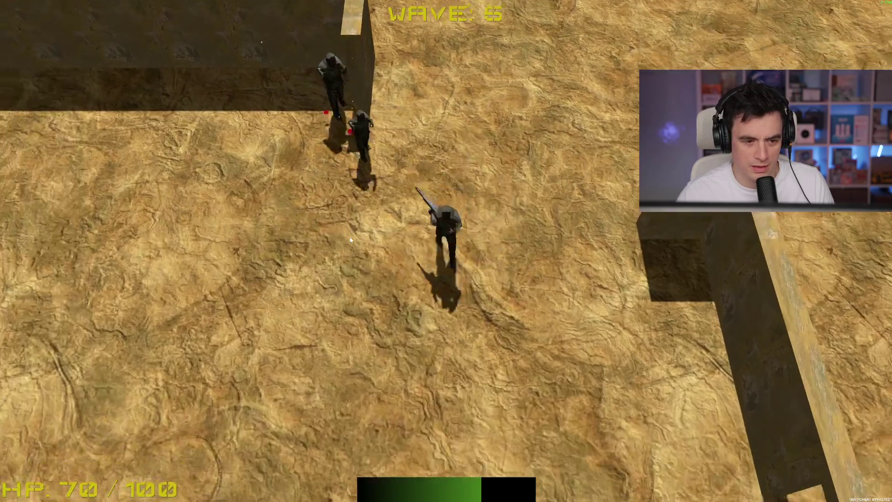
key(w)
click(351, 238)
key(a)
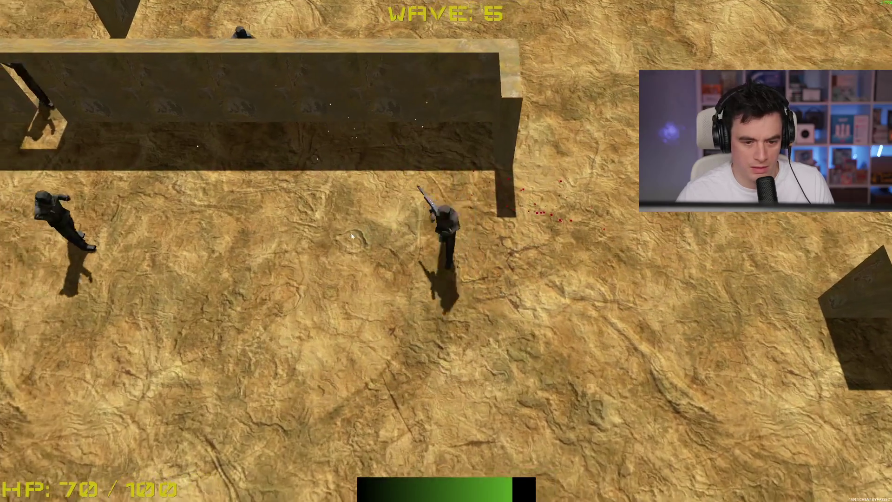
key(s)
click(352, 238)
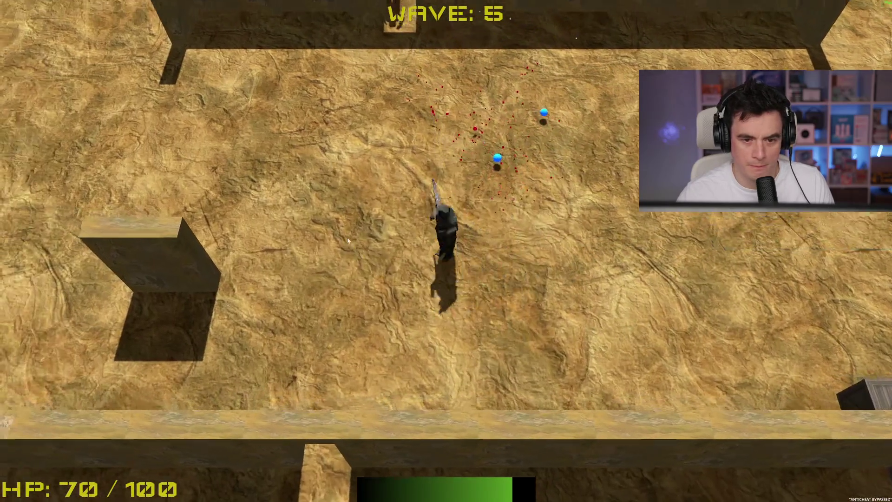
key(w)
Take the Double Barrel upgrade and fight down through the doorway in the wall.
click(600, 283)
key(a)
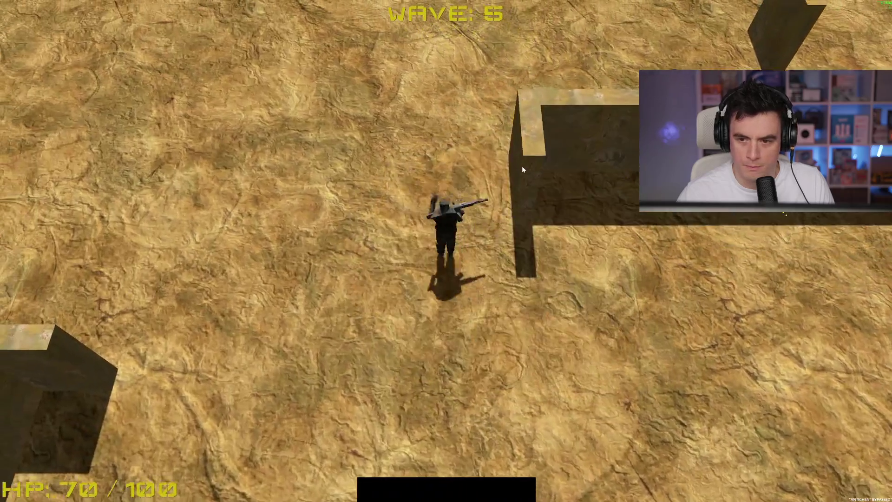
key(w)
click(523, 170)
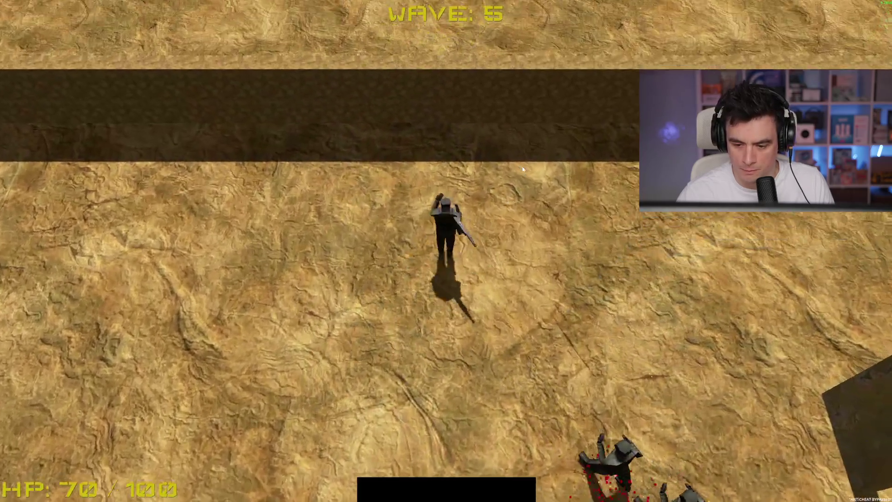
click(522, 170)
key(s)
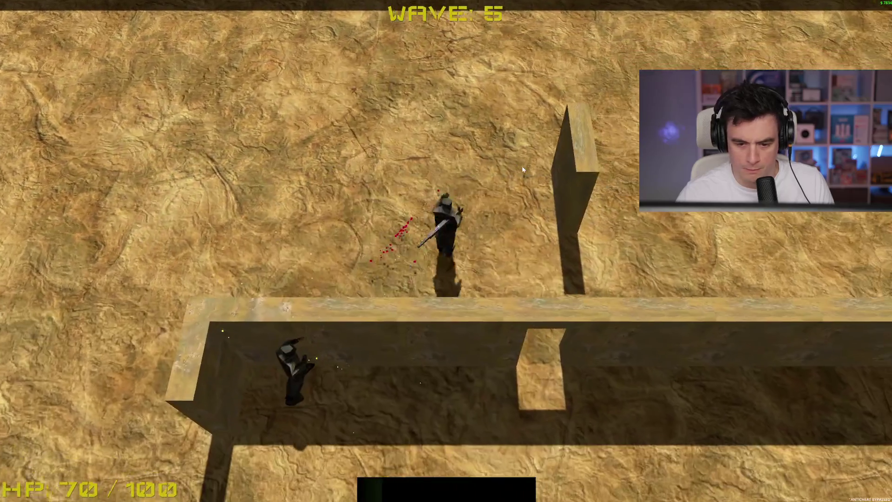
key(s)
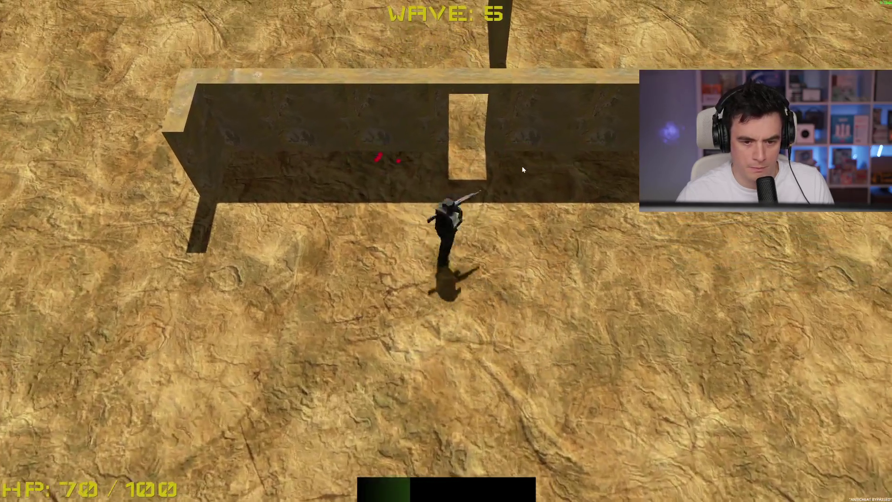
key(s)
key(a)
key(w)
click(335, 238)
click(286, 192)
click(285, 193)
key(d)
key(w)
Circle the arena shooting down the remaining enemies of the wave.
click(317, 186)
key(s)
click(317, 186)
key(a)
click(317, 186)
key(a)
click(318, 188)
key(w)
click(317, 188)
key(d)
key(a)
click(318, 188)
click(318, 188)
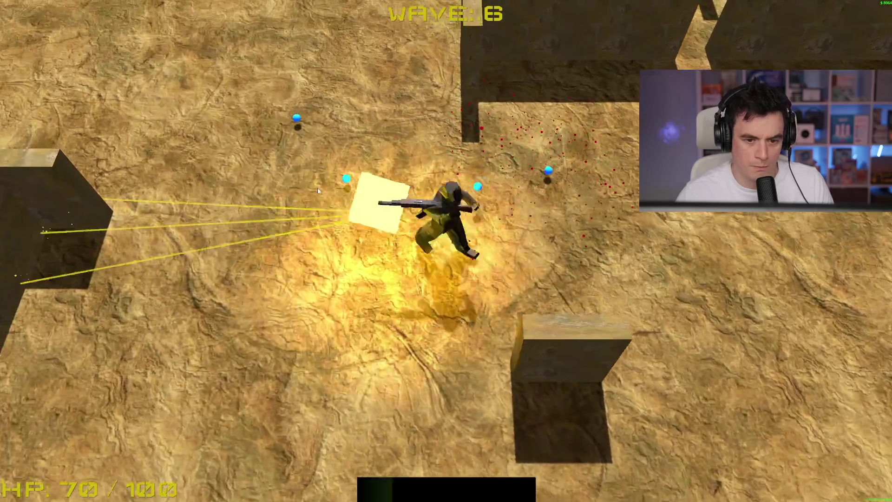
Take the Hollow Points upgrade and finish off the last enemies of the wave.
click(589, 282)
click(407, 251)
key(d)
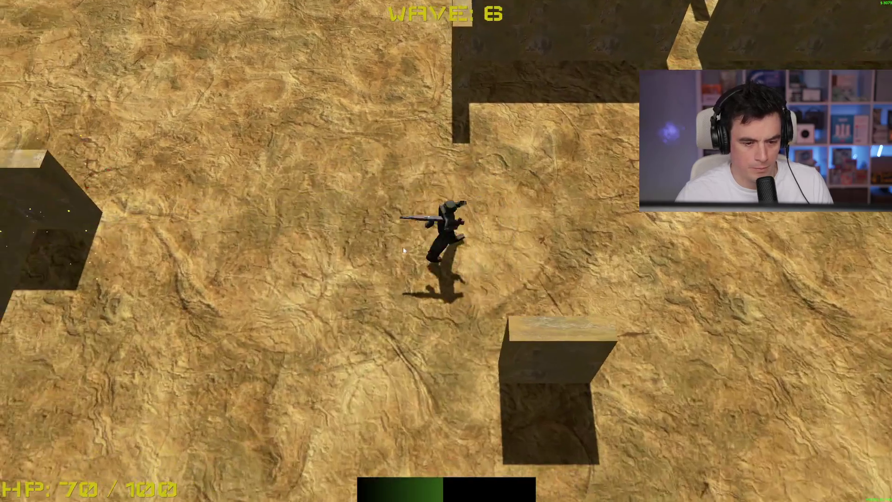
key(a)
click(365, 238)
key(w)
click(365, 238)
click(365, 238)
key(s)
key(d)
key(w)
key(a)
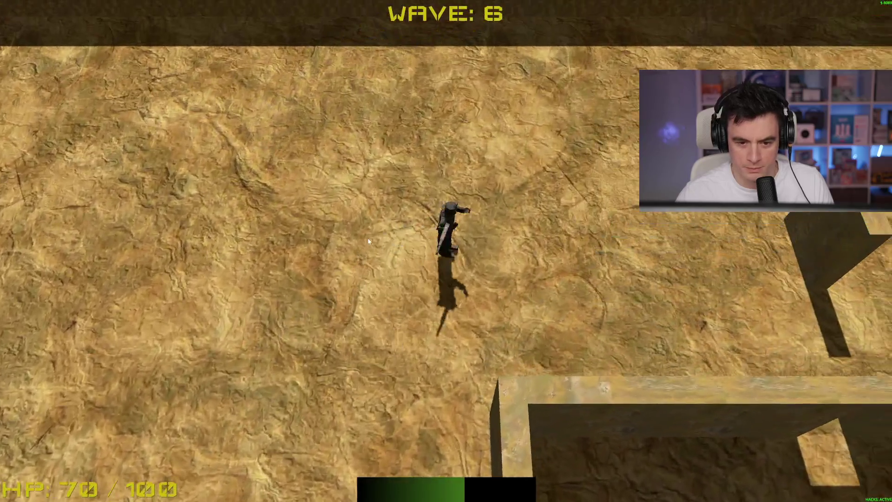
Fight in wave 7 until game over, then choose Rage Quit and Quit to Desktop.
key(d)
key(s)
click(368, 241)
click(369, 241)
key(s)
click(366, 239)
key(s)
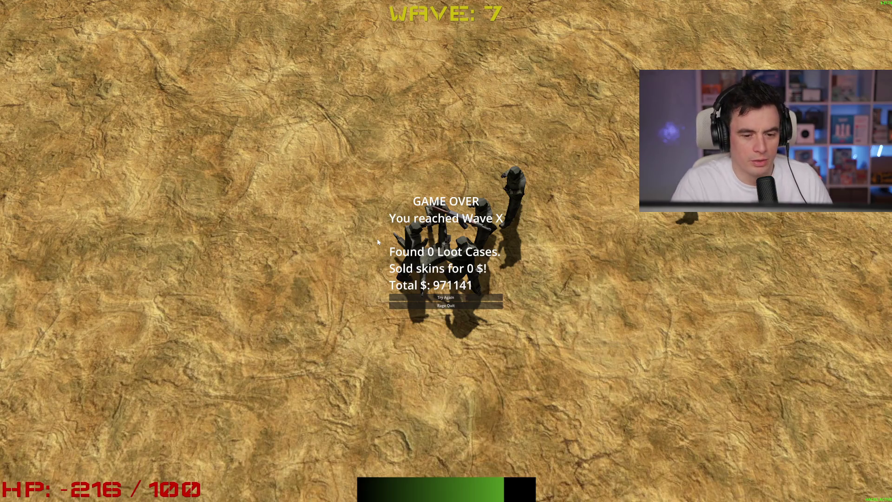
click(481, 304)
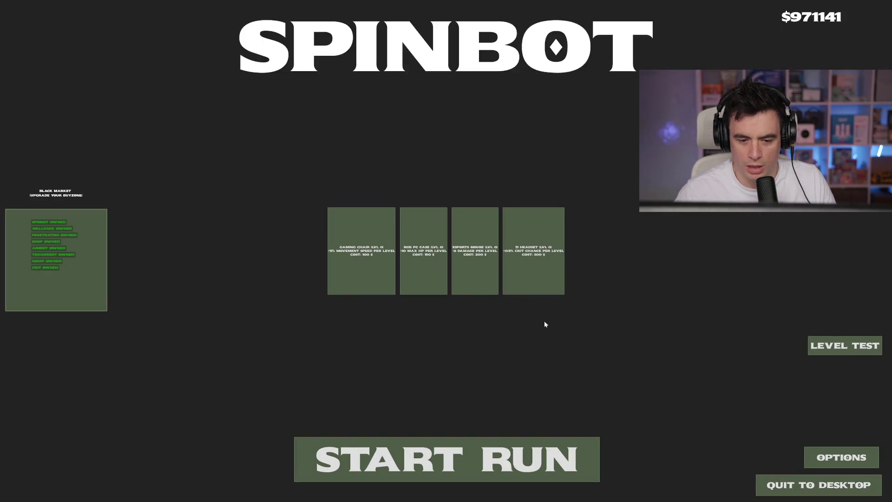
click(772, 485)
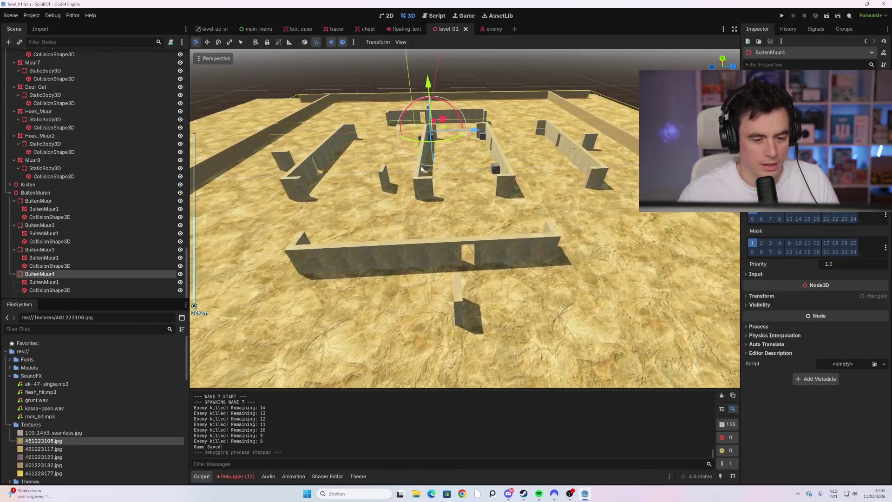
Select the BuitenMuur3 outer wall group and show its Transform properties in the Inspector.
scroll(409, 204, down, 3)
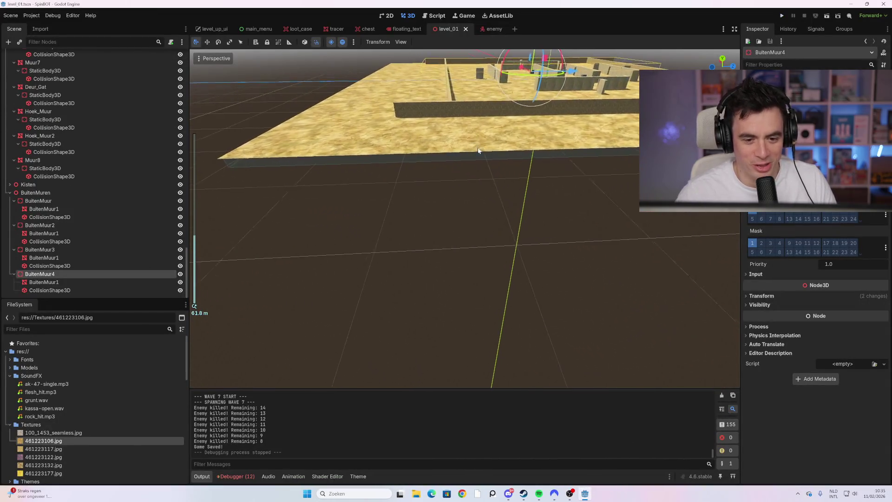
scroll(518, 202, up, 3)
scroll(517, 202, down, 3)
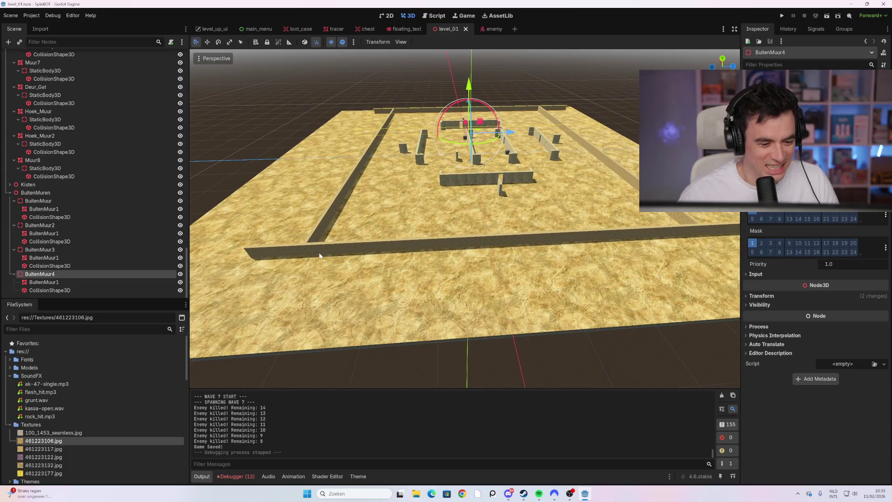
click(317, 253)
click(104, 250)
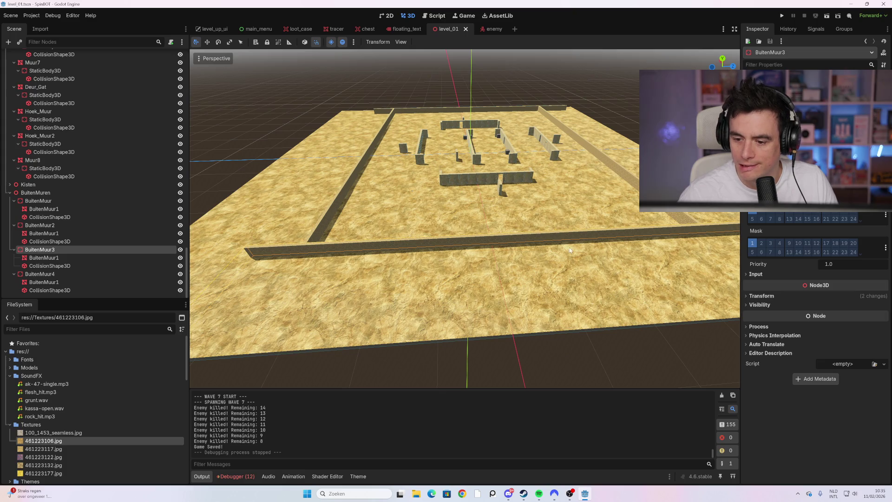
click(772, 297)
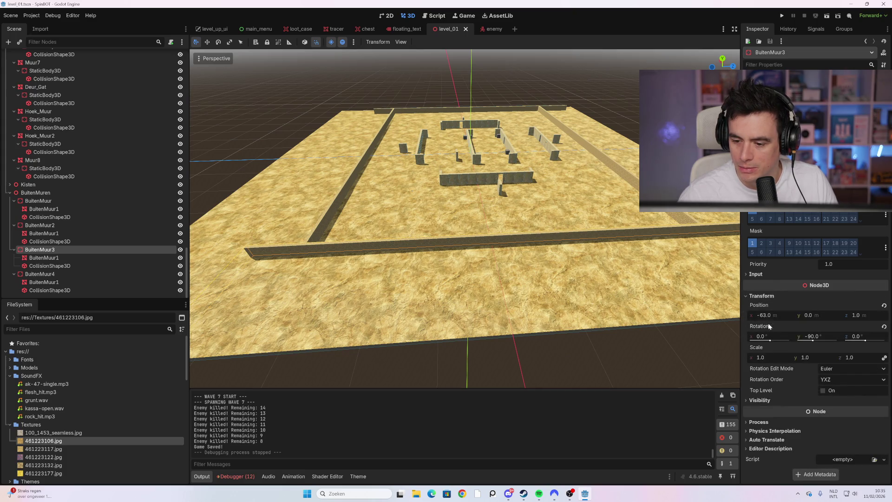
Try shifting BuitenMuur3 and scaling it to 1.3, undo each change, then select BuitenMuur1.
drag(766, 320, 767, 320)
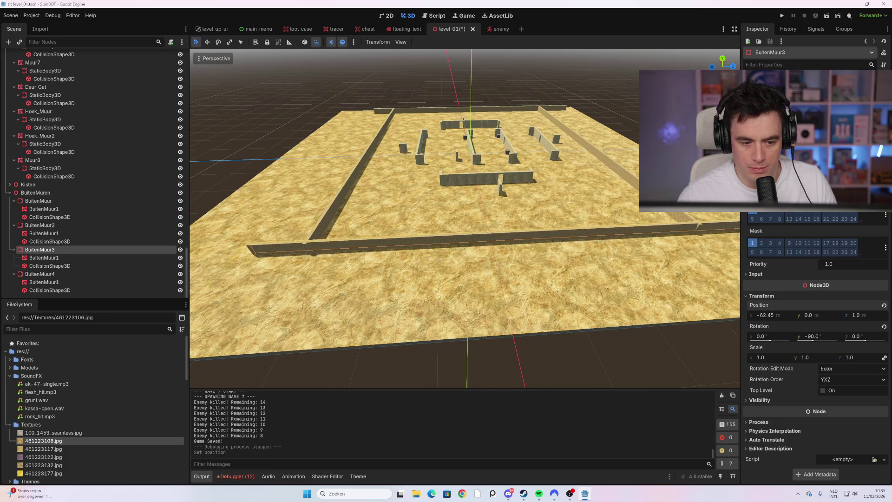
key(ctrl+z)
drag(760, 358, 779, 356)
key(ctrl+z)
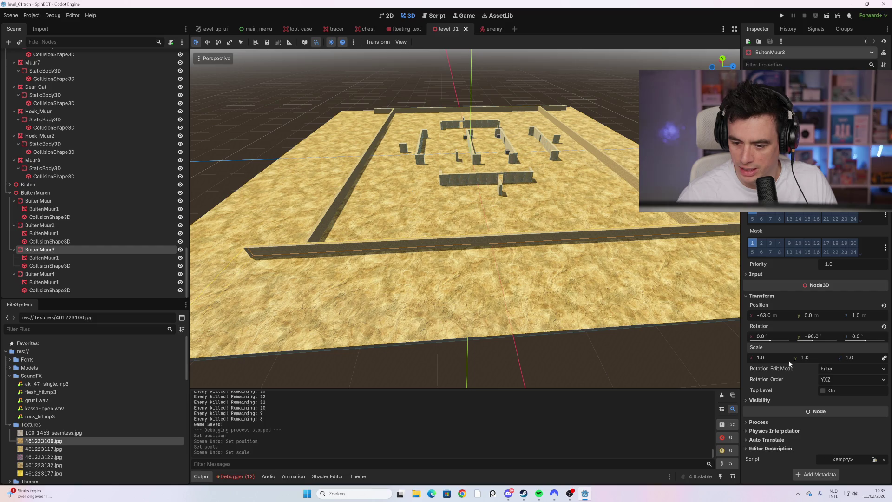
mouse_move(842, 358)
mouse_down()
mouse_move(856, 358)
mouse_move(795, 359)
mouse_up()
key(ctrl+z)
key(ctrl+z)
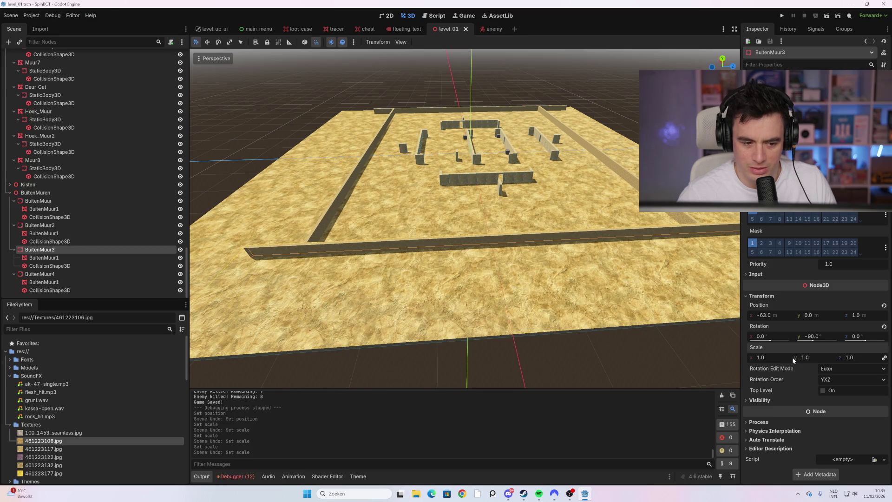
click(86, 259)
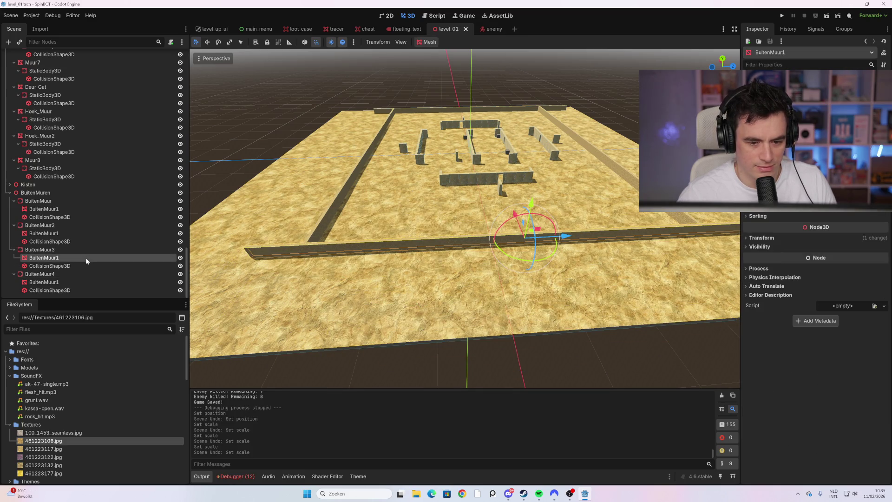
Expand BuitenMuur1's Transform, test a 0.88 scale, then undo it.
click(763, 238)
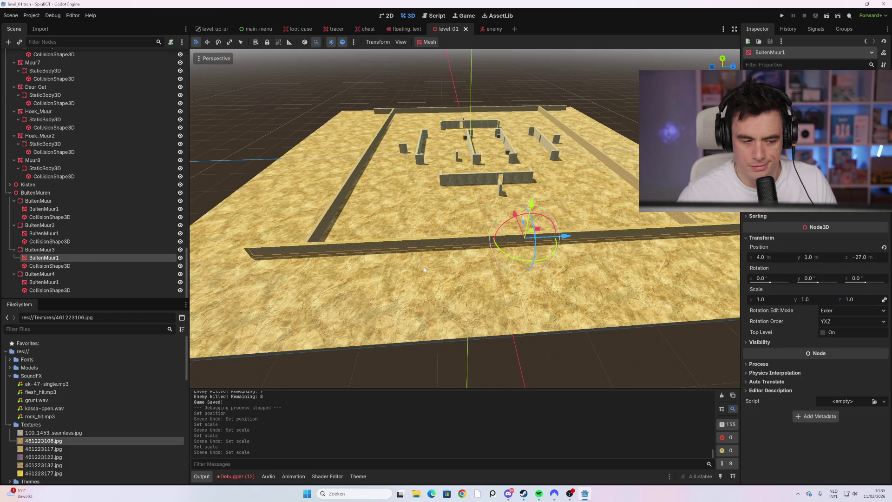
click(82, 260)
key(Escape)
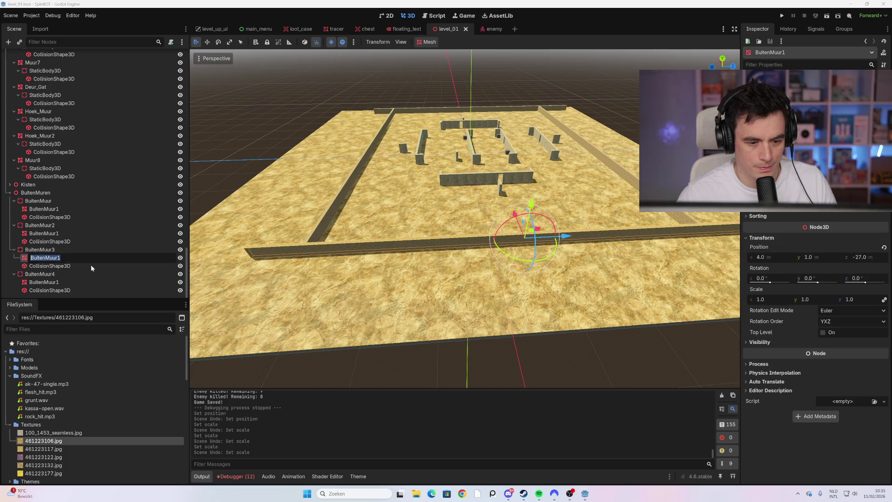
click(88, 265)
click(87, 258)
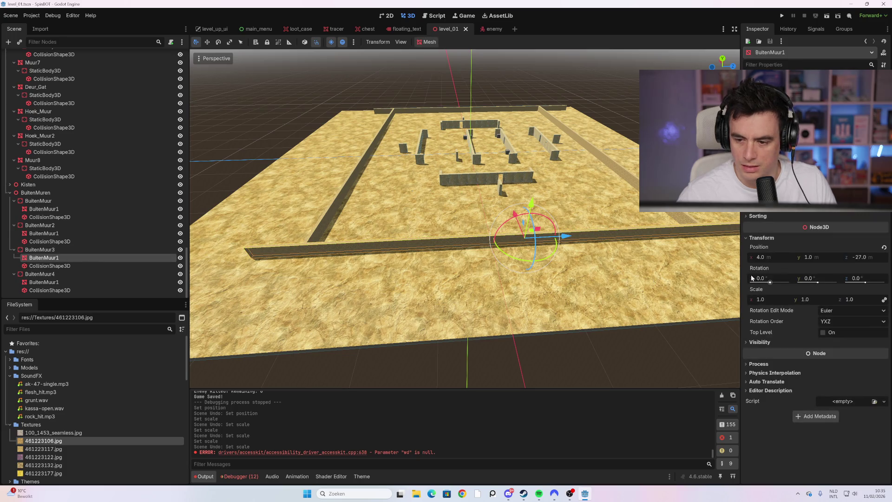
drag(763, 302, 743, 302)
mouse_move(574, 255)
mouse_down()
mouse_move(593, 218)
mouse_move(561, 213)
mouse_move(584, 238)
mouse_up()
key(ctrl+z)
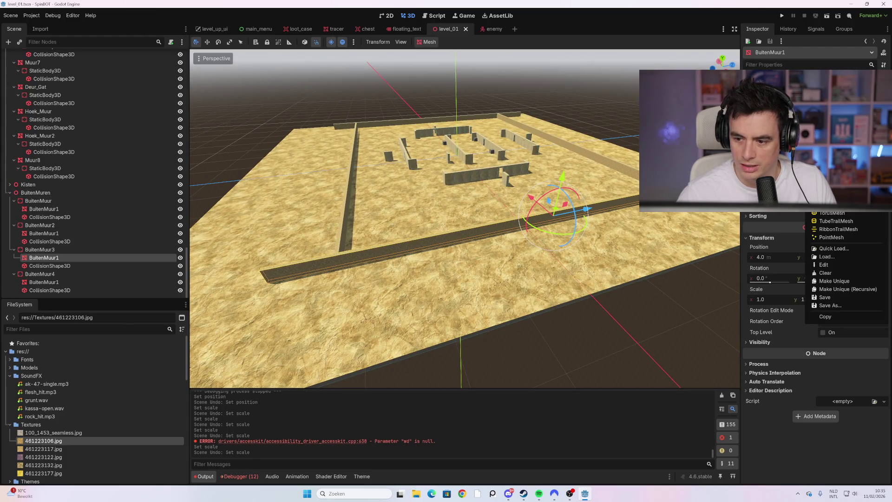
Use the Scale tool to shorten the BuitenMuur1 mesh to 0.8 along X.
click(209, 43)
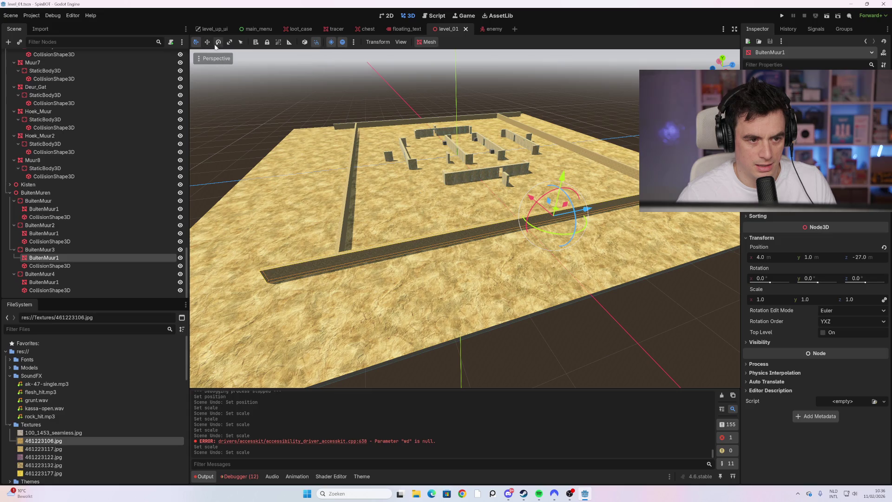
click(228, 46)
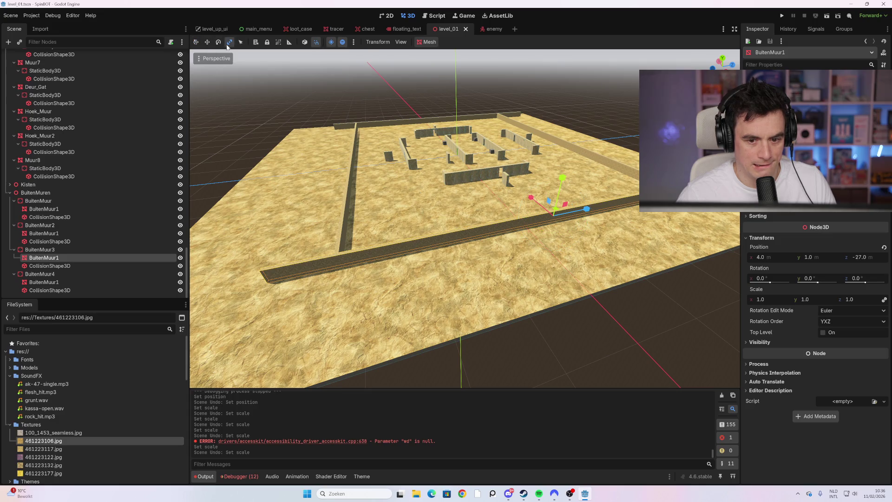
drag(588, 208, 577, 214)
click(97, 264)
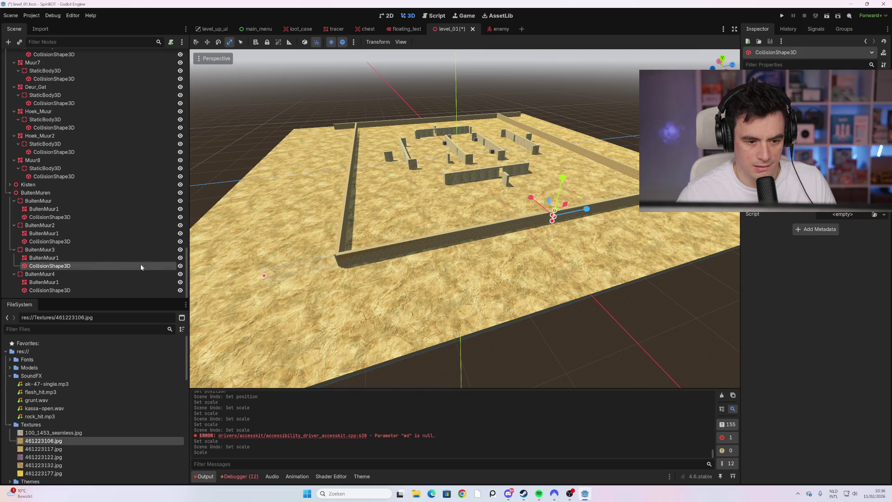
Slide BuitenMuur3's CollisionShape3D along X with the Move gizmo to match the shortened wall.
mouse_move(399, 241)
mouse_down()
mouse_move(426, 238)
mouse_move(416, 248)
mouse_up()
scroll(417, 248, down, 5)
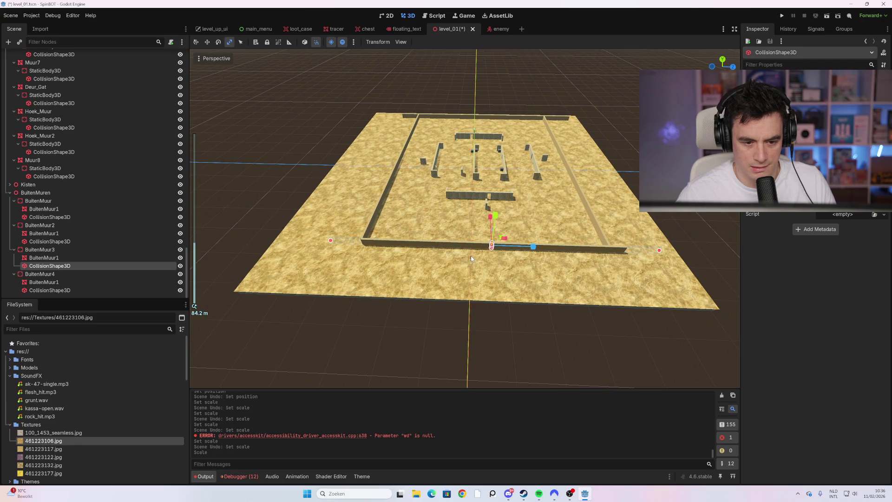
scroll(470, 255, up, 3)
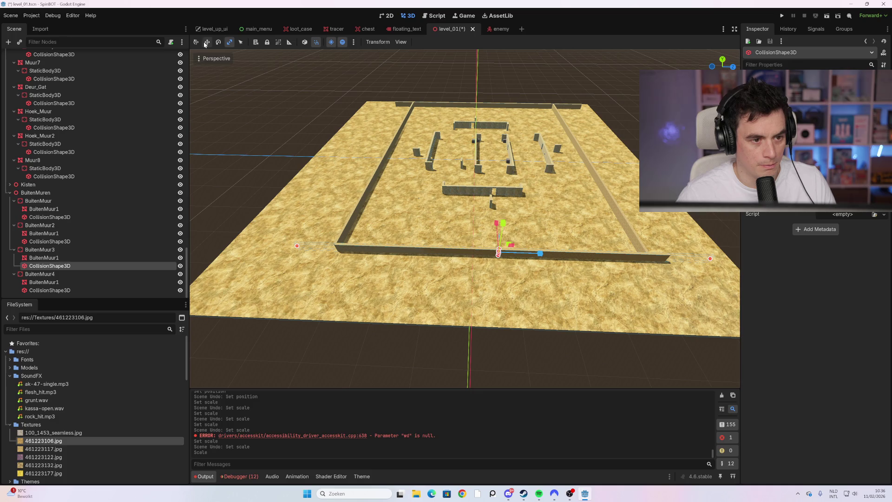
mouse_move(546, 260)
mouse_down()
mouse_move(509, 260)
mouse_move(526, 260)
mouse_up()
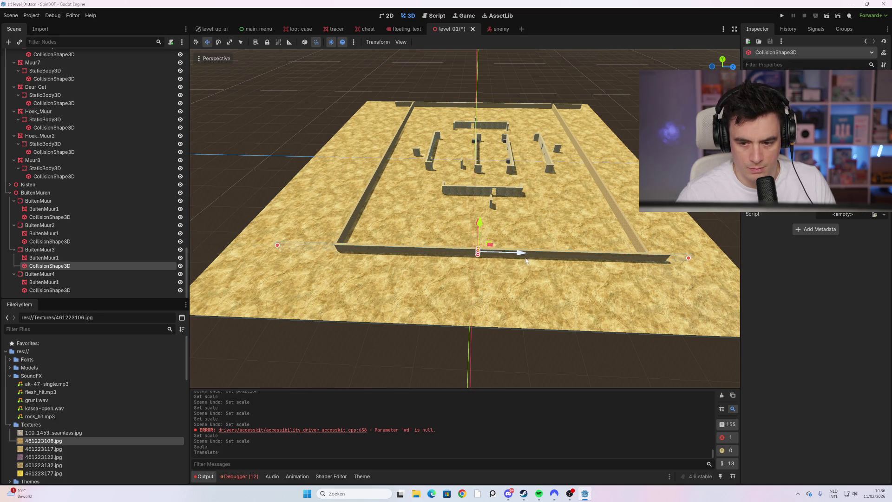
click(111, 257)
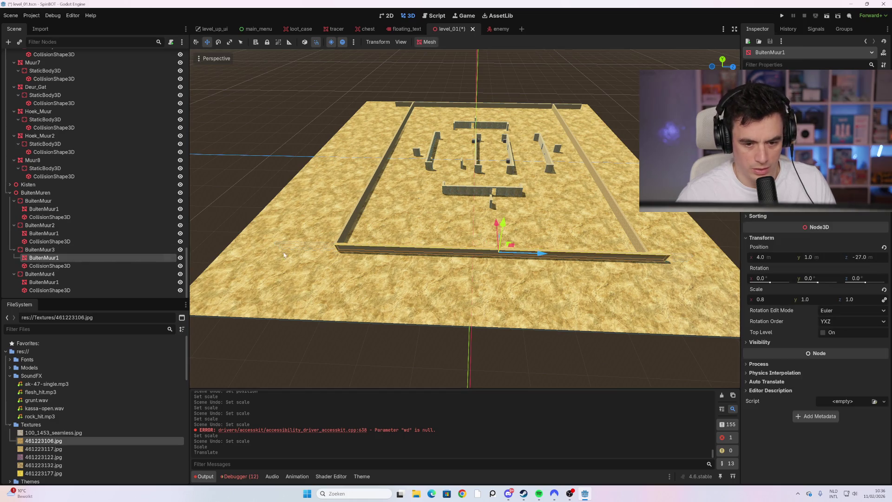
Move the BuitenMuur1 wall mesh along X, trying positions 0.0 and then 5.0.
drag(542, 255, 519, 256)
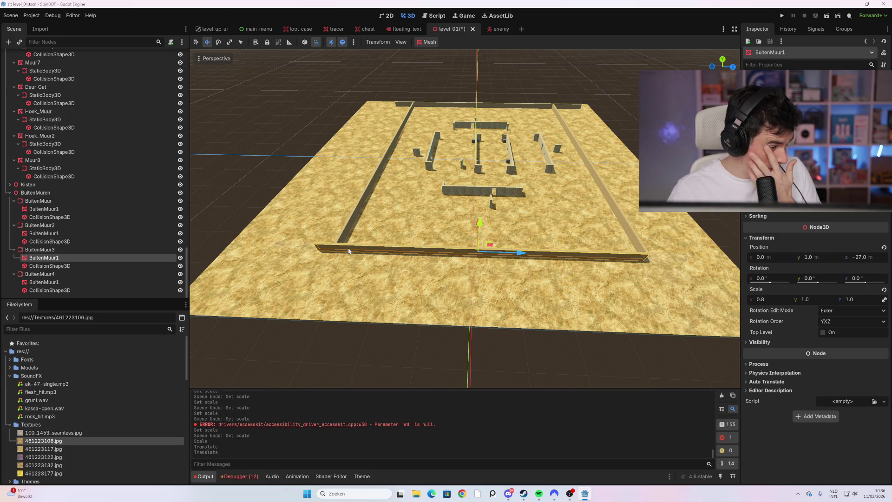
scroll(376, 246, up, 3)
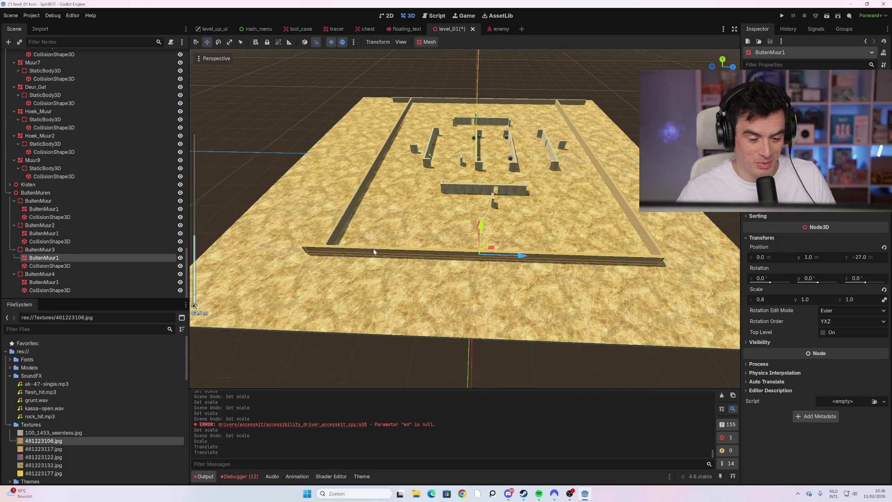
scroll(363, 253, down, 3)
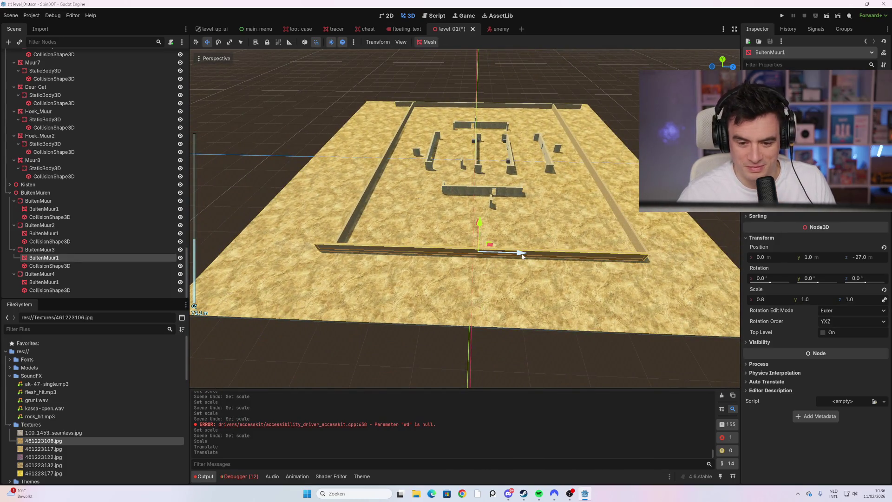
drag(526, 257, 547, 261)
scroll(547, 260, up, 2)
scroll(548, 260, down, 2)
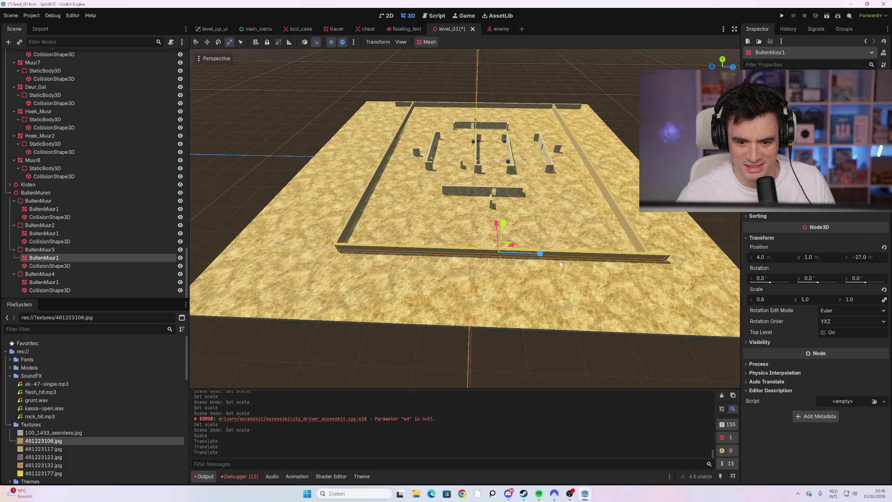
Trim the mesh to 0.792 X scale, shift it to X 1.0, and save level_01.
drag(540, 254, 539, 261)
key(ctrl+z)
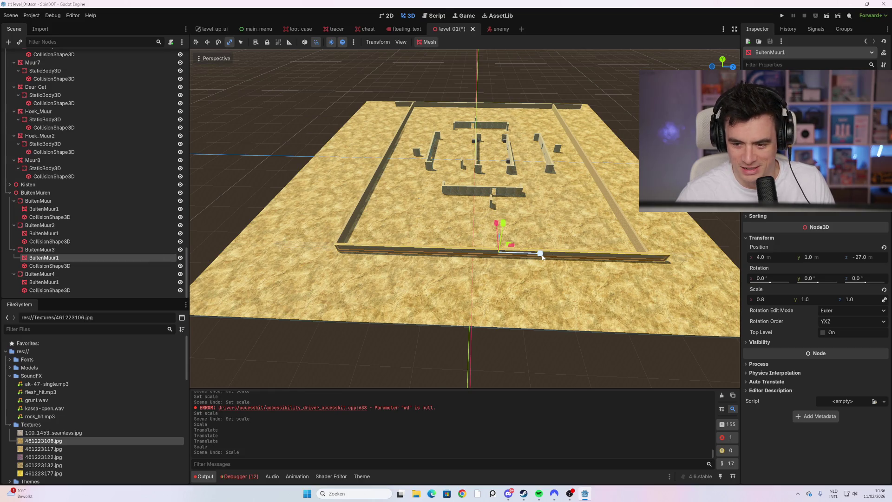
drag(542, 256, 542, 255)
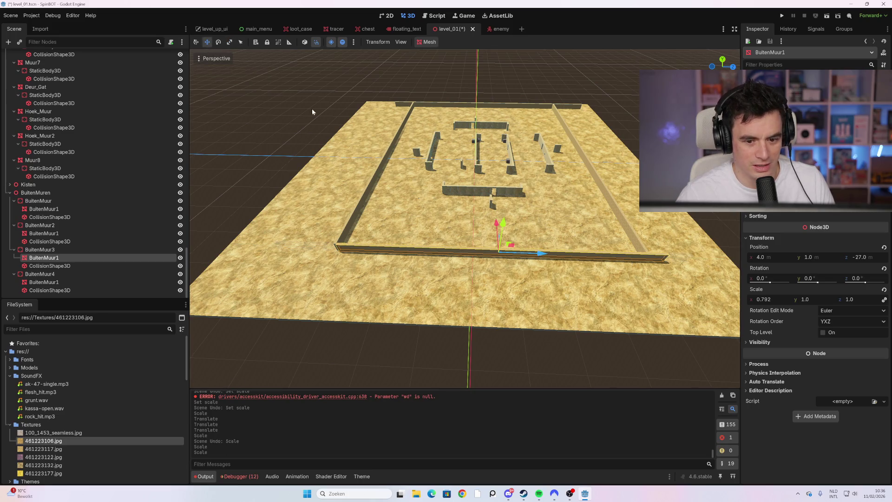
drag(539, 258, 526, 259)
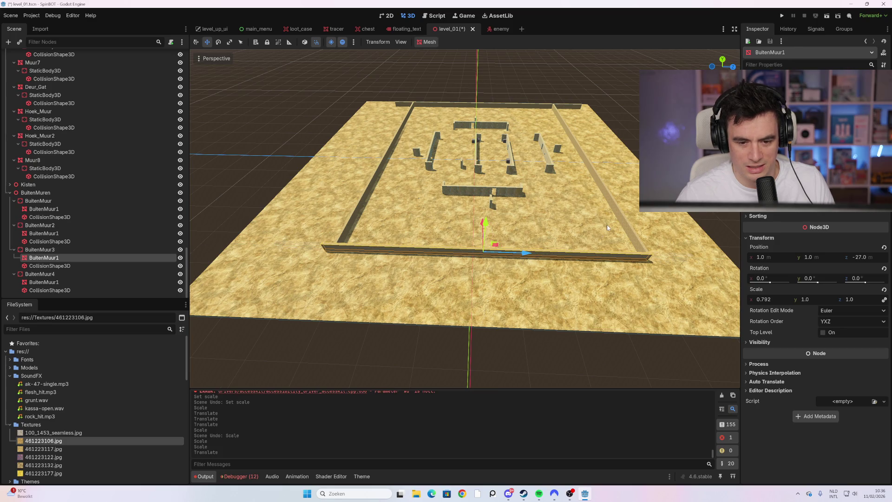
click(484, 197)
key(ctrl+s)
Scroll the FileSystem dock and expand res://Models to list its .blend files.
scroll(484, 197, up, 5)
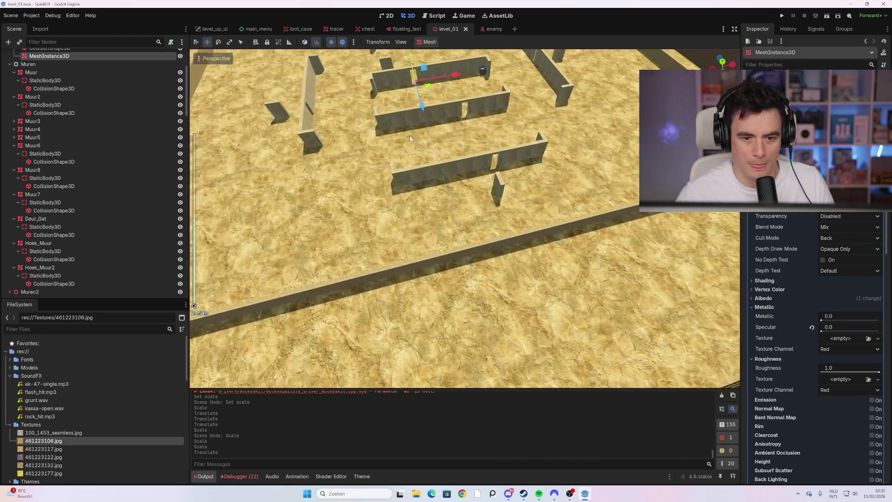
scroll(410, 138, up, 8)
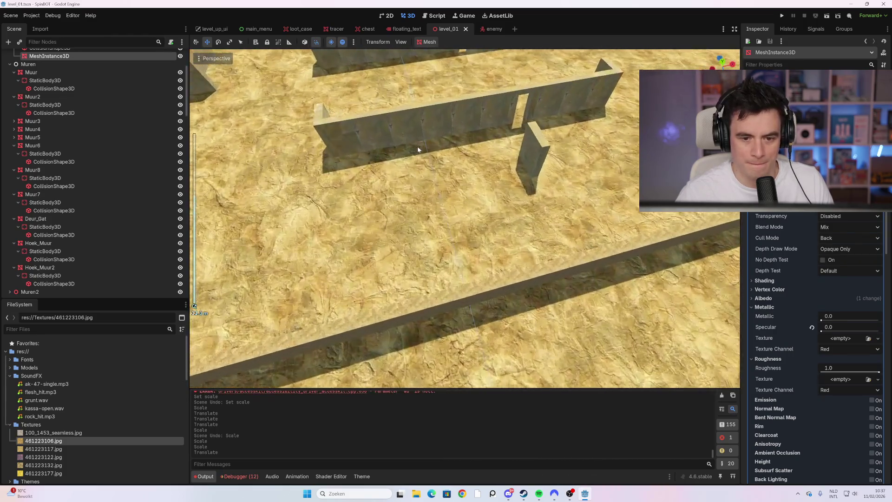
scroll(398, 210, up, 5)
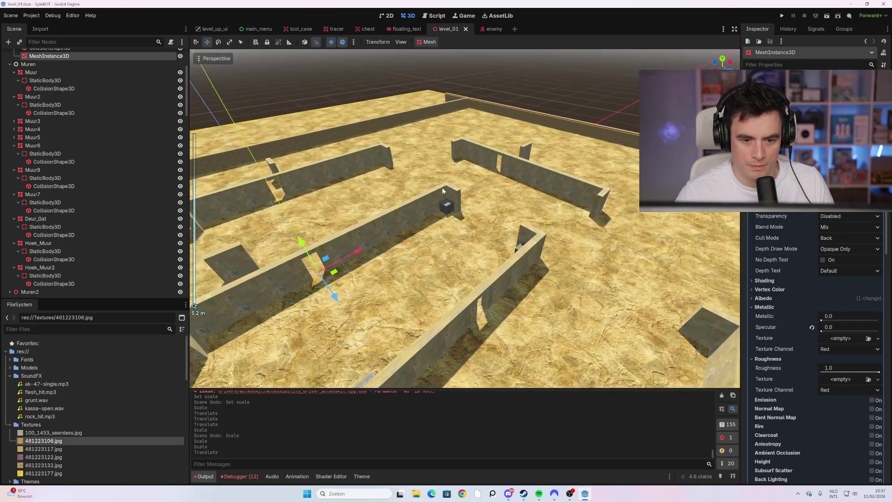
scroll(442, 190, down, 8)
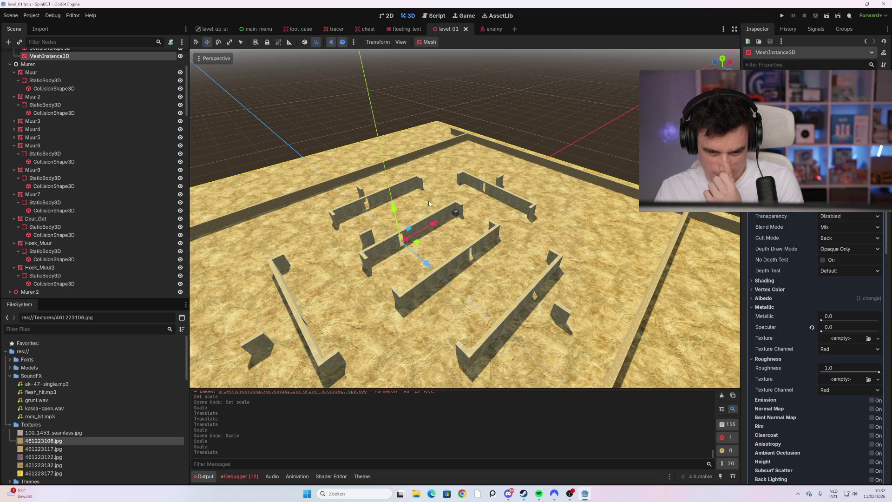
scroll(423, 239, up, 4)
scroll(422, 240, up, 2)
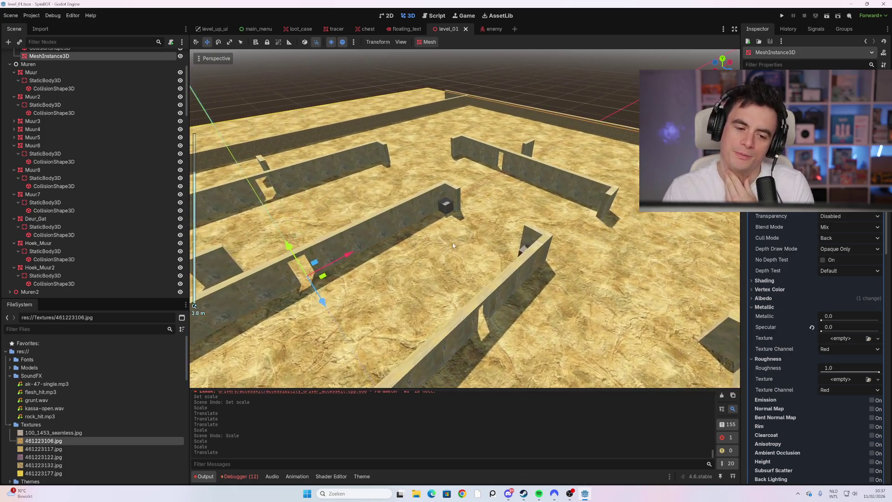
scroll(88, 357, down, 1)
scroll(90, 373, down, 10)
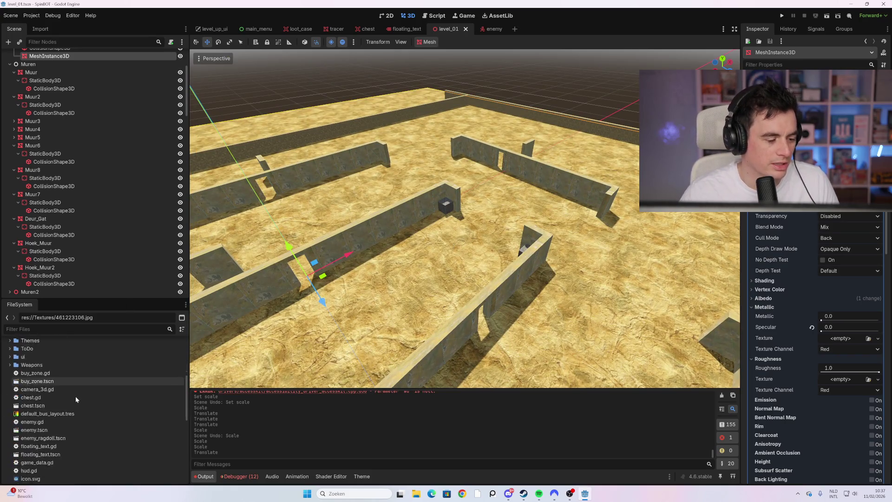
scroll(81, 397, up, 3)
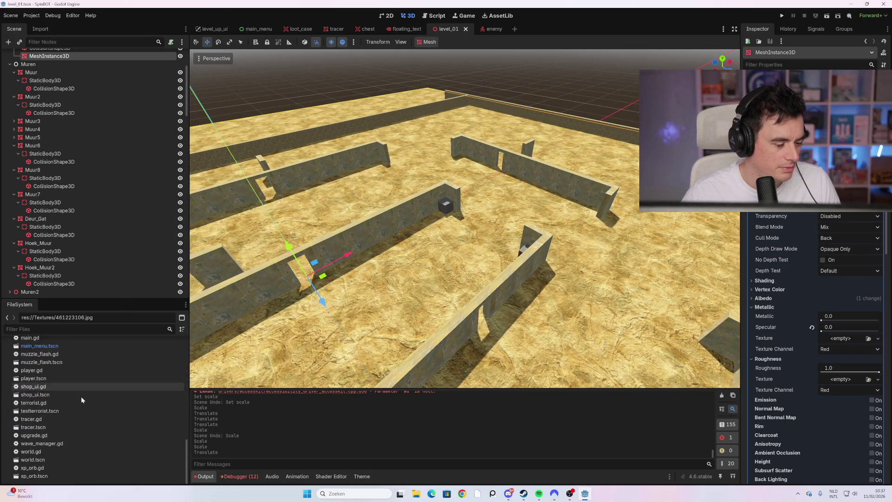
scroll(79, 403, up, 6)
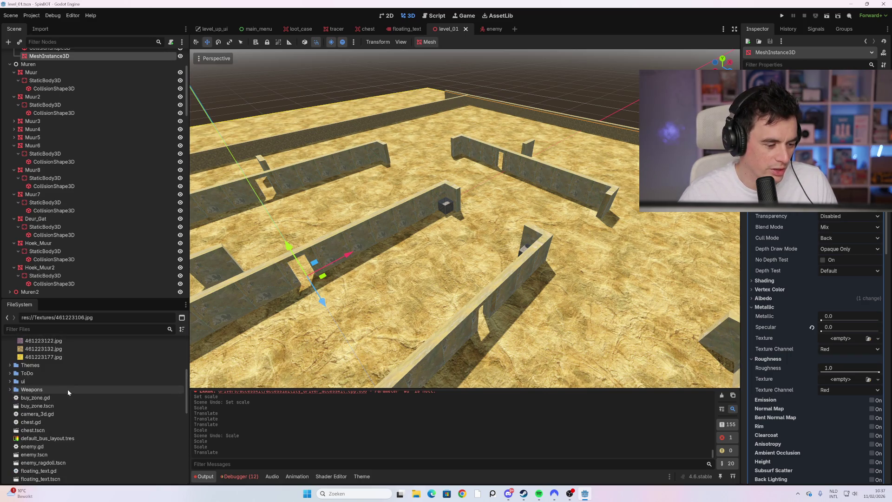
scroll(75, 388, up, 5)
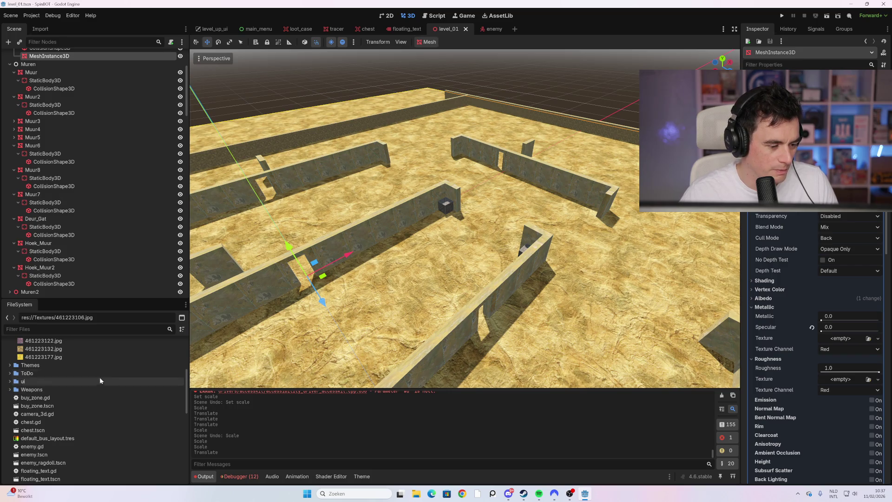
scroll(91, 386, up, 2)
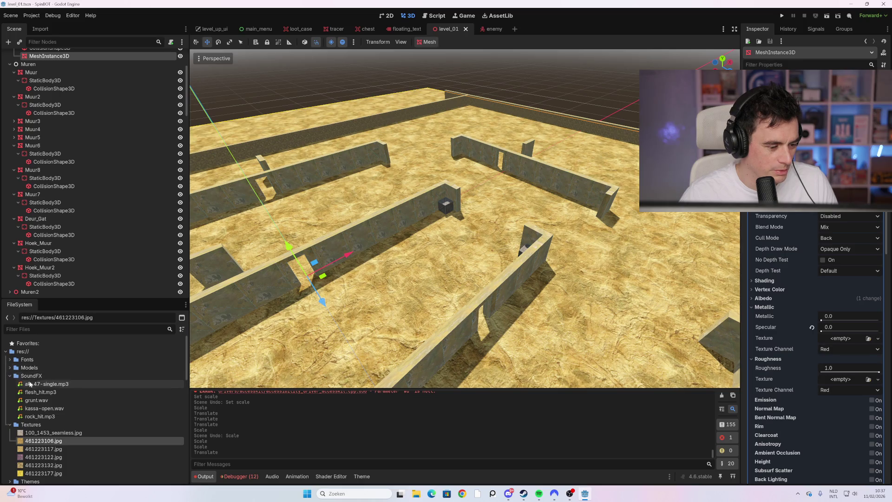
click(10, 368)
scroll(84, 389, down, 3)
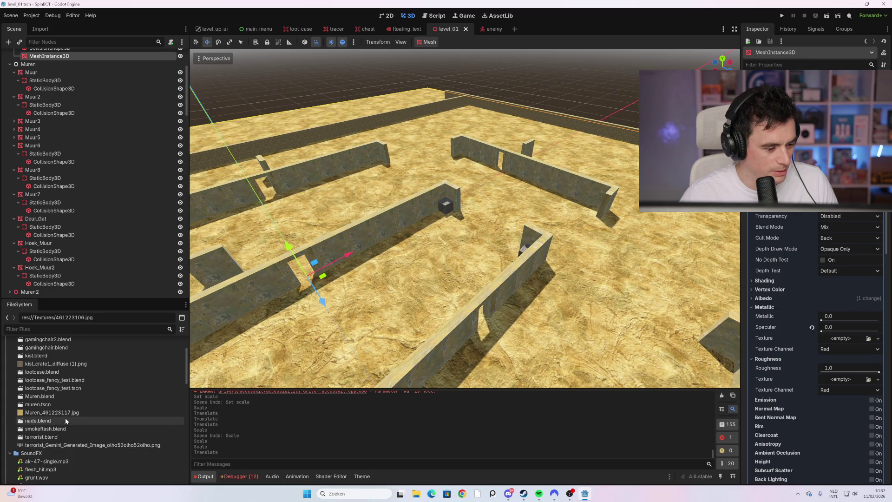
scroll(65, 369, up, 2)
scroll(65, 369, up, 2)
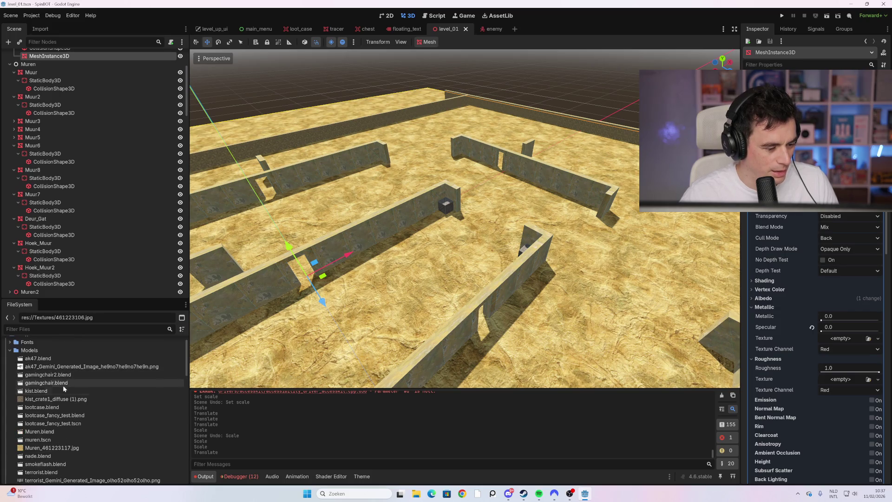
click(59, 375)
mouse_move(59, 377)
mouse_down()
mouse_move(281, 331)
mouse_move(393, 276)
mouse_move(391, 264)
mouse_up()
scroll(60, 75, up, 4)
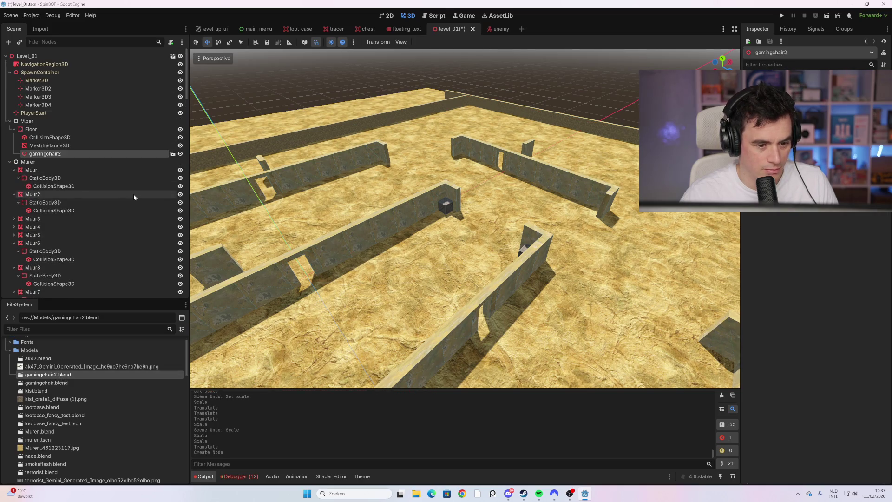
scroll(59, 155, down, 4)
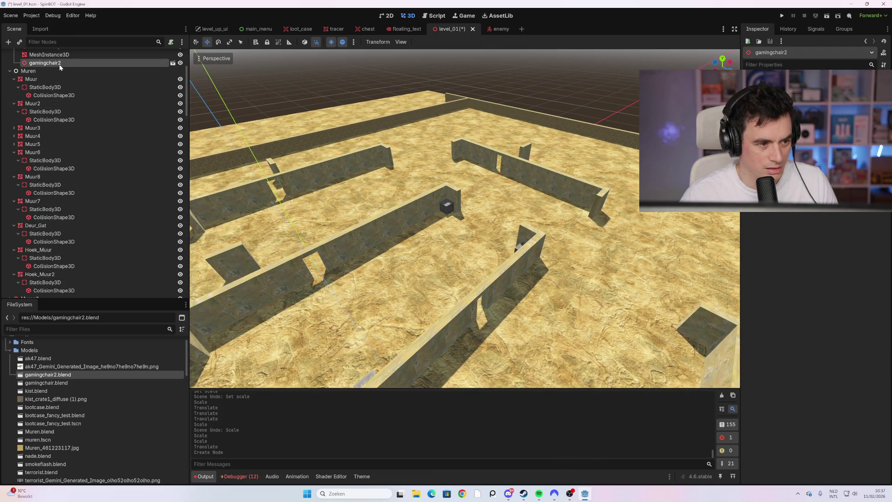
key(Delete)
key(Return)
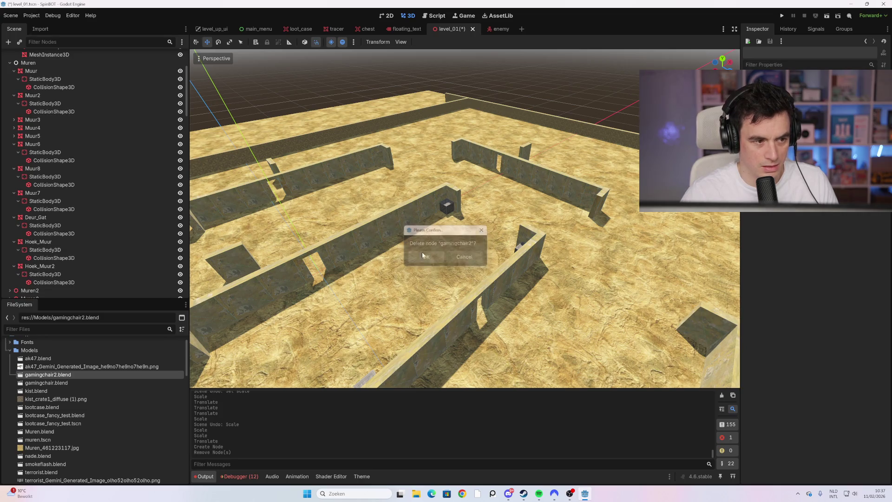
click(28, 56)
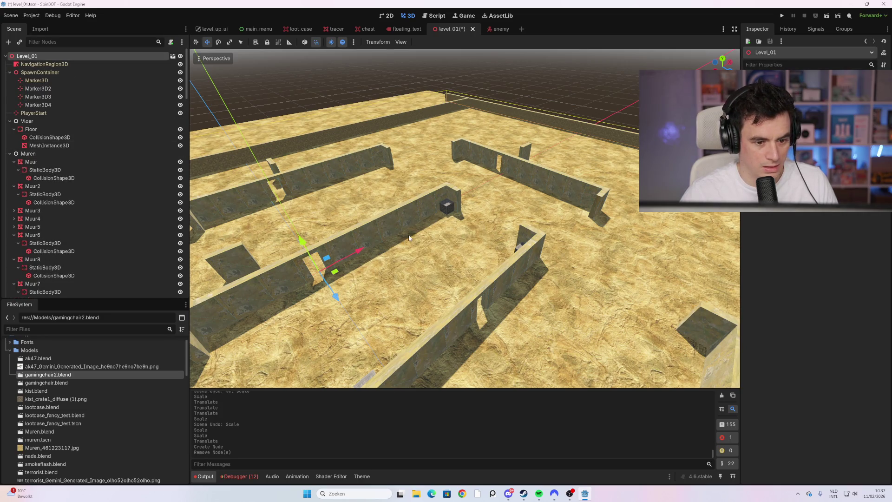
Close the import preview and drag gamingchair2.blend from FileSystem into the 3D viewport.
drag(51, 375, 251, 337)
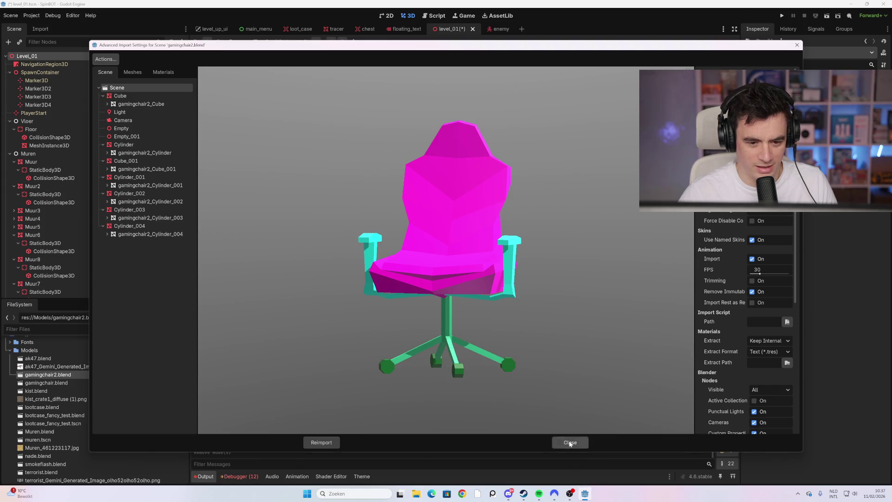
click(570, 442)
mouse_move(67, 376)
mouse_down()
mouse_move(402, 302)
mouse_move(467, 206)
mouse_up()
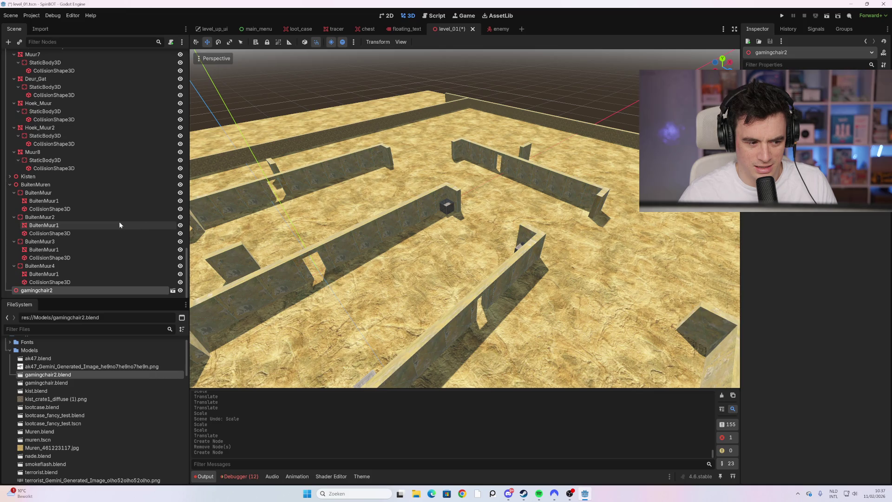
Undo the gamingchair2 node creation with Ctrl+Z and save level_01 without the chair.
scroll(411, 243, down, 6)
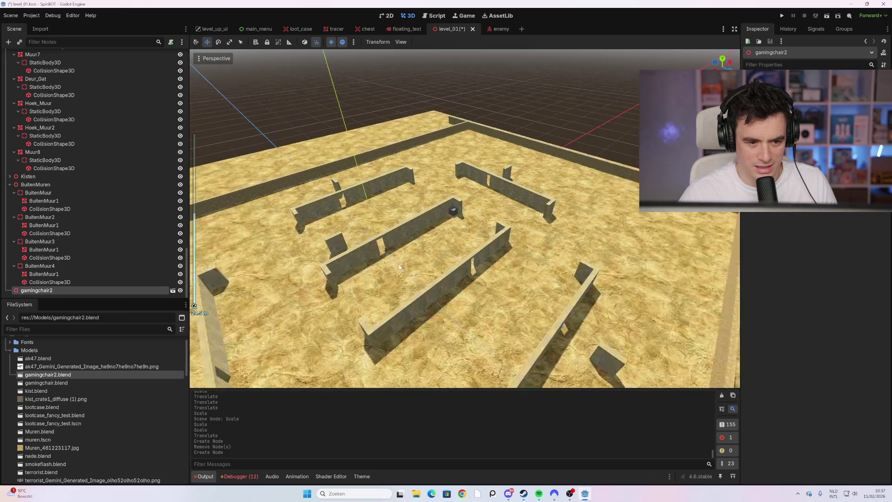
scroll(399, 267, up, 6)
drag(401, 264, 414, 232)
scroll(413, 232, up, 3)
key(ctrl+z)
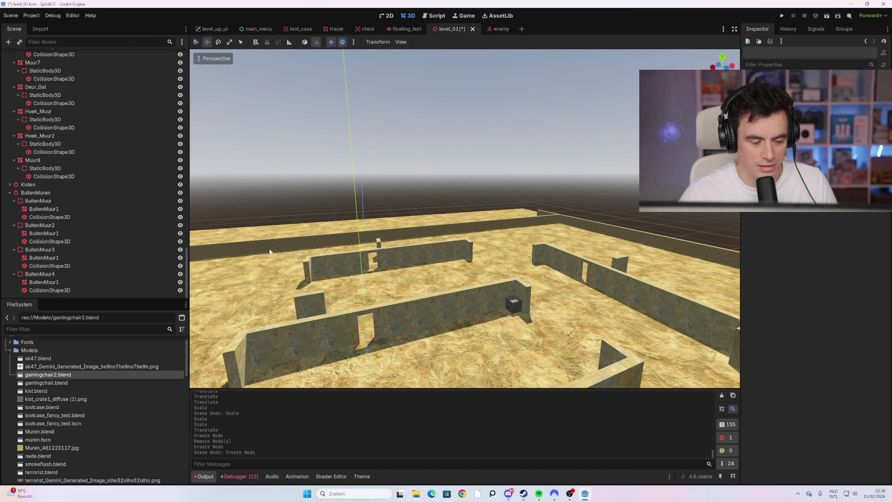
scroll(286, 244, down, 2)
key(ctrl+s)
scroll(462, 250, down, 2)
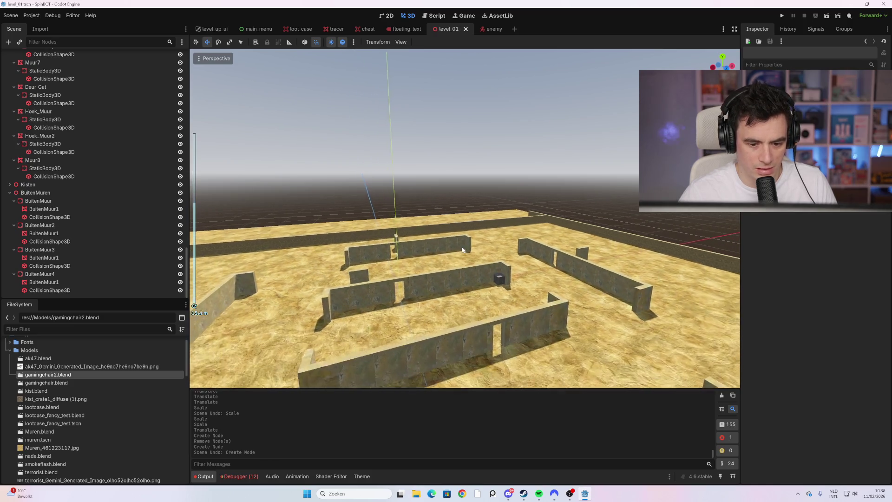
scroll(456, 238, down, 10)
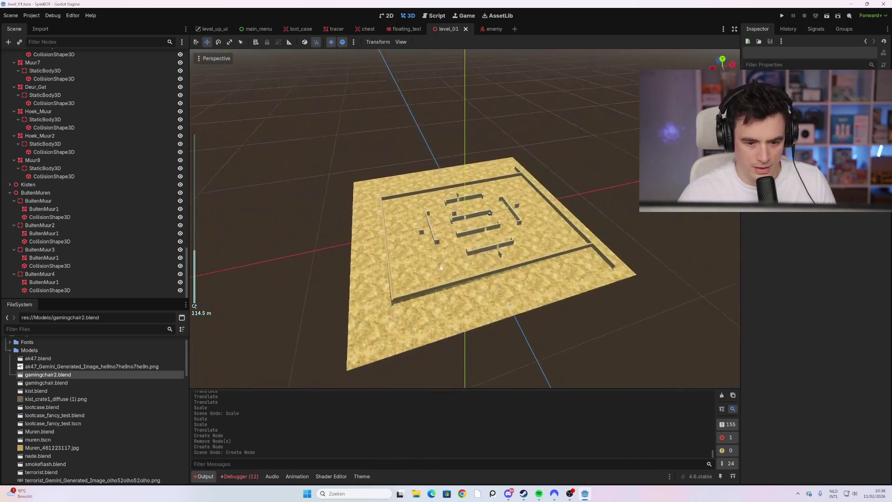
scroll(442, 268, up, 10)
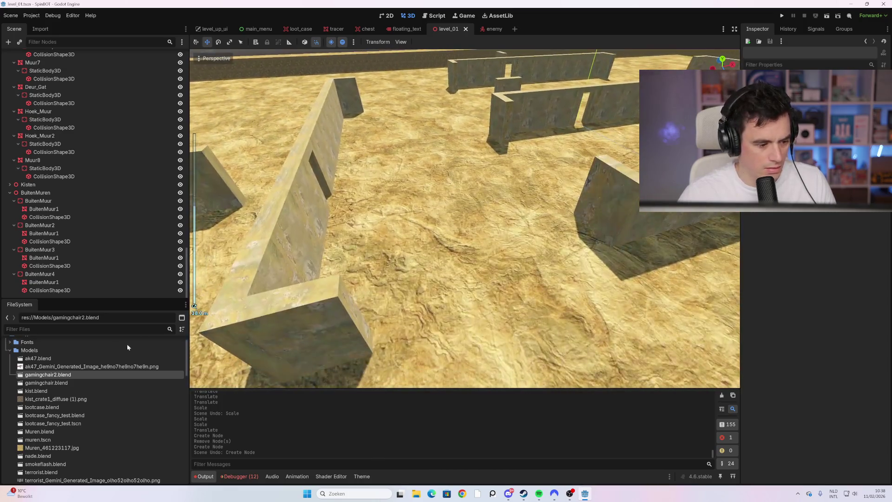
right_click(65, 375)
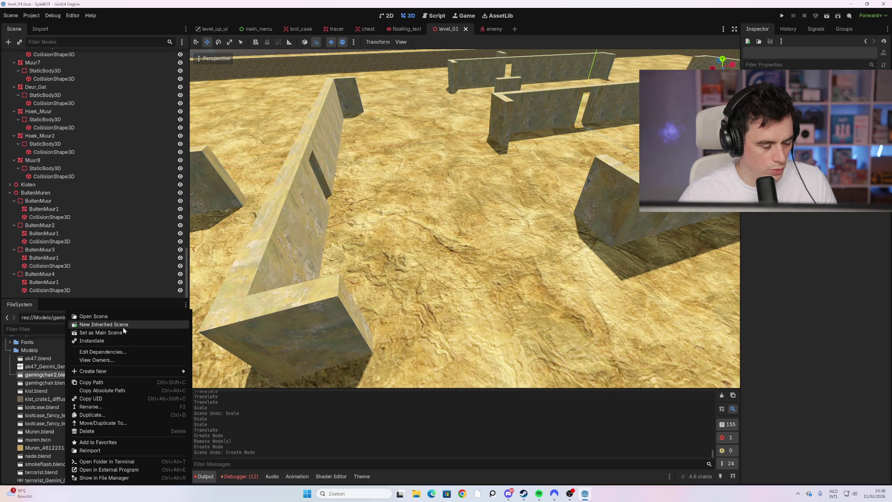
Create a new inherited gamingchair2 scene, choosing New Inherited when the import can't be edited.
click(122, 327)
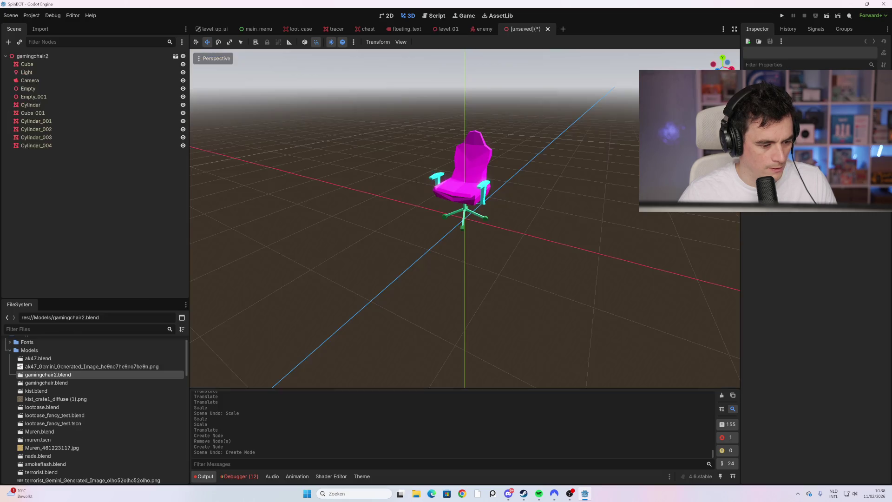
click(74, 55)
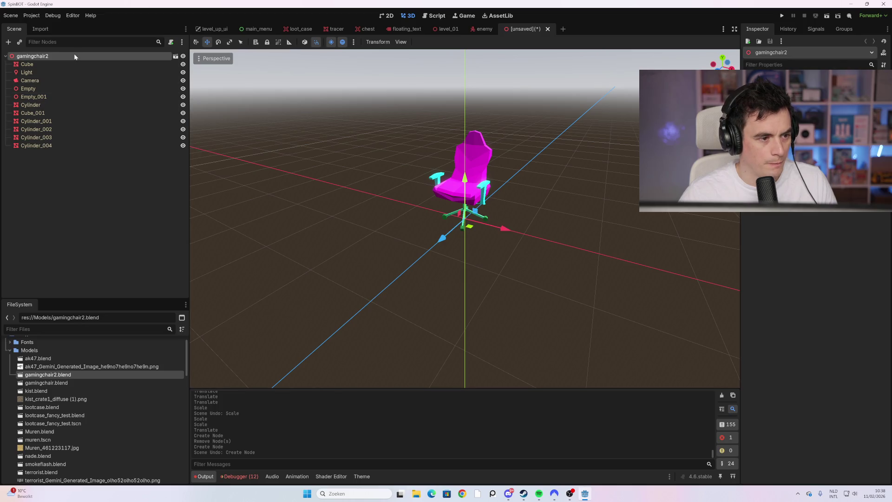
shift+click(63, 141)
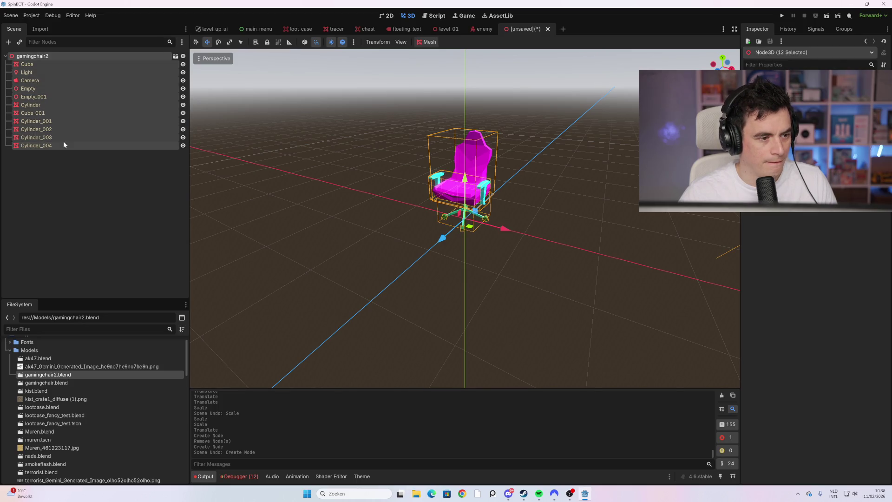
click(46, 81)
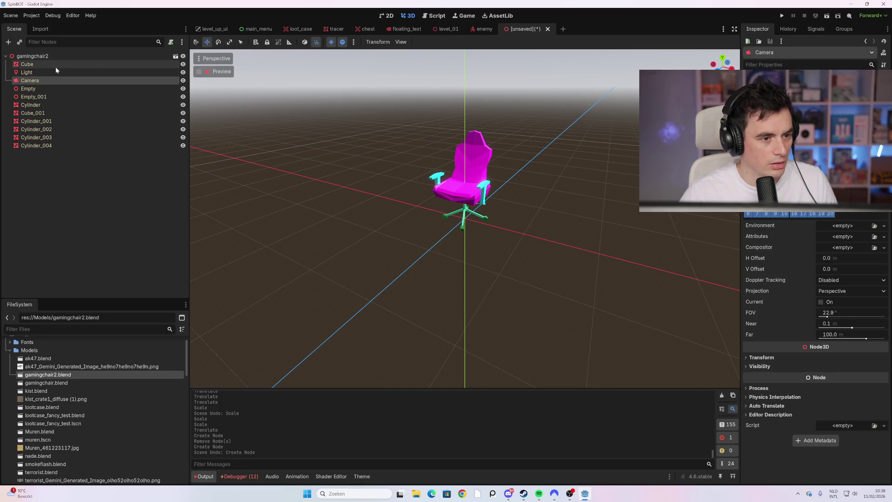
click(175, 56)
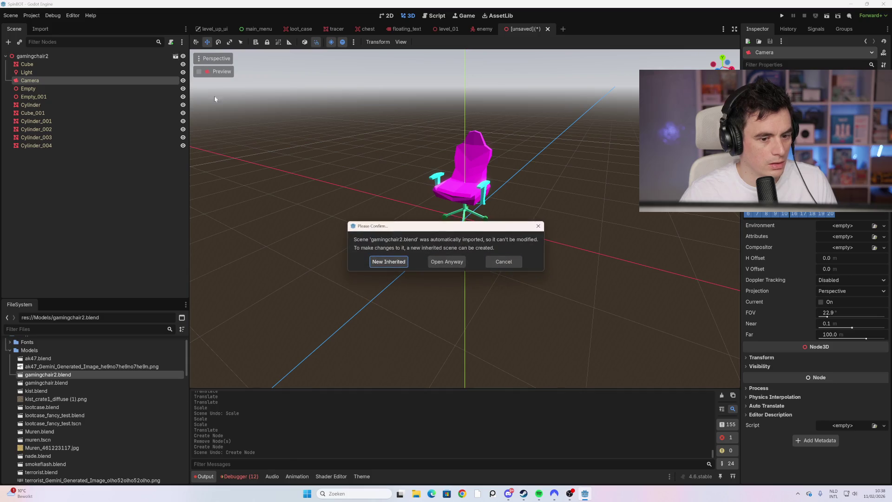
click(395, 263)
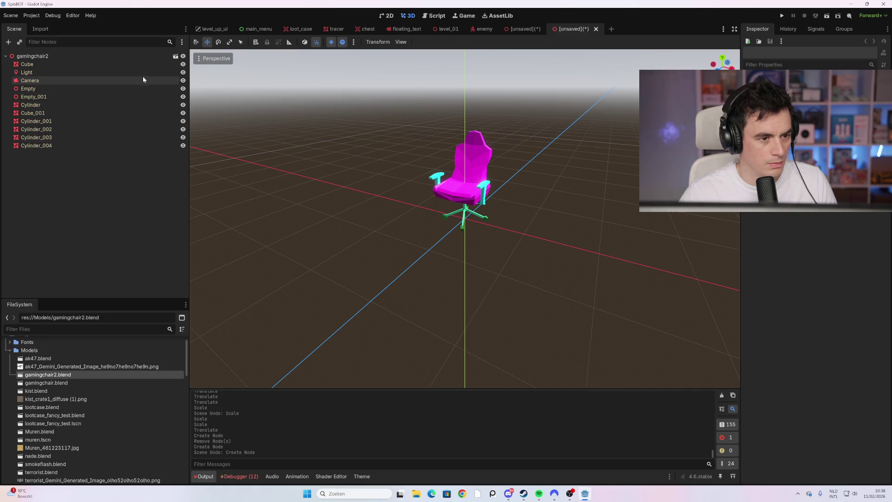
Inspect the options of the chair's root node and its Cube part in the scene tree.
click(139, 56)
right_click(153, 57)
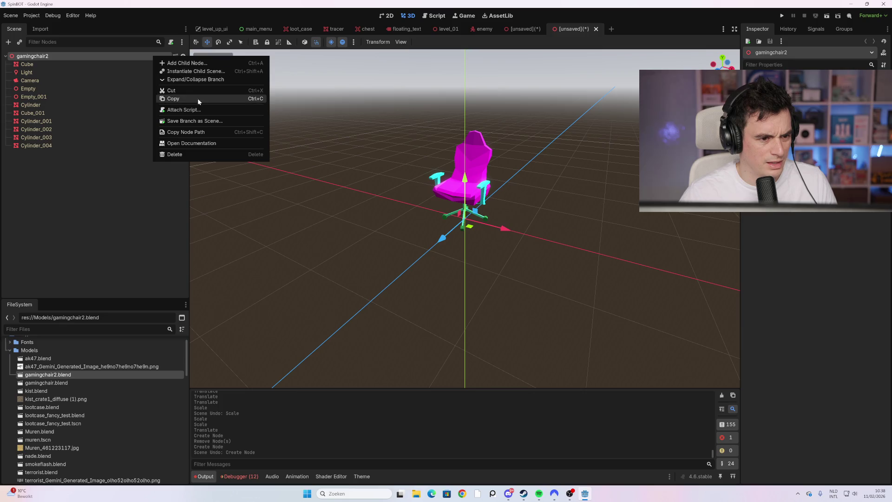
click(110, 64)
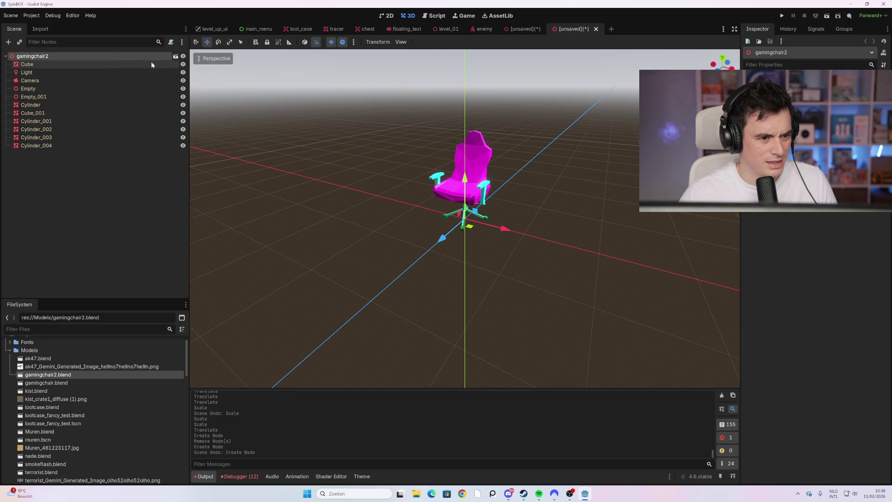
right_click(151, 64)
key(alt+Tab)
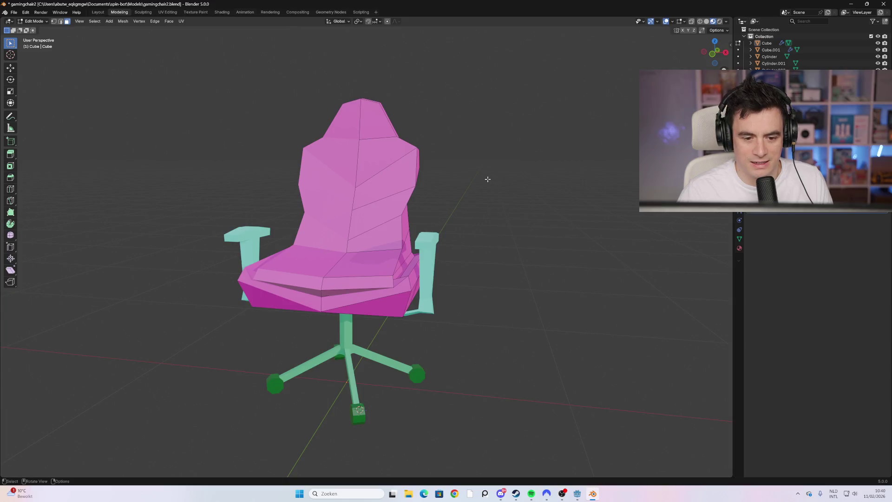
Orbit the chair and show its magenta 'roos' material nodes in the Shading workspace.
mouse_move(487, 179)
mouse_down()
mouse_move(489, 149)
mouse_move(420, 138)
mouse_move(446, 286)
mouse_move(492, 253)
mouse_move(471, 222)
mouse_up()
scroll(428, 135, up, 5)
scroll(446, 287, down, 6)
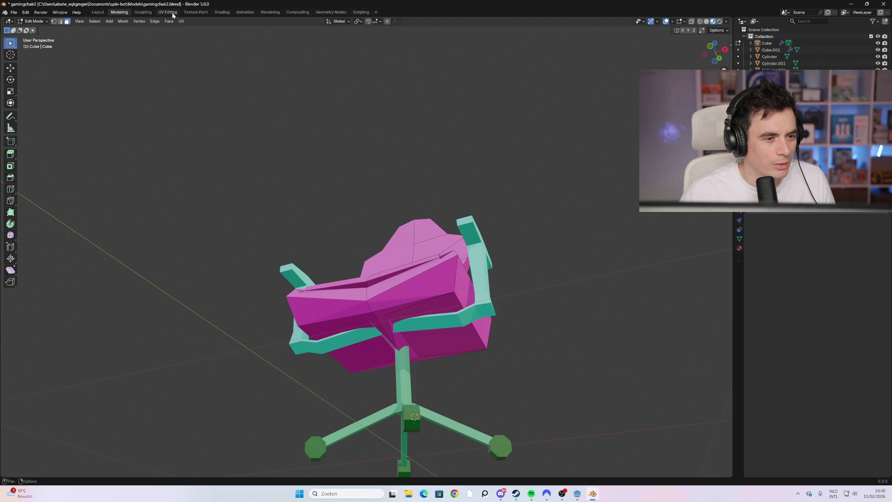
click(220, 13)
scroll(420, 151, up, 3)
mouse_move(421, 151)
mouse_down()
mouse_move(448, 124)
mouse_move(444, 152)
mouse_move(437, 104)
mouse_move(457, 38)
mouse_move(489, 39)
mouse_up()
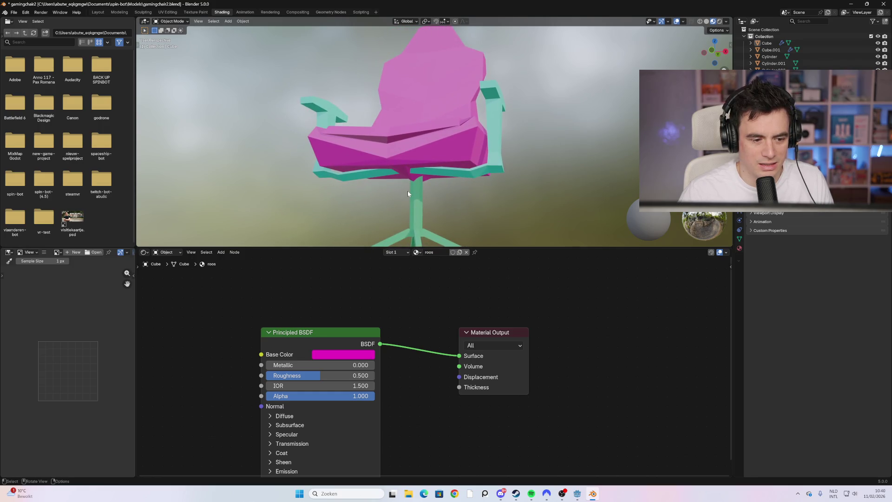
Put the chair into Edit Mode and try selecting a face on the backrest.
drag(408, 193, 426, 161)
scroll(425, 161, up, 1)
click(175, 21)
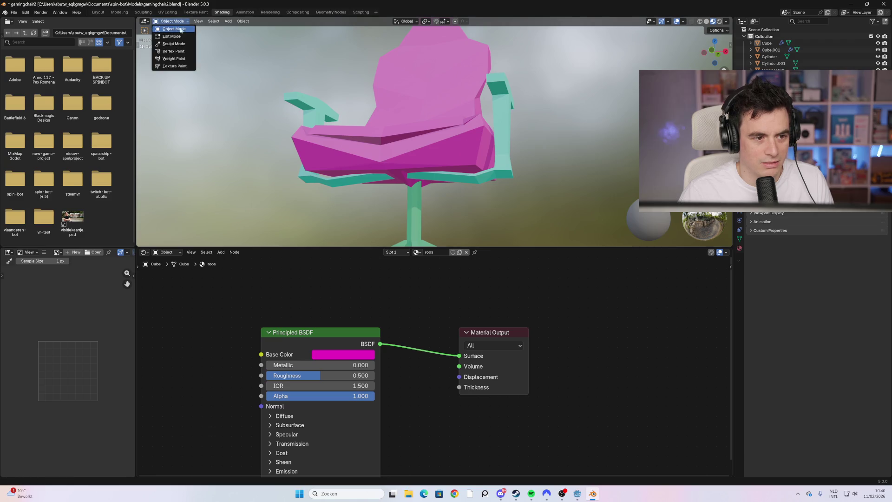
click(172, 36)
drag(483, 139, 507, 127)
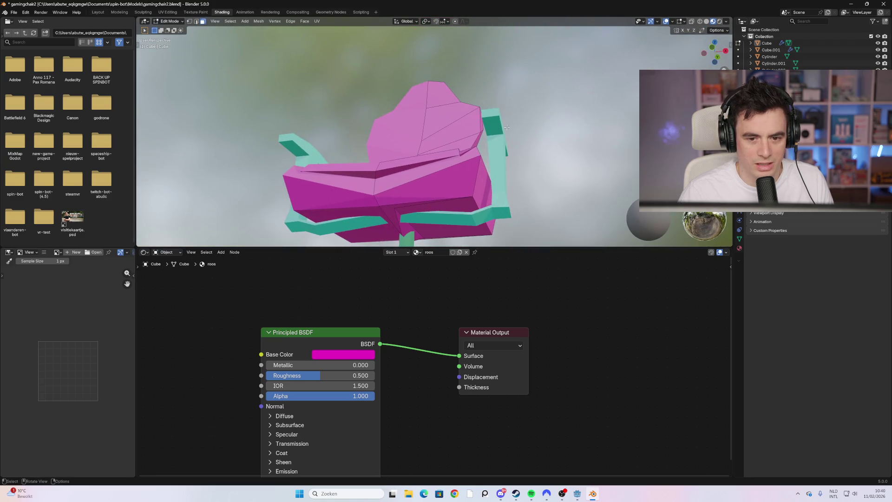
right_click(494, 128)
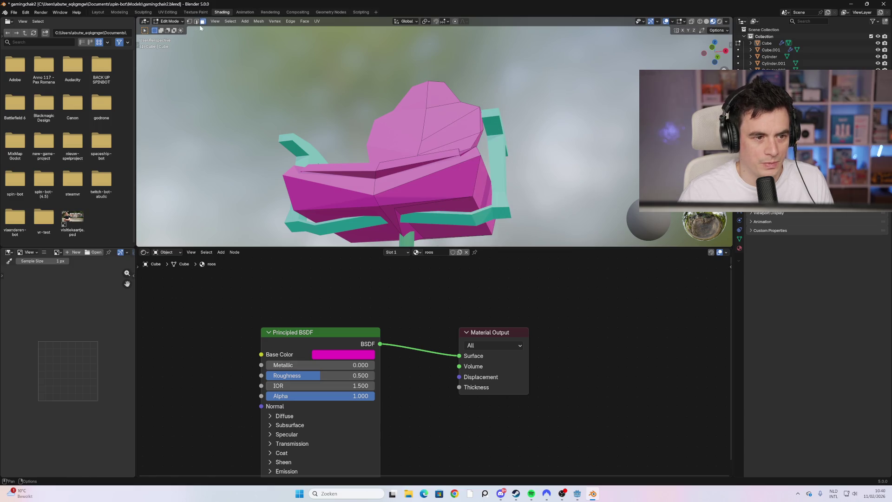
click(444, 145)
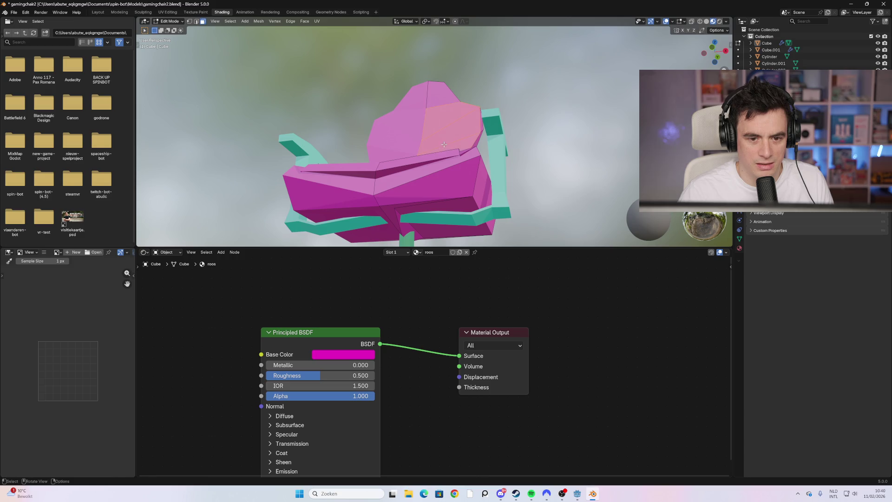
key(alt+a)
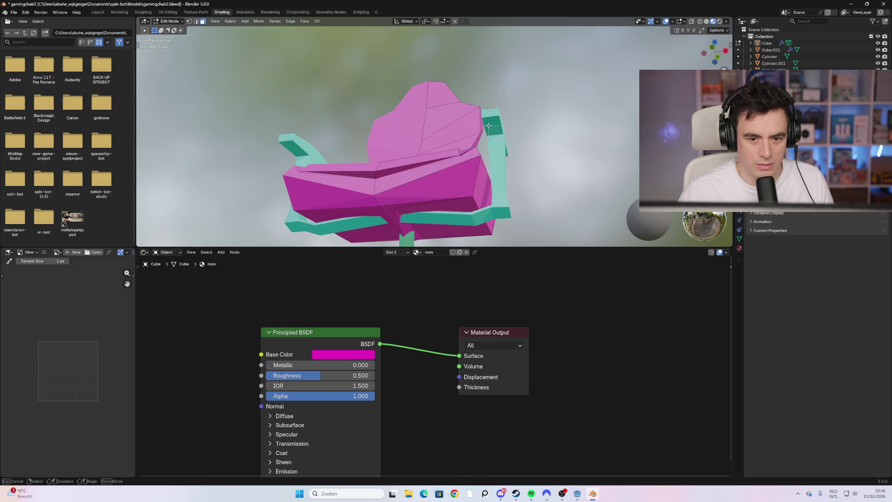
scroll(467, 171, down, 2)
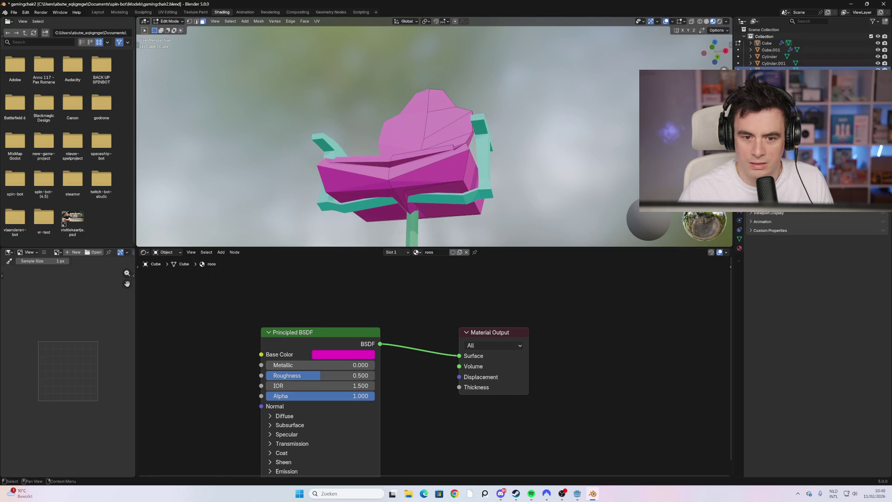
Select Cube.001 and pick a teal armrest face so its Blauw material appears.
click(771, 50)
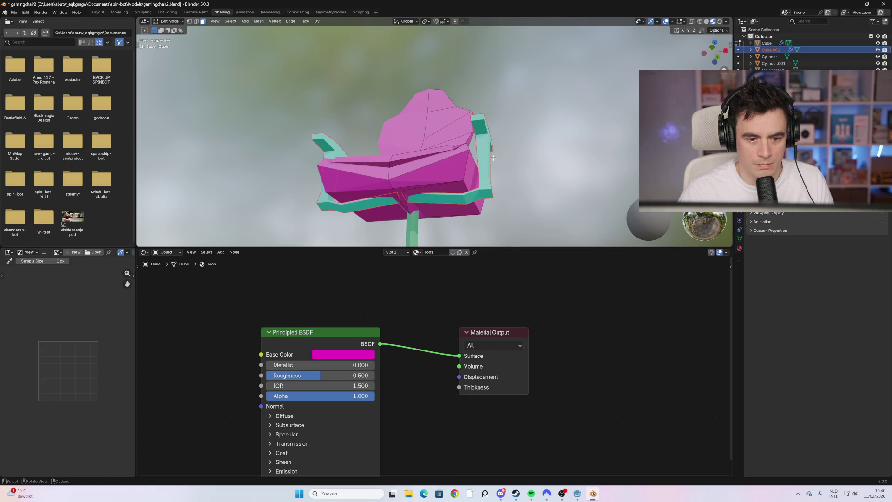
key(Tab)
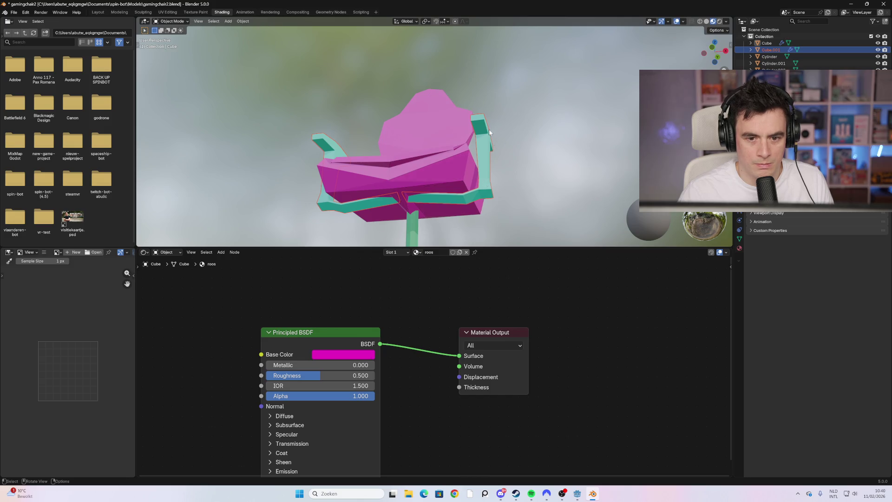
key(Tab)
click(482, 128)
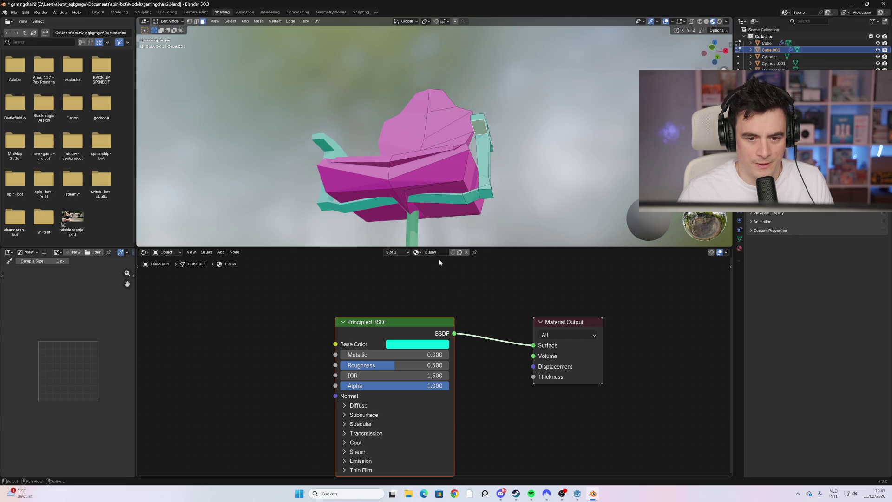
Change the Blauw material's base colour from teal to a softer blue, #5596E8.
click(428, 343)
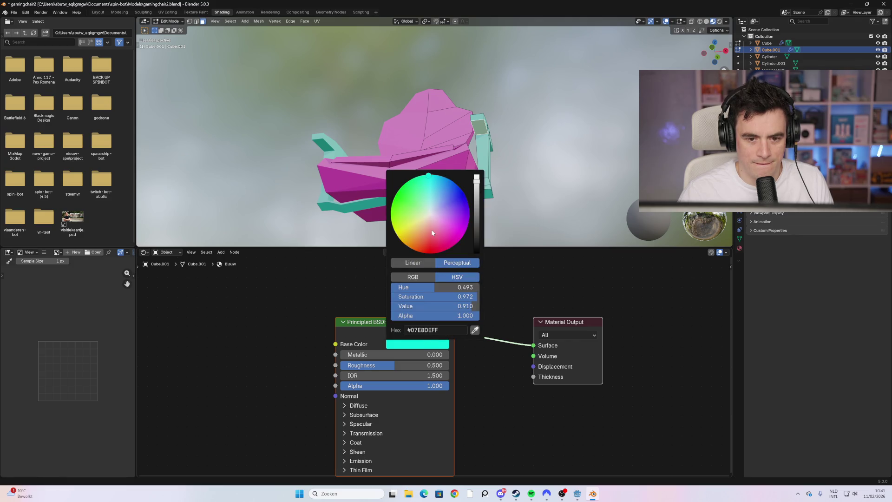
click(439, 243)
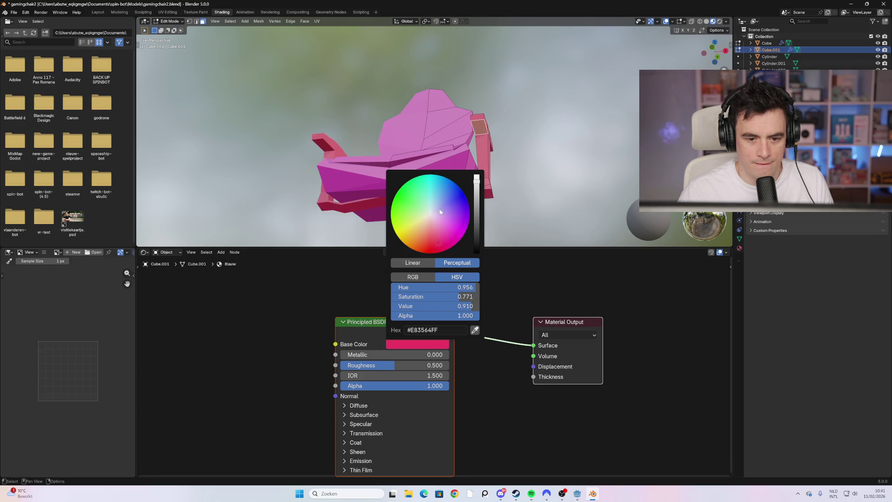
double_click(432, 252)
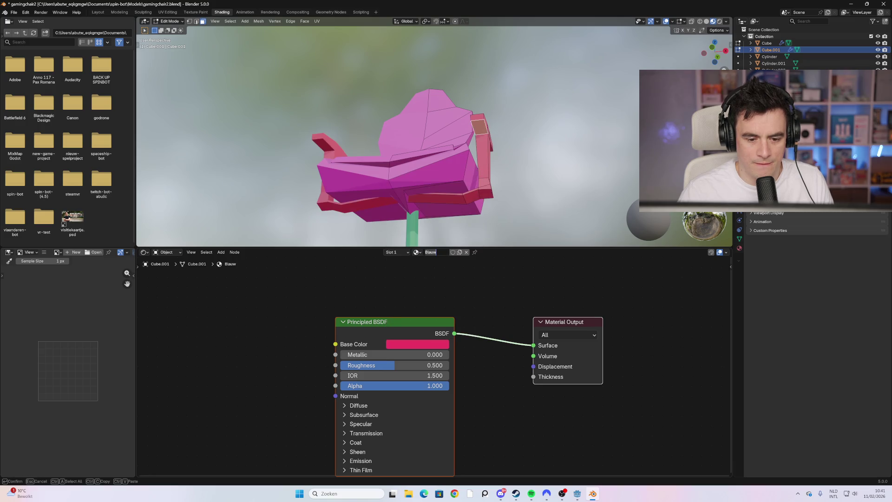
key(Return)
click(417, 344)
mouse_move(432, 212)
mouse_down()
mouse_move(451, 205)
mouse_move(445, 193)
mouse_up()
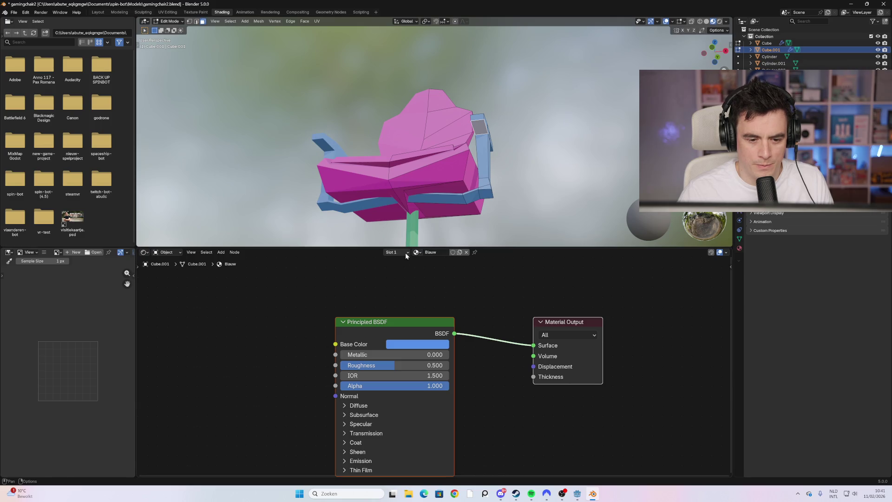
click(405, 253)
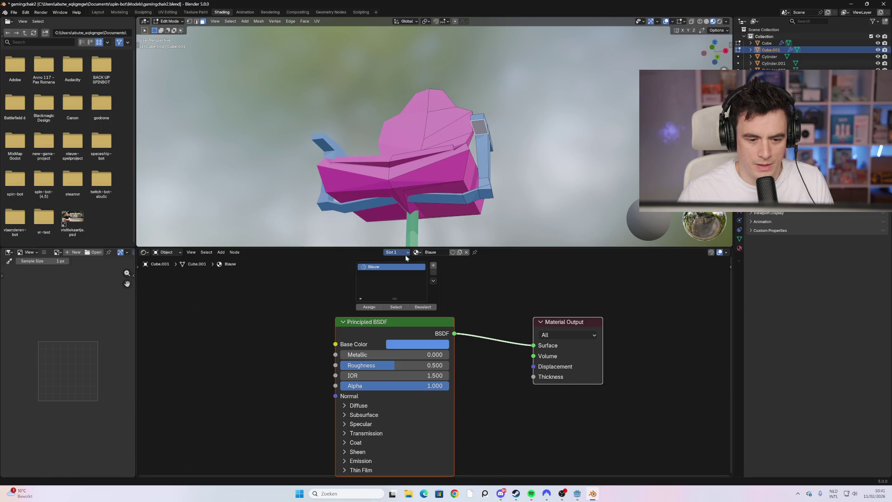
Add a second slot on Cube.001, assign the pad faces, and give it a new red material.
click(434, 266)
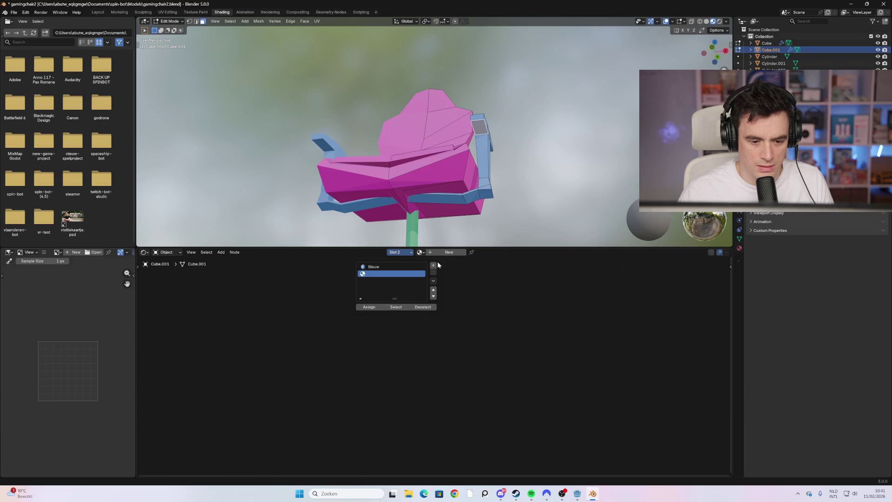
click(419, 252)
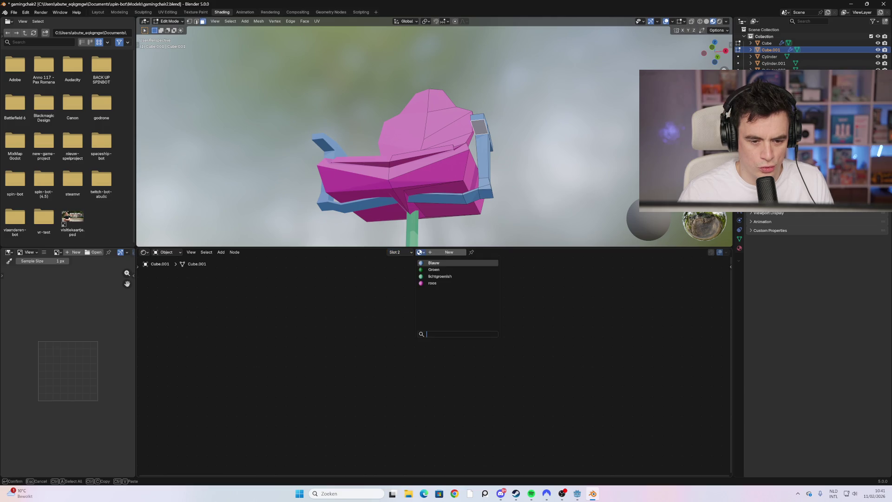
click(409, 251)
click(372, 307)
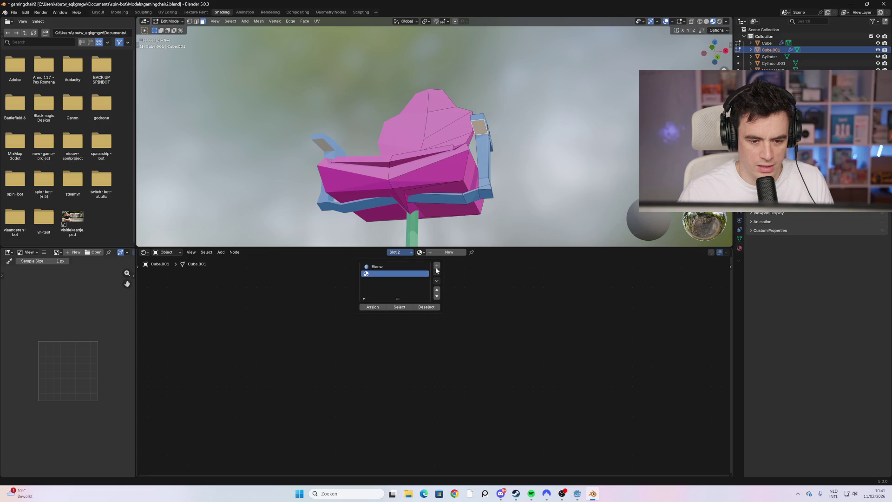
click(453, 252)
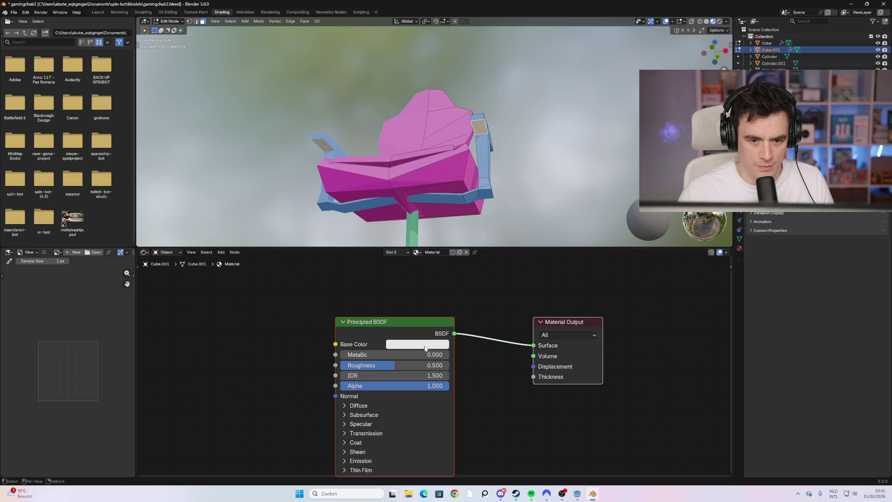
click(425, 344)
click(431, 252)
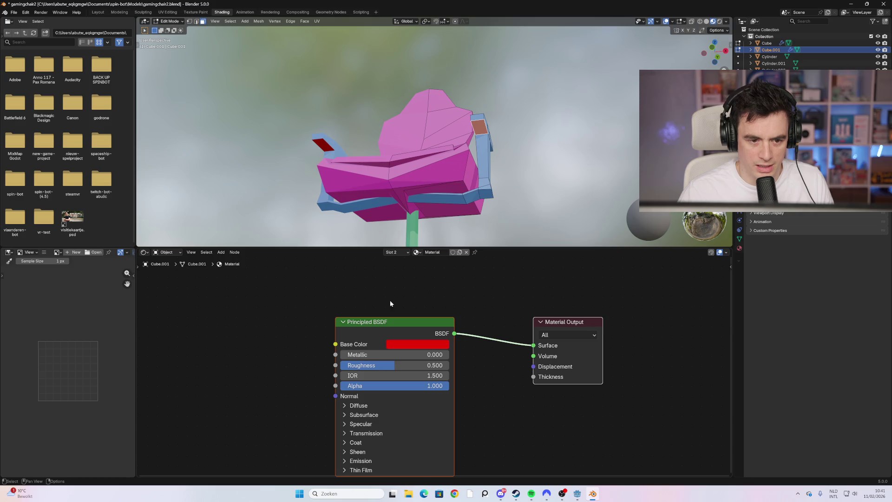
right_click(227, 300)
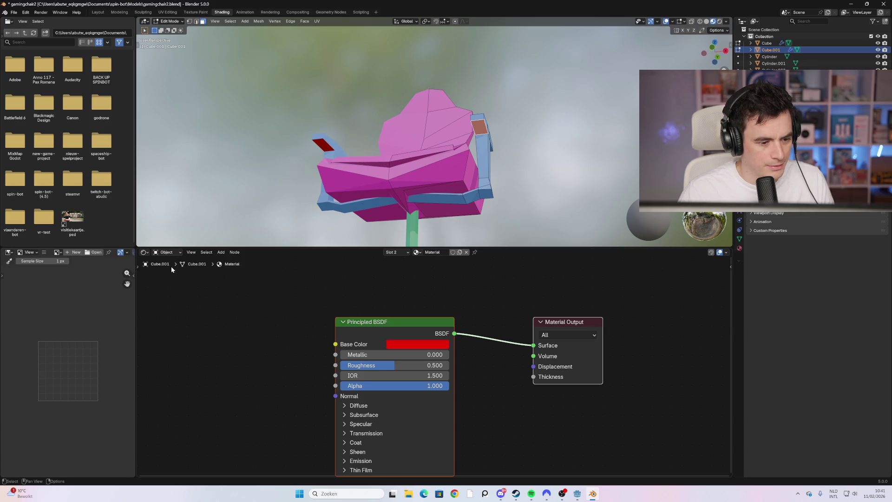
Give the red pad material a red emission colour with strength 3.1.
click(221, 252)
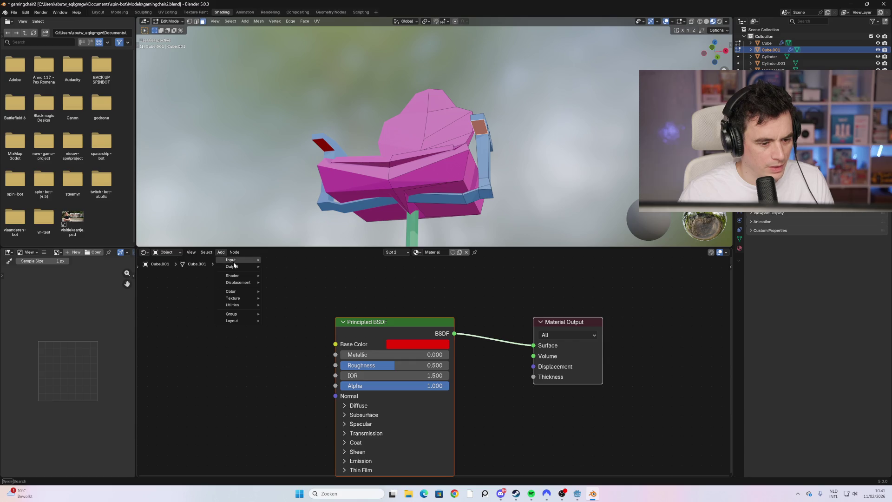
mouse_move(233, 261)
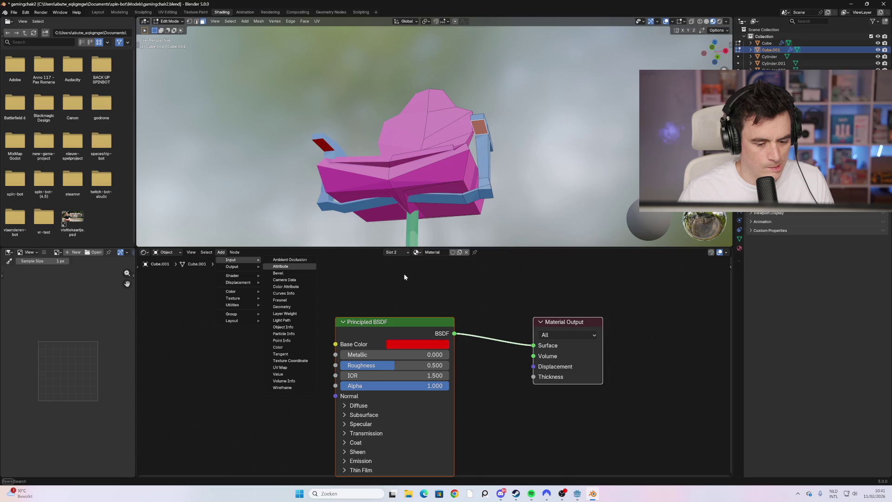
key(Escape)
click(411, 462)
scroll(393, 433, down, 1)
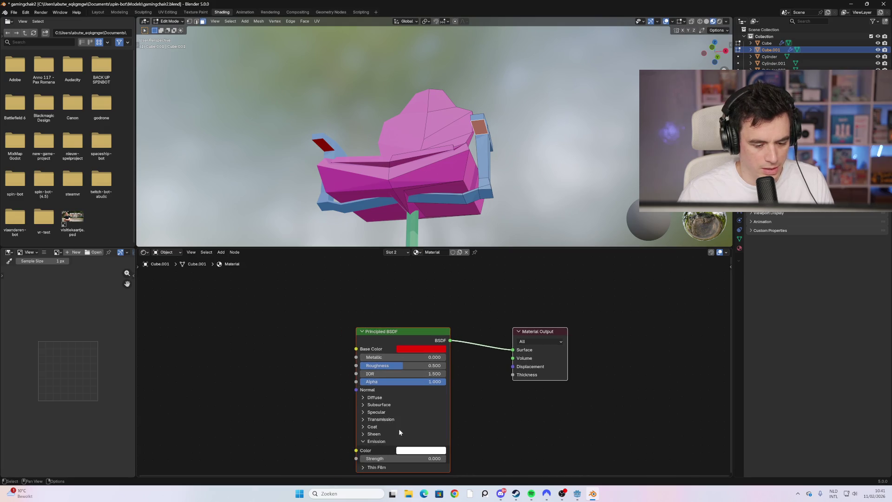
drag(323, 362, 313, 308)
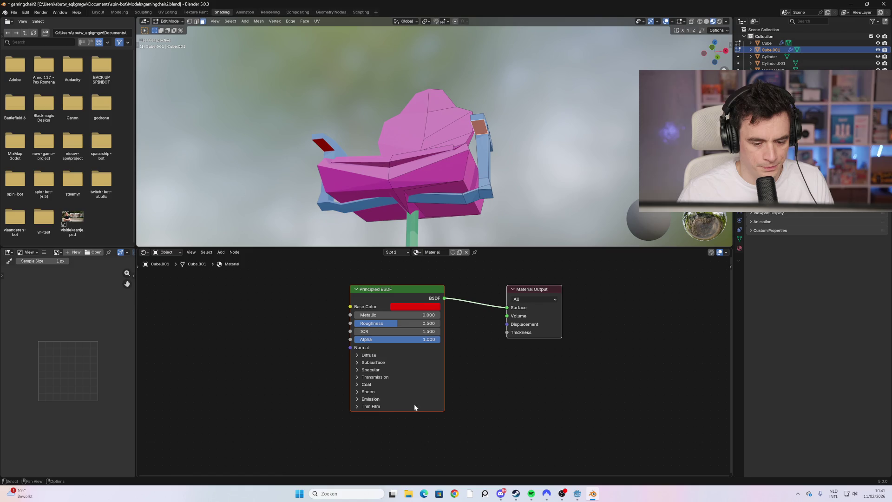
click(416, 408)
key(ctrl+v)
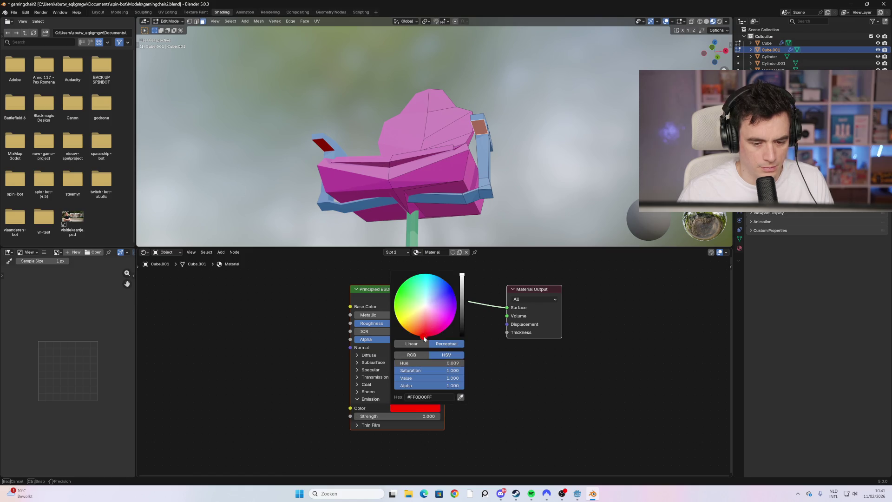
mouse_move(389, 417)
mouse_down()
mouse_move(437, 417)
mouse_move(361, 417)
mouse_up()
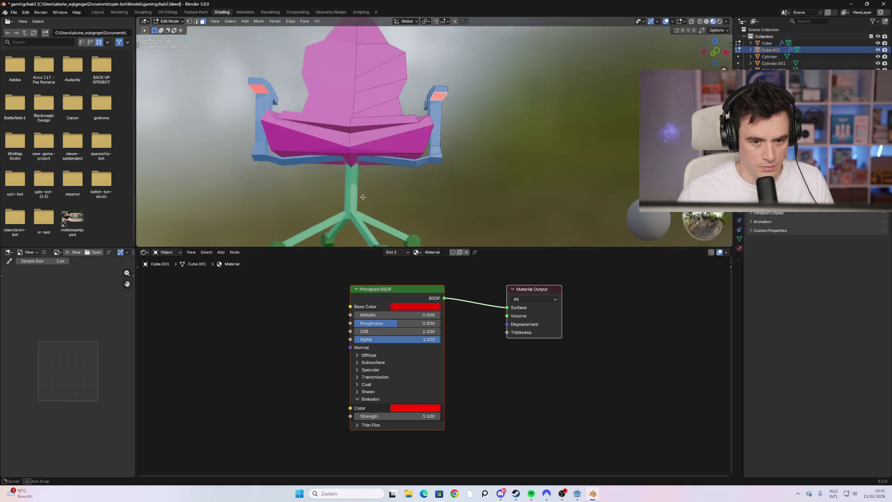
Preview the chair in Rendered shading and raise the pads' emission strength.
scroll(347, 180, up, 4)
scroll(388, 130, up, 5)
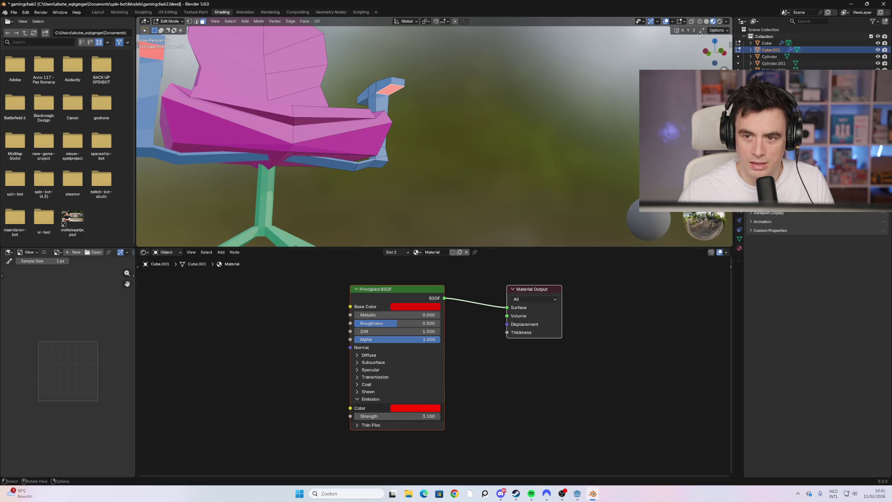
click(719, 21)
scroll(532, 123, down, 2)
scroll(427, 144, up, 2)
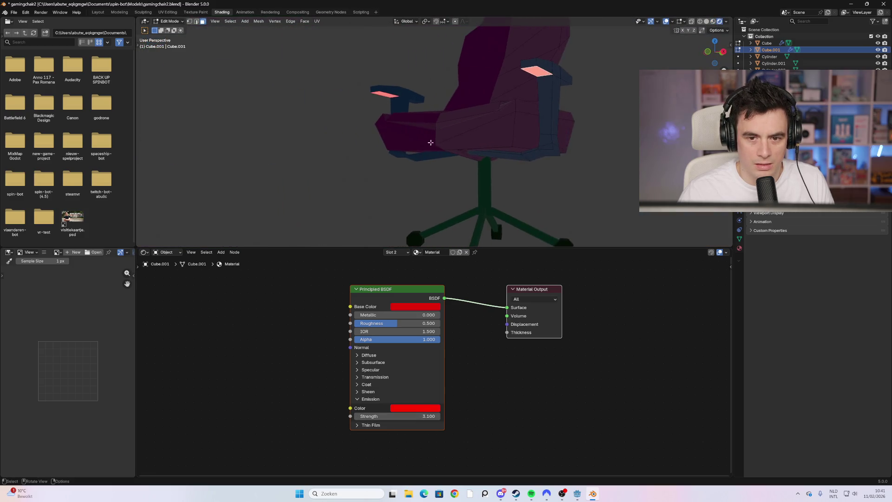
scroll(428, 144, down, 3)
scroll(470, 145, up, 2)
scroll(469, 145, down, 2)
drag(469, 145, 488, 158)
drag(414, 416, 400, 416)
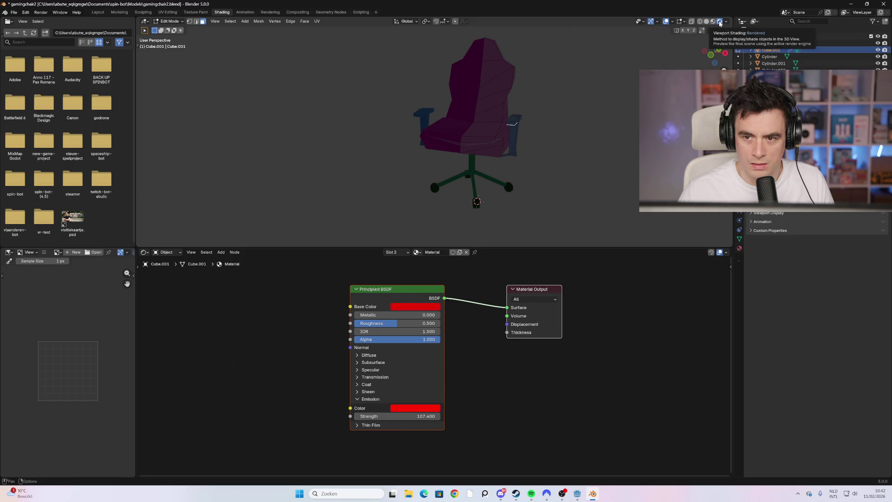
Check the pads from several angles and settle the emission strength at 1.0.
mouse_move(715, 49)
mouse_down()
mouse_move(586, 123)
mouse_move(601, 128)
mouse_up()
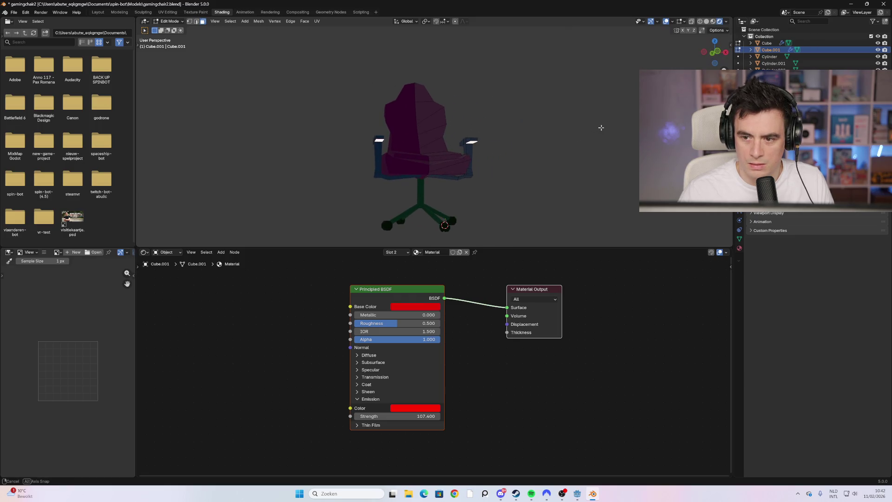
key(KP_6)
key(KP_6)
key(KP_6)
key(KP_4)
key(KP_4)
key(KP_4)
key(Tab)
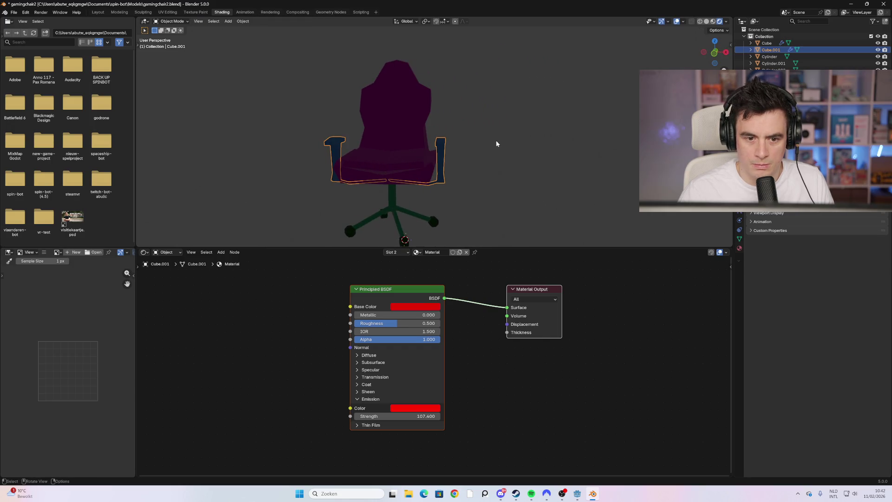
key(Tab)
key(KP_6)
key(KP_6)
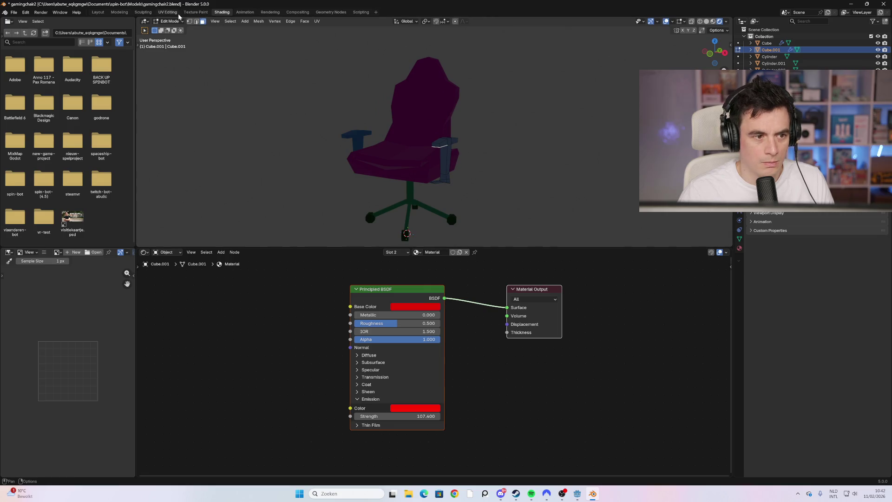
mouse_move(468, 167)
mouse_down()
mouse_move(456, 170)
mouse_move(460, 160)
mouse_up()
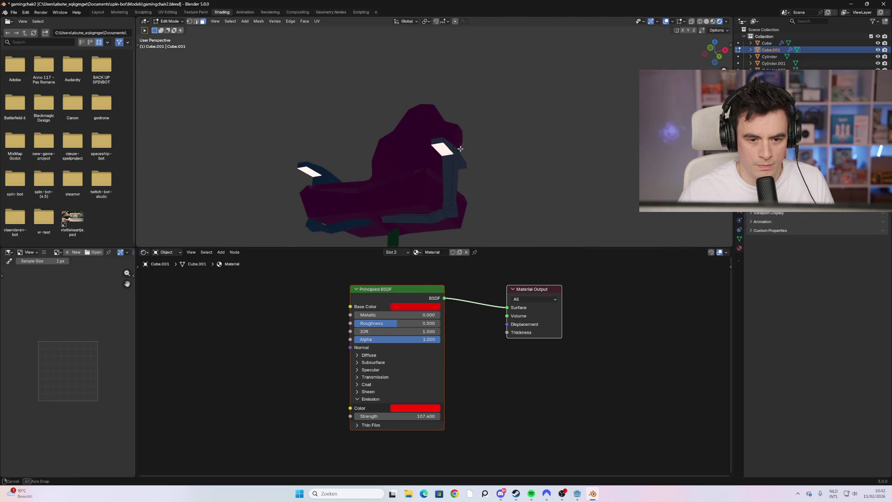
mouse_move(421, 416)
mouse_down()
mouse_move(390, 416)
mouse_move(424, 416)
mouse_up()
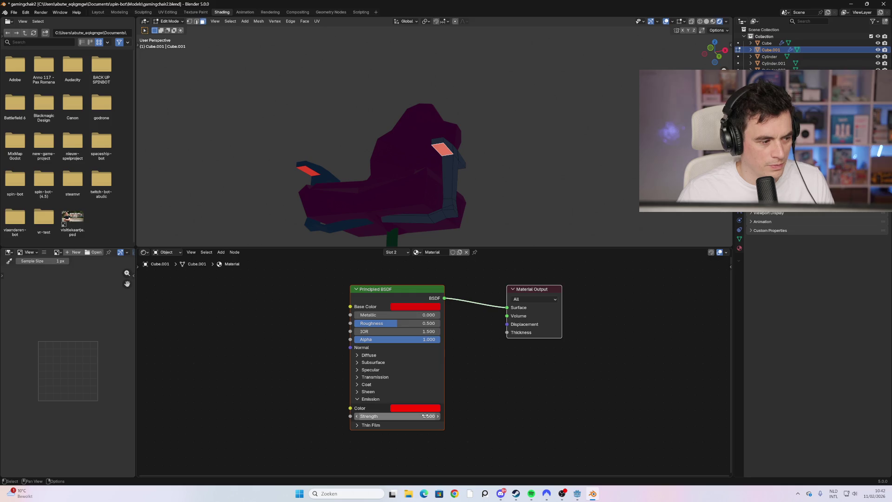
scroll(480, 178, down, 5)
mouse_move(481, 177)
mouse_down()
mouse_move(414, 177)
mouse_move(482, 177)
mouse_move(392, 133)
mouse_move(397, 116)
mouse_move(390, 140)
mouse_move(402, 180)
mouse_up()
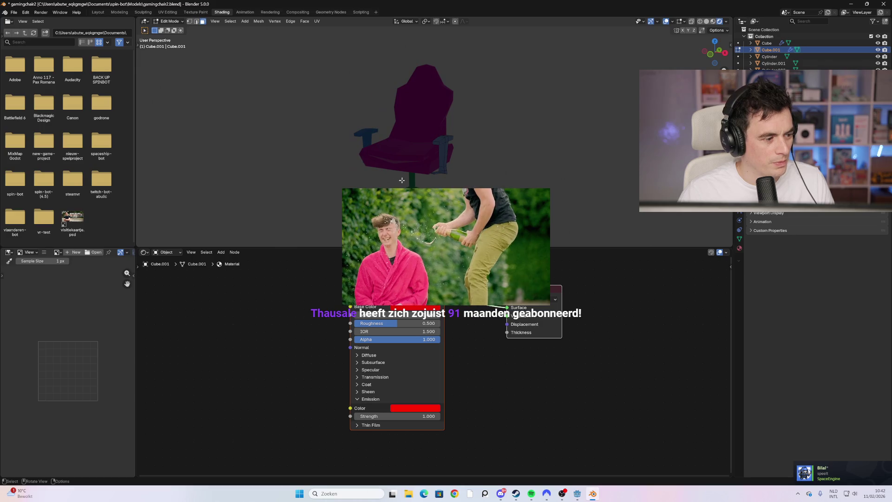
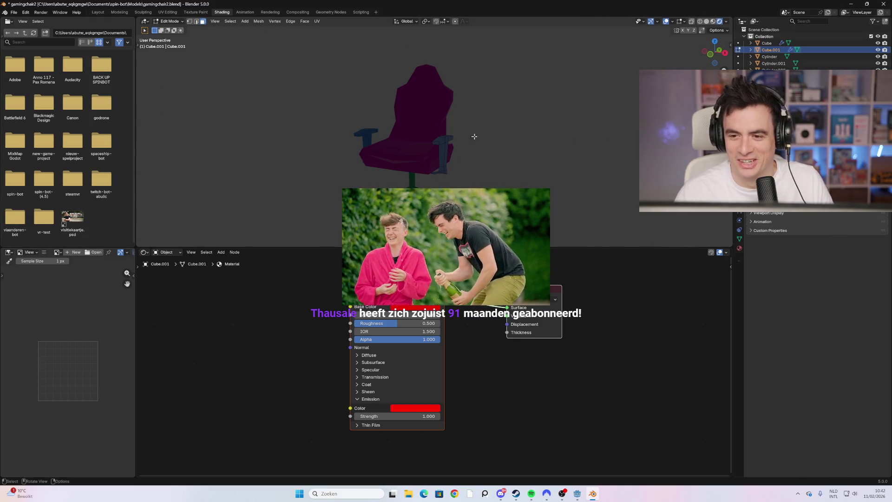
Inspect the magenta chair from several angles, save gamingchair2.blend, and return to Godot.
scroll(402, 174, up, 3)
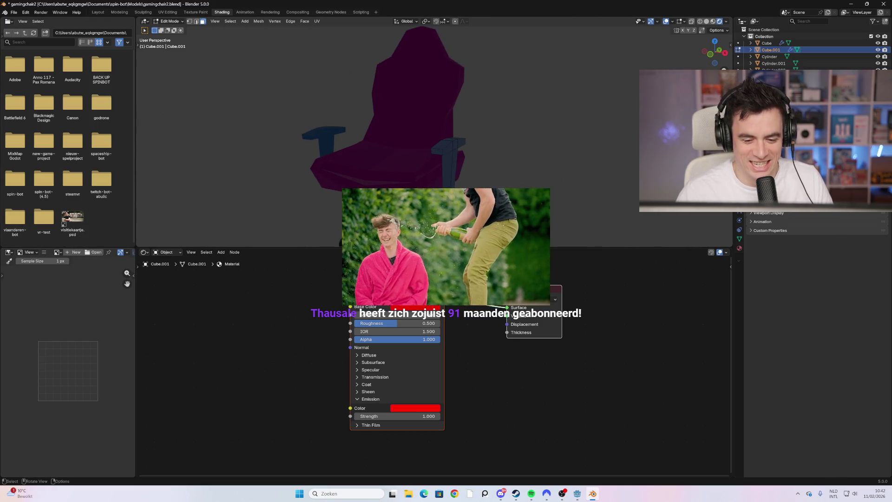
mouse_move(403, 172)
mouse_down()
mouse_move(414, 151)
mouse_move(416, 165)
mouse_move(364, 129)
mouse_up()
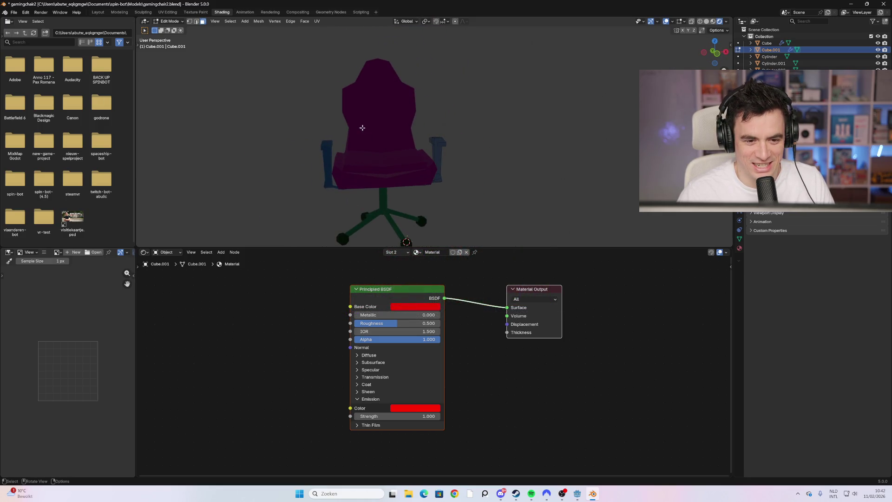
scroll(385, 183, up, 3)
mouse_move(385, 183)
mouse_down()
mouse_move(400, 137)
mouse_move(338, 174)
mouse_up()
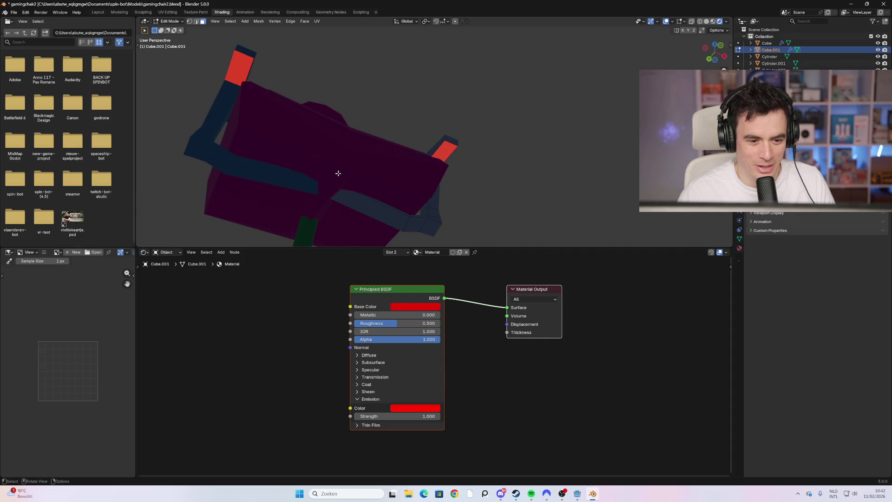
drag(478, 158, 517, 170)
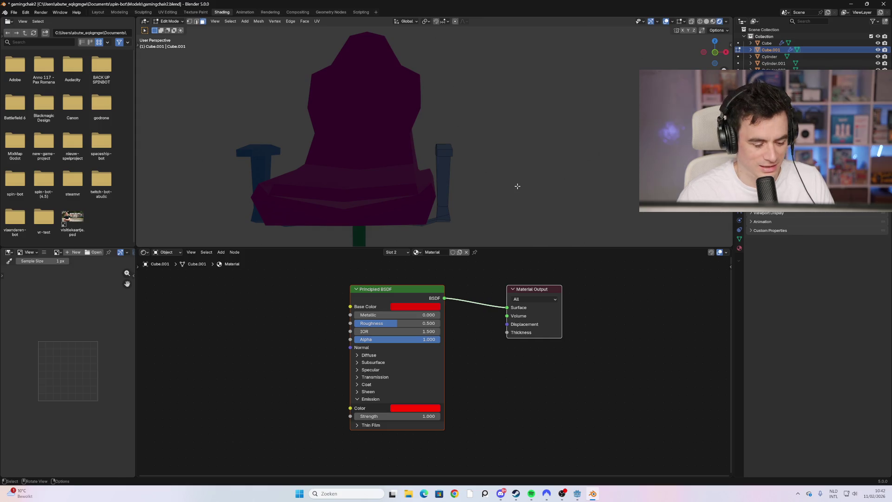
key(ctrl+s)
click(577, 493)
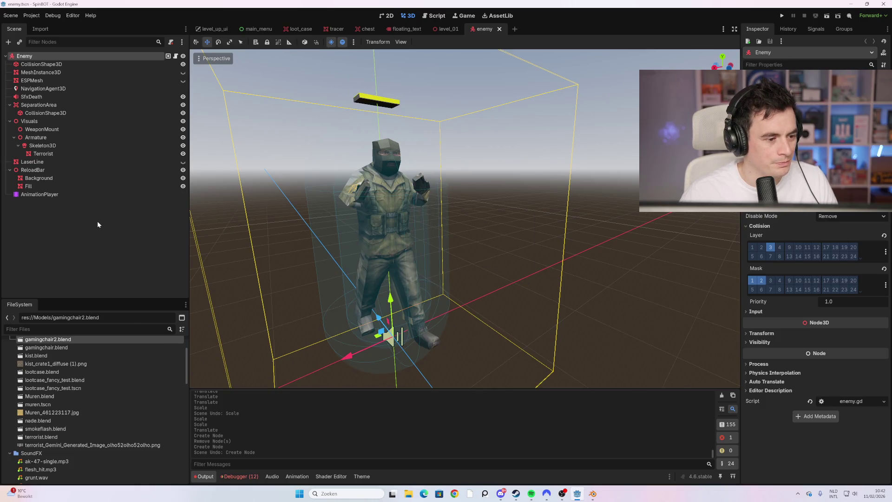
Preview the reimported gamingchair2.blend chair from below in its import dialog, then switch to level_01.
click(135, 197)
click(256, 29)
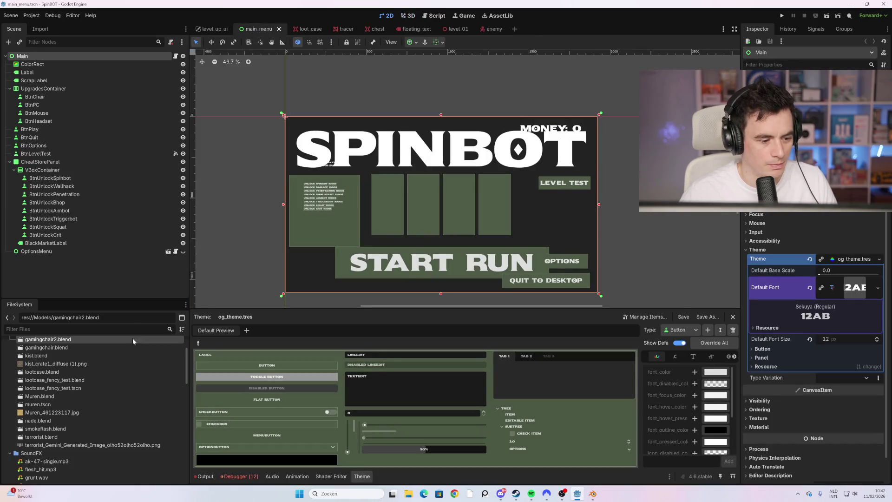
scroll(69, 386, up, 2)
double_click(70, 375)
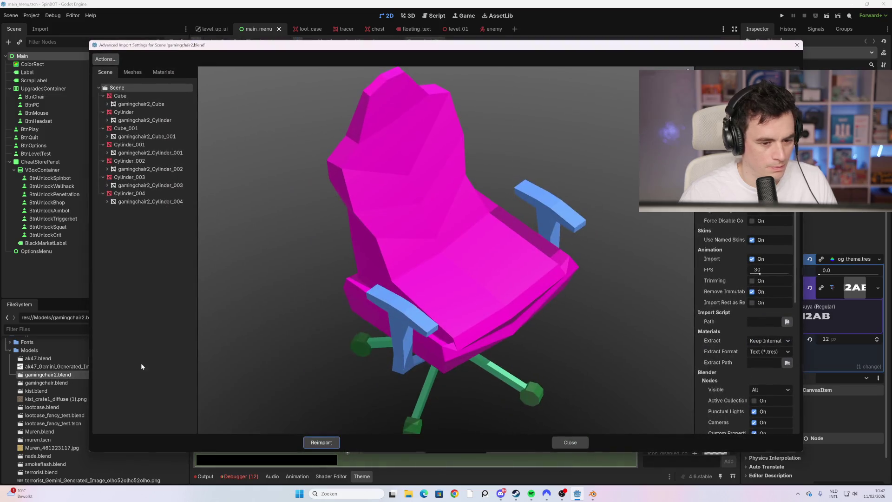
mouse_move(470, 273)
mouse_down()
mouse_move(467, 311)
mouse_move(454, 268)
mouse_move(479, 283)
mouse_move(482, 291)
mouse_move(441, 272)
mouse_move(456, 302)
mouse_move(462, 284)
mouse_move(455, 294)
mouse_up()
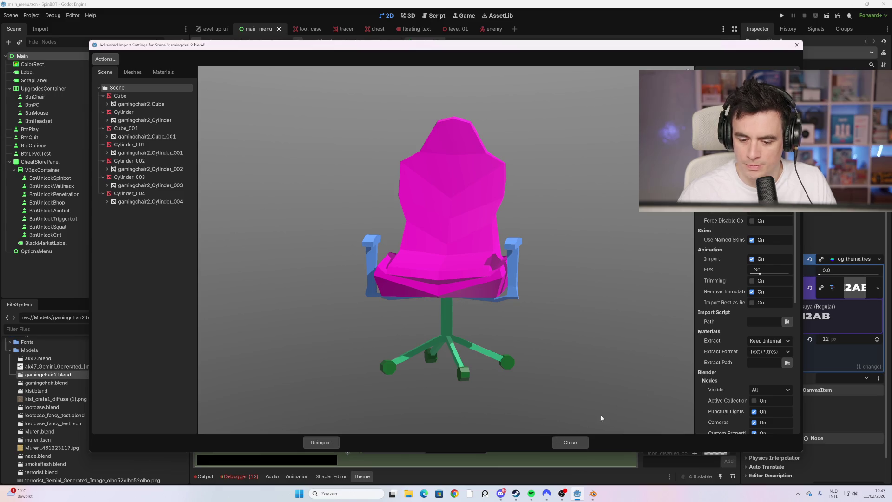
click(566, 441)
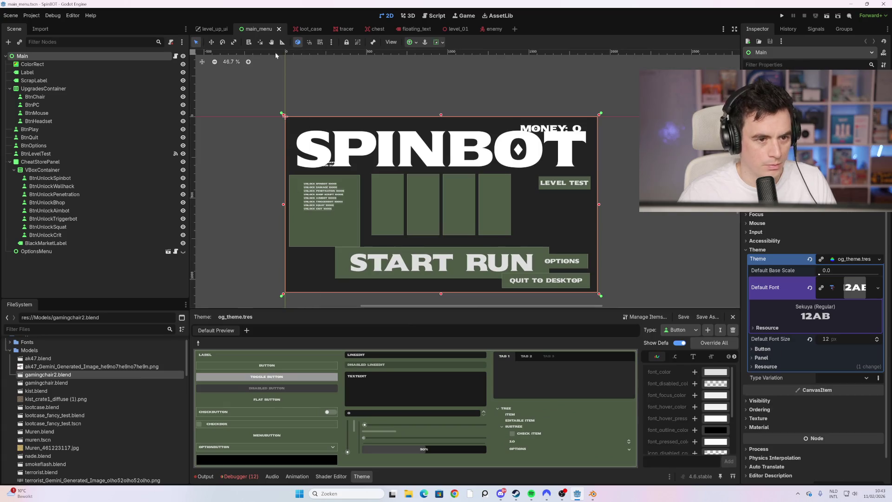
click(460, 30)
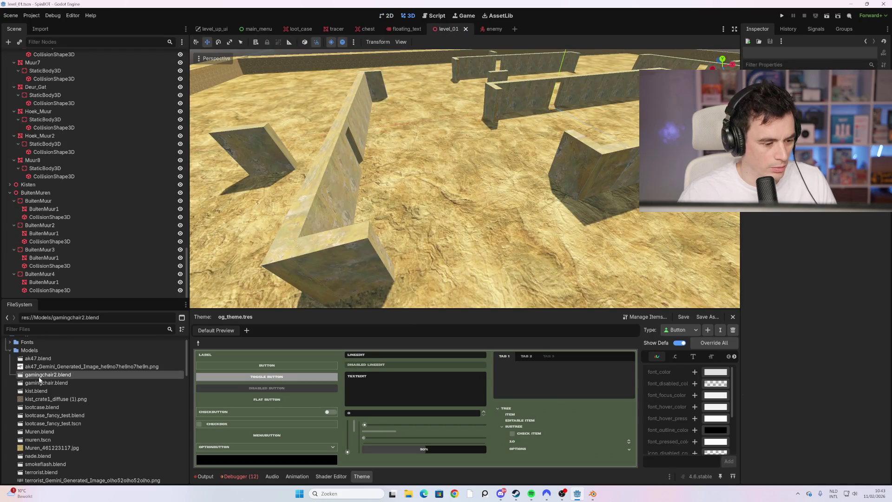
Place gamingchair2.blend into the level_01 viewport and frame the chair.
drag(39, 377, 454, 185)
key(f)
scroll(502, 209, down, 5)
scroll(481, 198, down, 4)
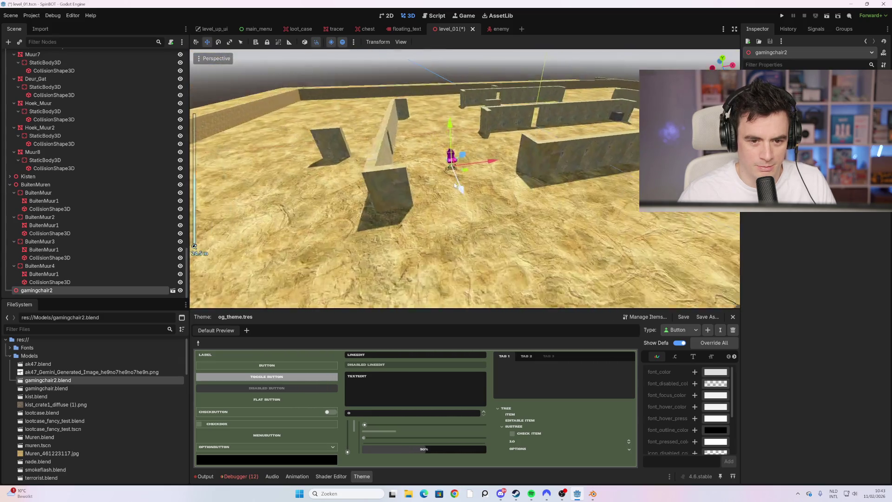
scroll(456, 185, up, 5)
mouse_move(448, 187)
mouse_down()
mouse_move(418, 174)
mouse_move(250, 203)
mouse_up()
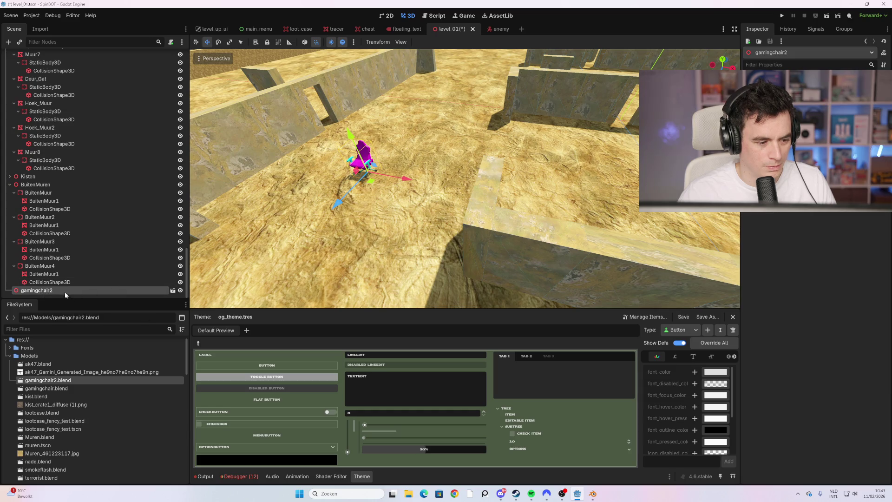
Decline opening the chair's imported scene, then save level_01 and start a game run.
right_click(65, 292)
click(53, 291)
click(172, 292)
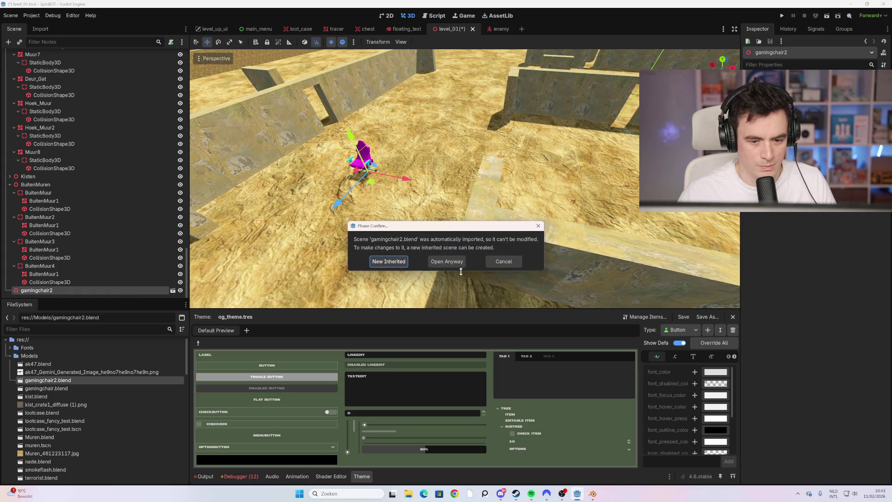
click(505, 266)
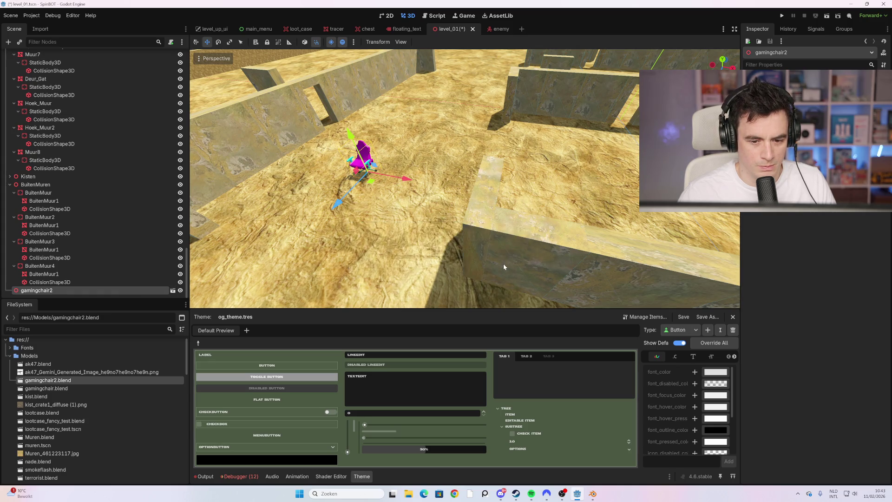
key(F5)
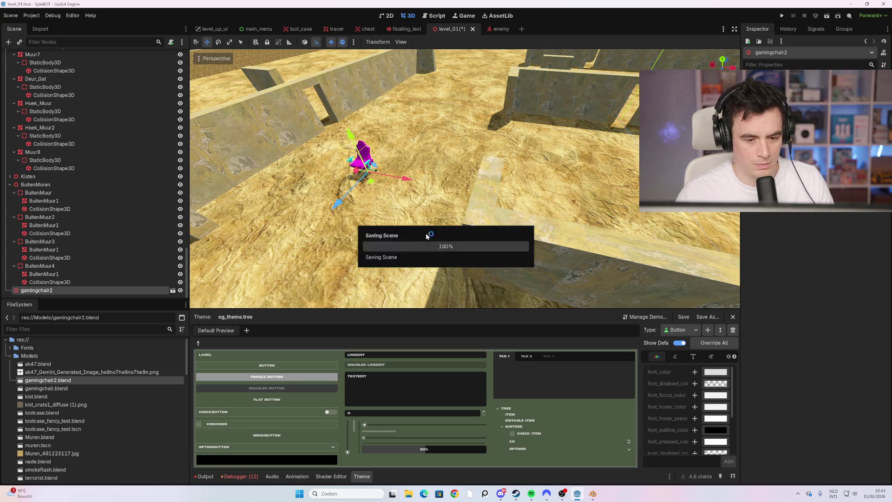
click(408, 460)
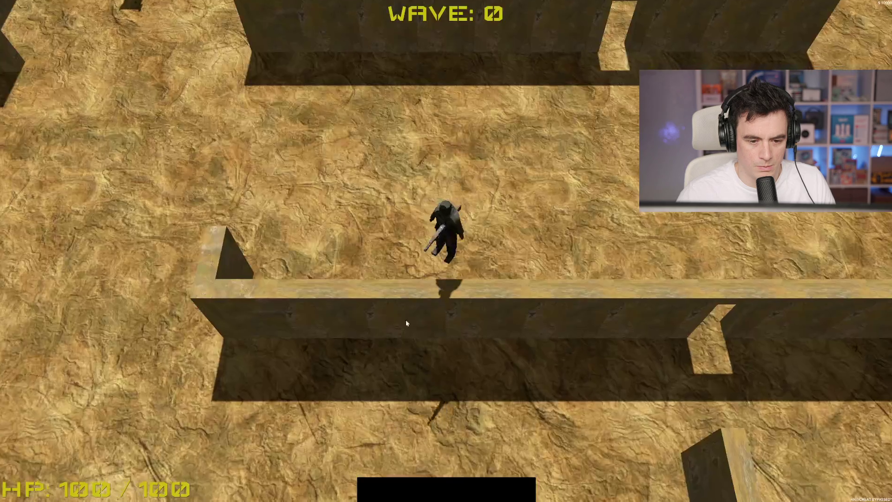
Walk to the magenta chair in the maze and shoot the approaching enemies.
key(w)
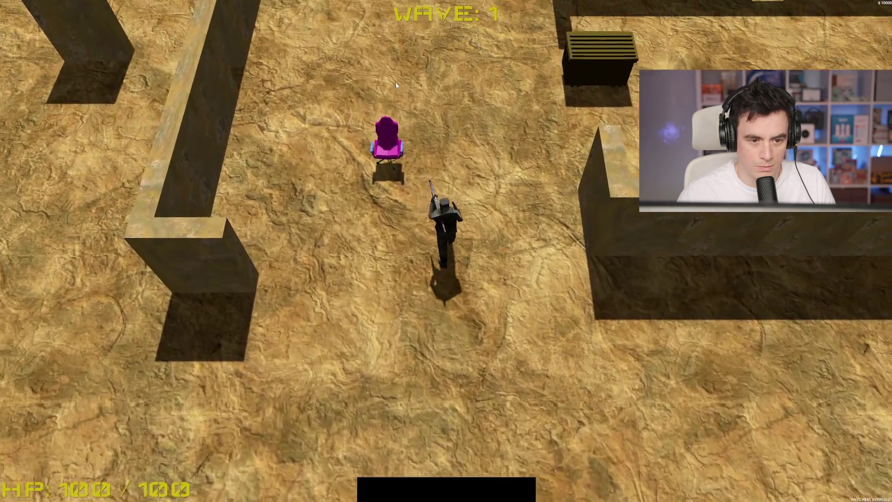
key(a)
key(s)
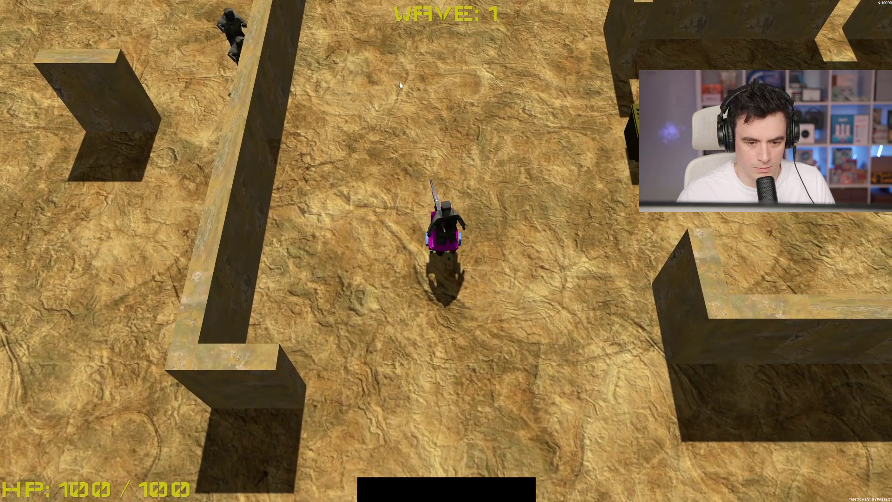
key(w)
key(s)
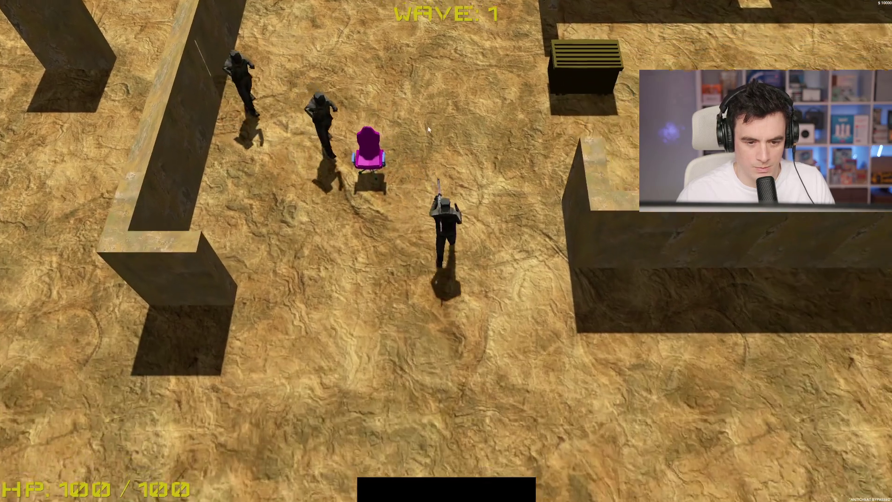
click(433, 131)
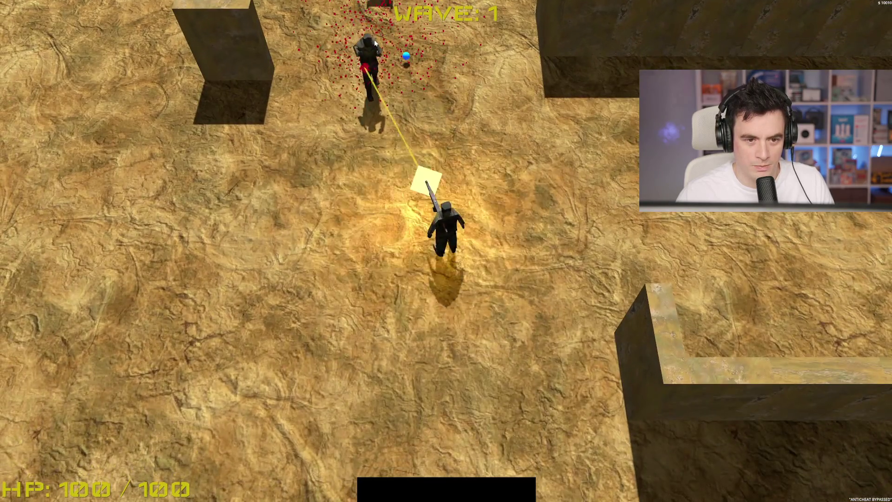
key(w)
key(s)
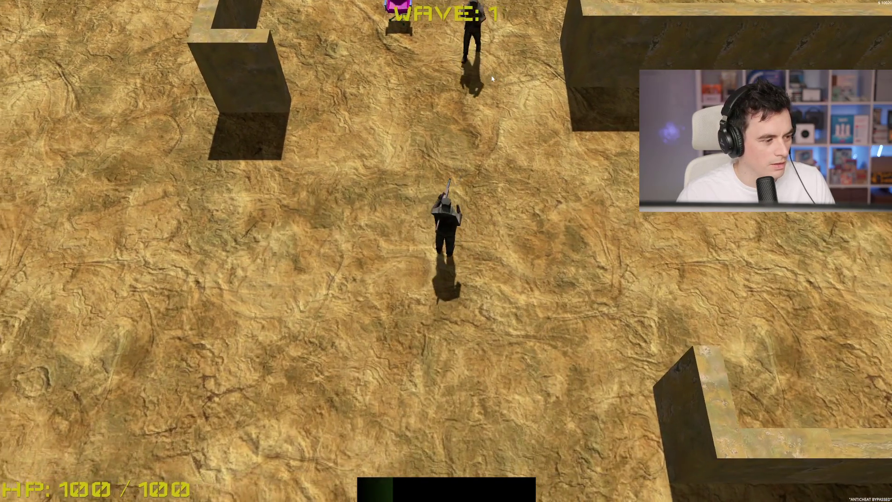
key(a)
key(s)
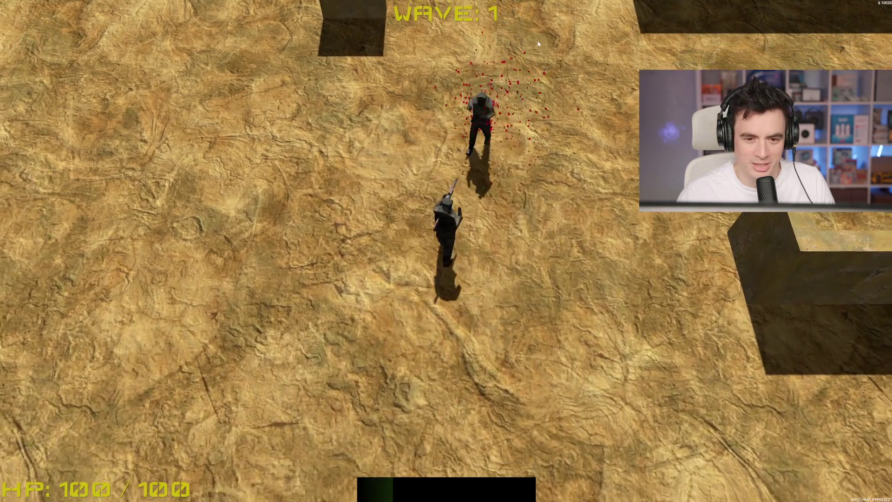
click(519, 40)
Open the loot crate, keep fighting enemies into wave 2, then stop the game with F8.
key(w)
key(w)
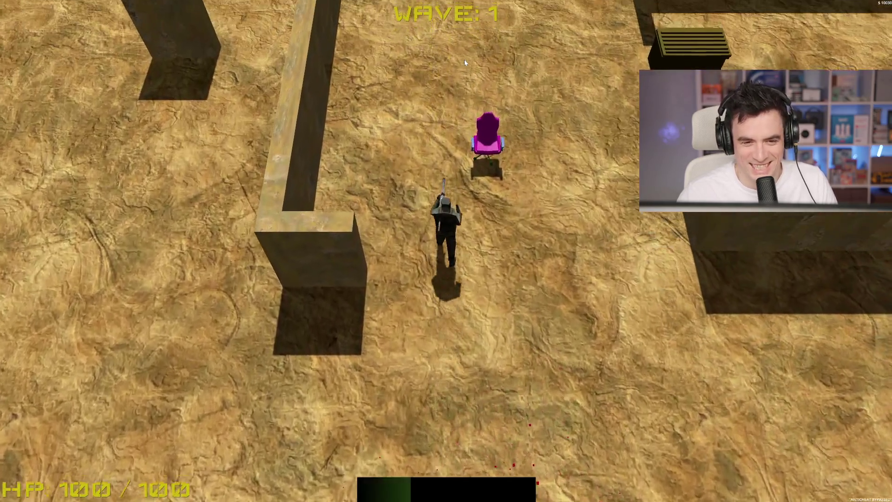
key(s)
key(d)
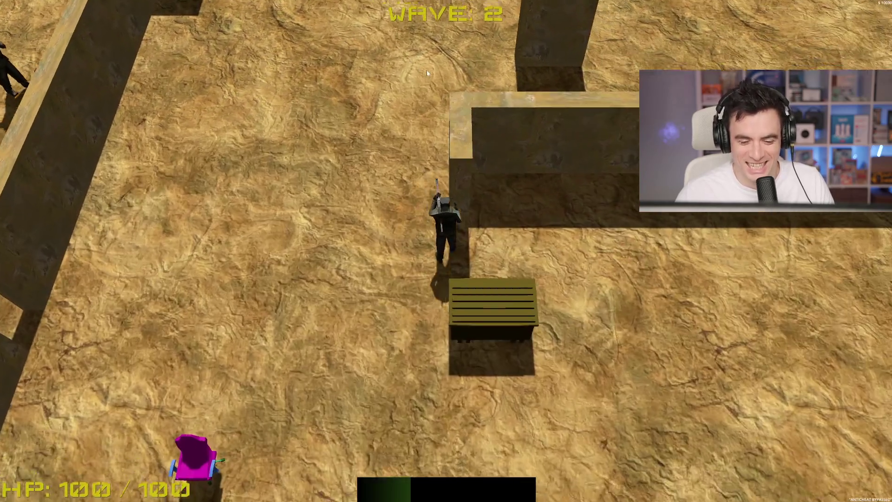
key(space)
key(a)
key(s)
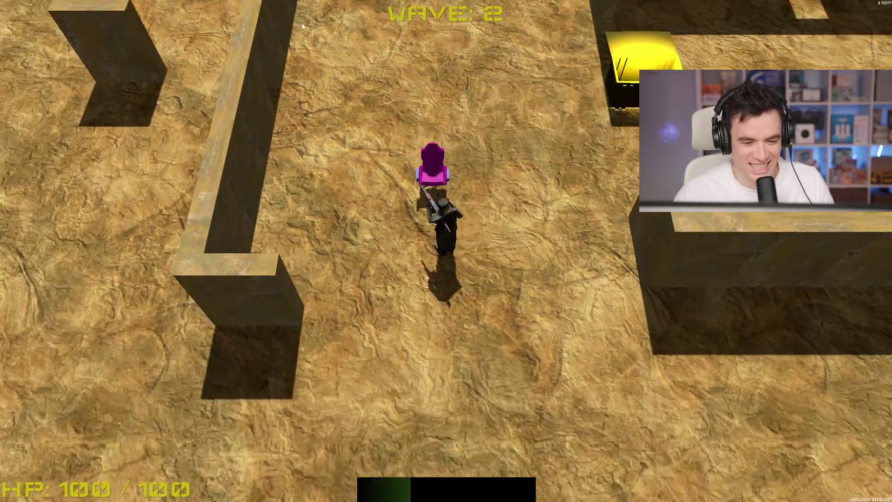
key(a)
click(471, 32)
key(w)
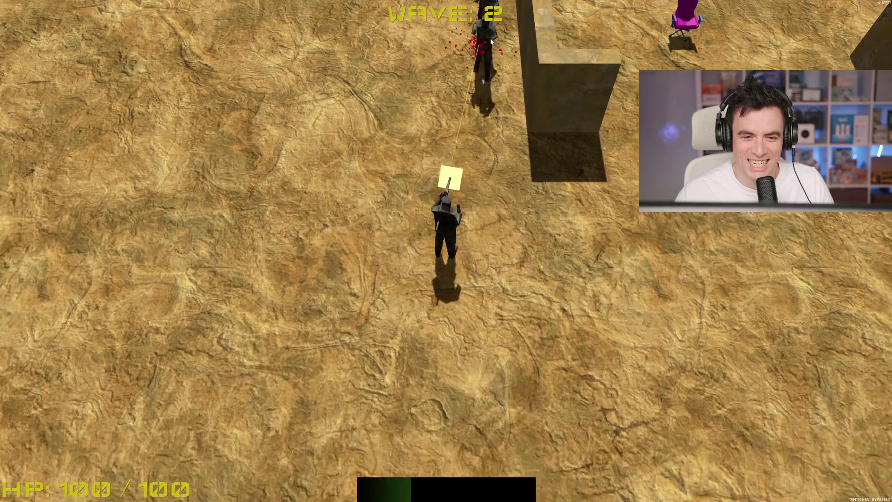
key(w)
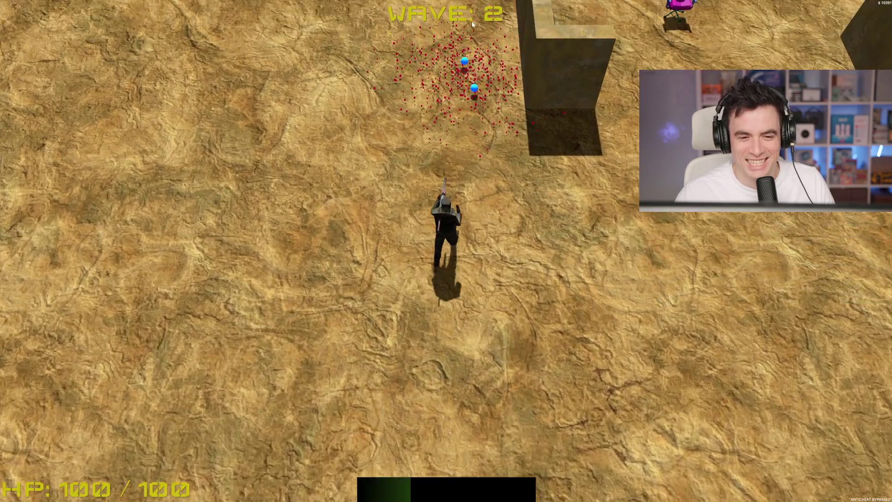
key(d)
key(d)
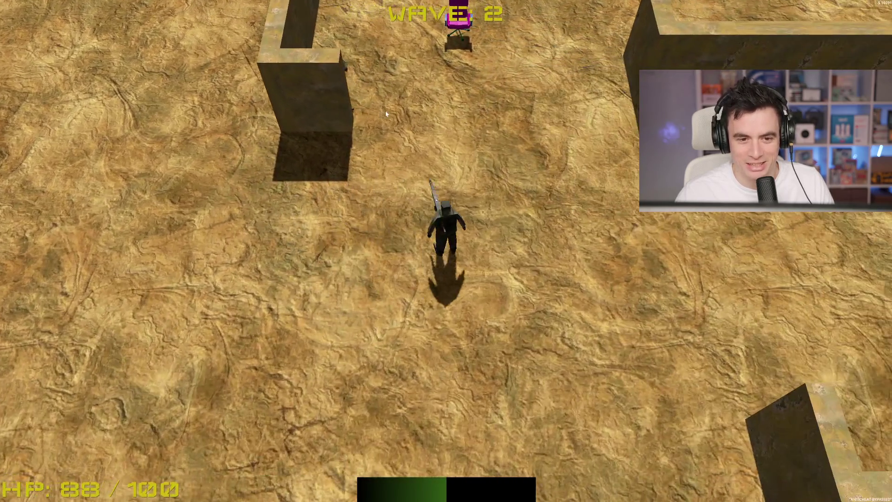
click(391, 109)
key(s)
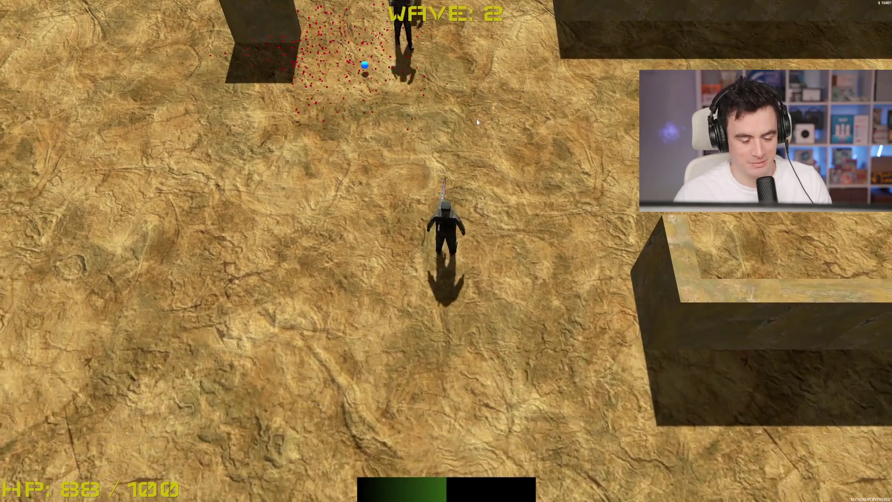
key(F8)
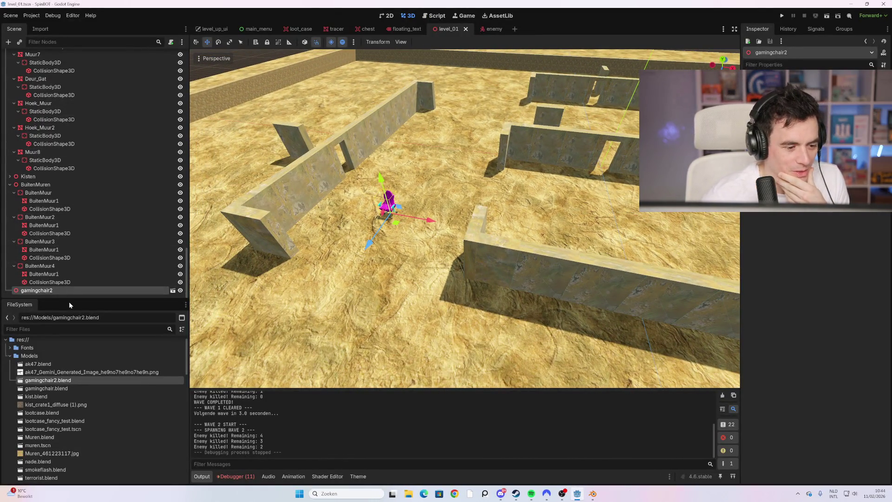
Remove the chair from level_01 and save a new inherited scene as gamingchair_2.tscn.
key(Delete)
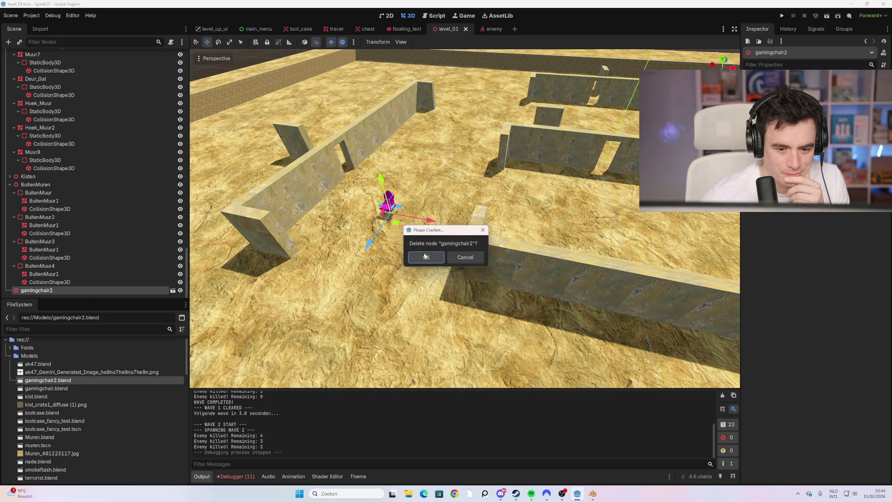
click(427, 257)
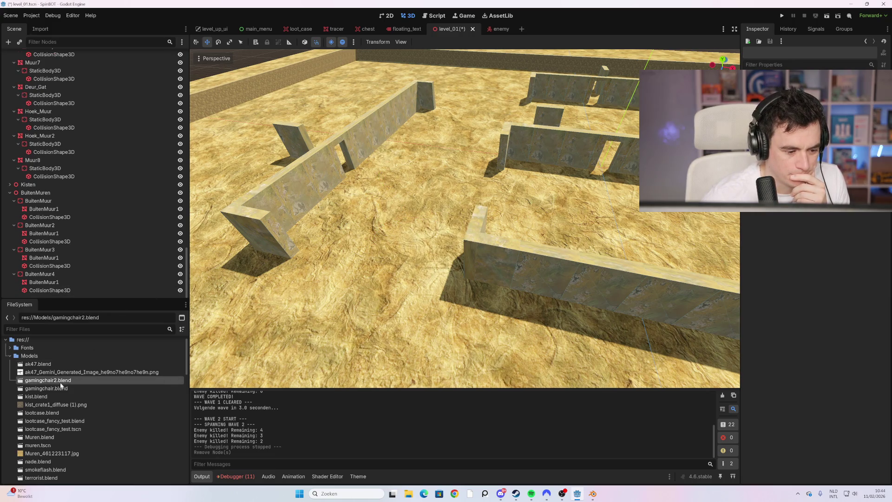
right_click(61, 381)
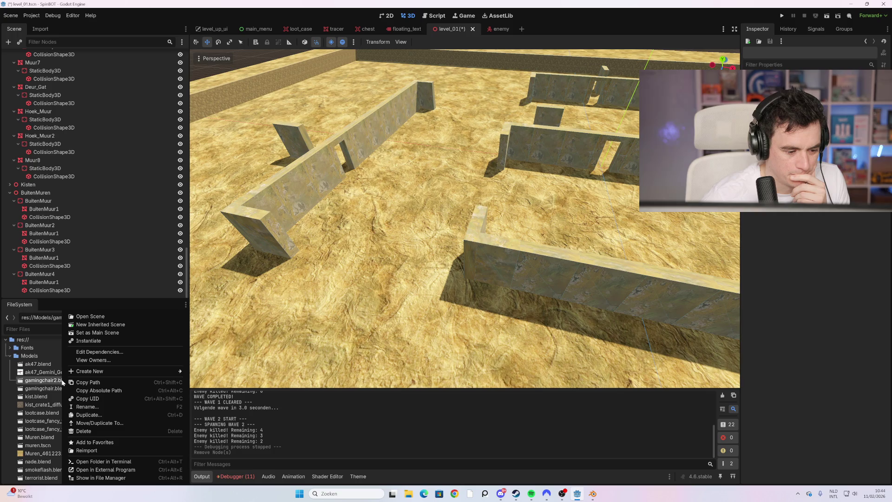
click(110, 325)
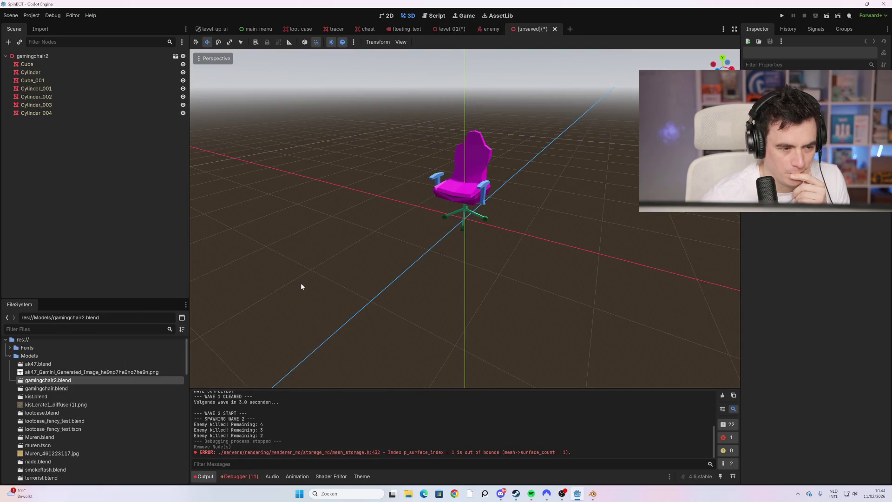
right_click(49, 56)
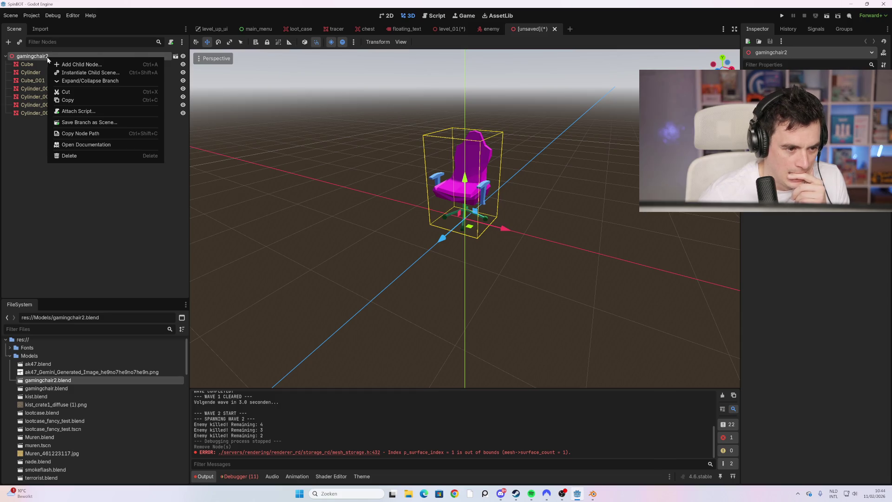
click(59, 199)
key(ctrl+s)
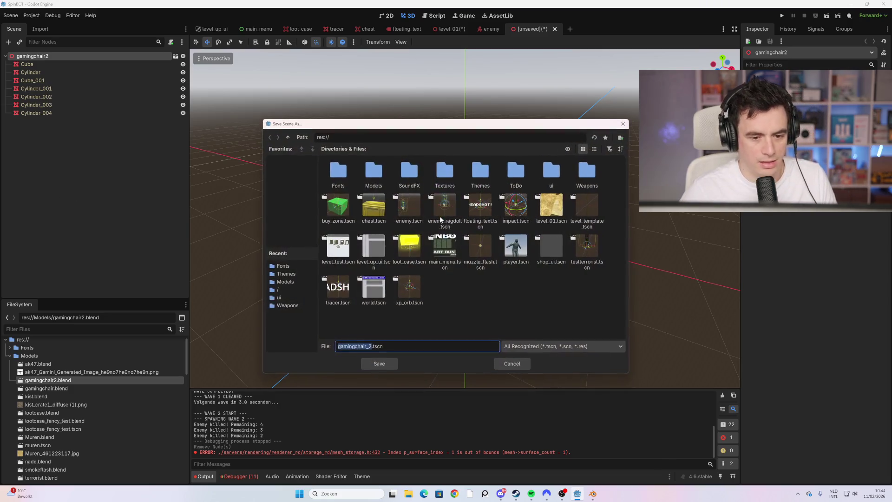
click(389, 364)
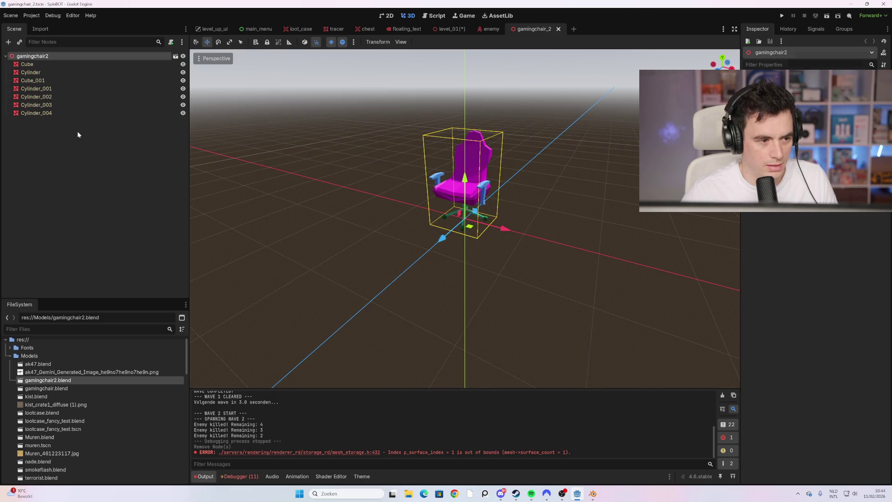
Clear the gamingchair2 root's inheritance and inspect the Cube_001 seat piece from the side.
click(78, 134)
right_click(35, 57)
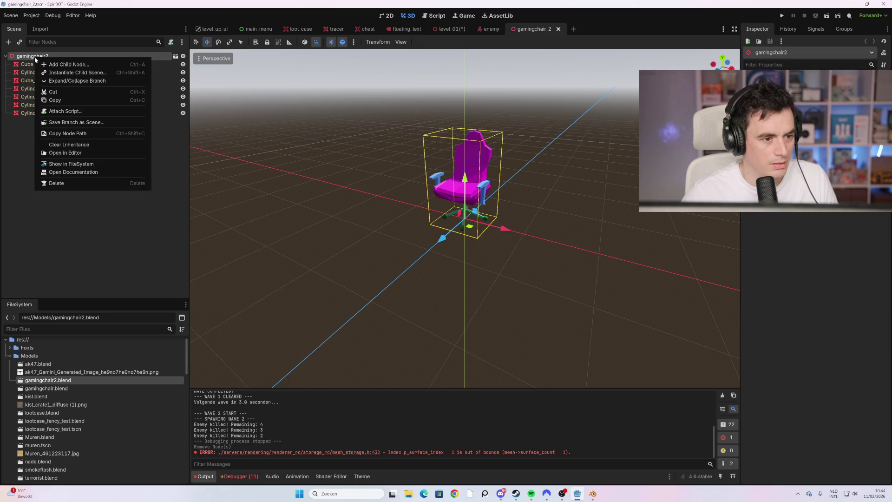
click(88, 145)
click(424, 257)
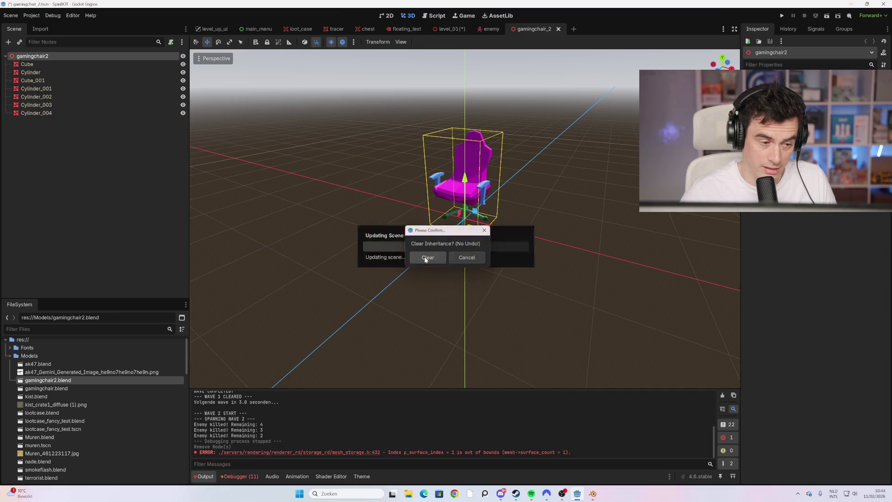
click(52, 80)
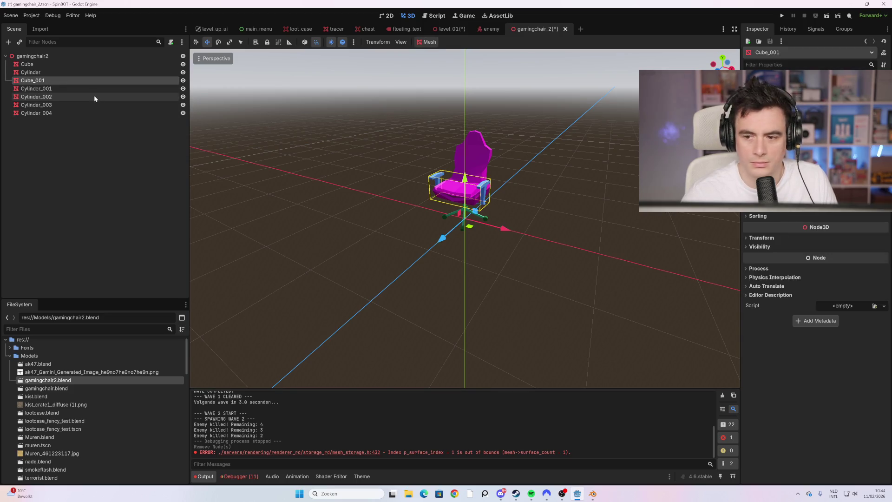
drag(447, 260, 450, 206)
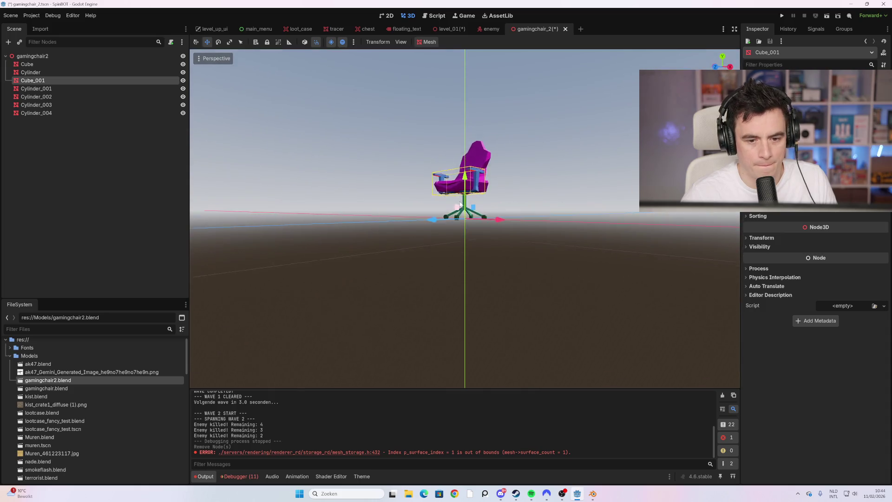
scroll(465, 204, up, 5)
scroll(477, 198, down, 5)
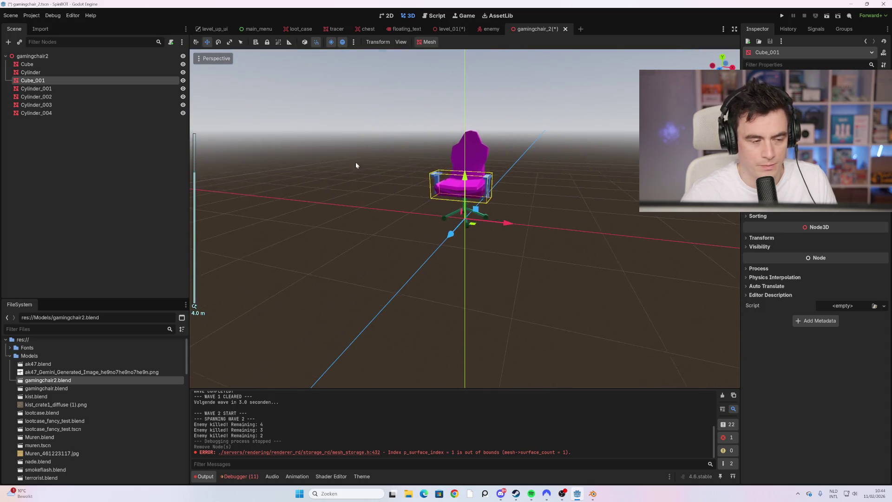
click(49, 57)
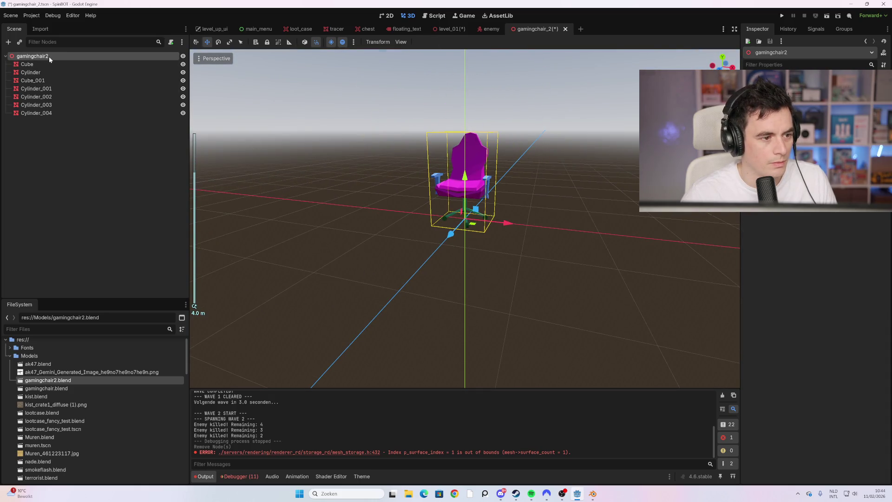
shift+click(56, 111)
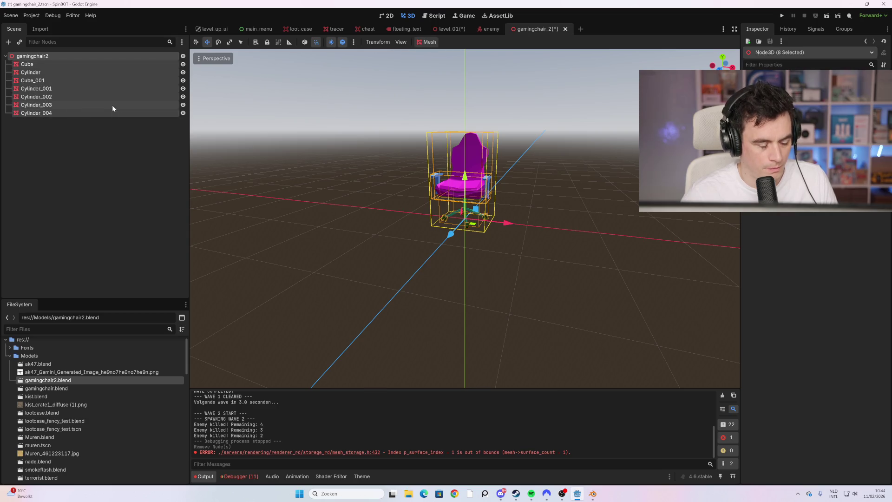
click(85, 132)
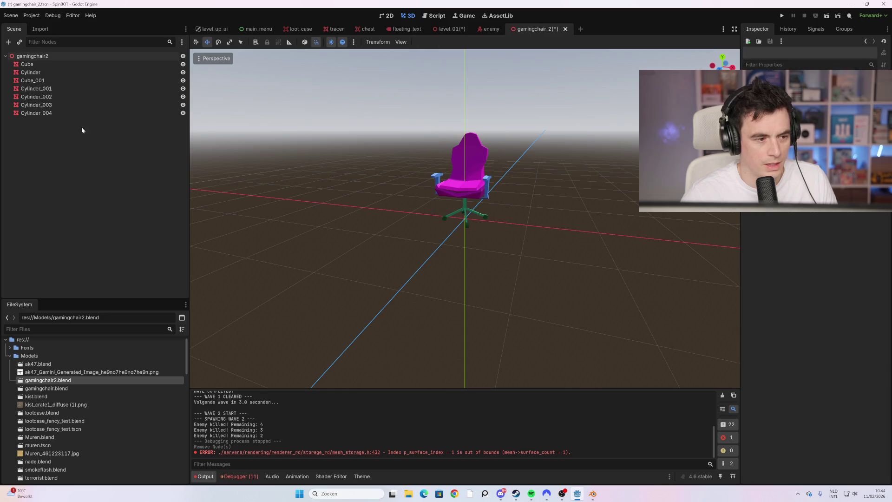
click(60, 104)
click(183, 104)
click(183, 105)
click(183, 96)
click(183, 97)
click(183, 97)
click(183, 97)
click(183, 80)
click(183, 80)
click(183, 81)
click(183, 82)
click(183, 82)
click(183, 82)
scroll(418, 181, up, 3)
mouse_move(465, 186)
mouse_down()
mouse_move(505, 191)
mouse_move(461, 194)
mouse_up()
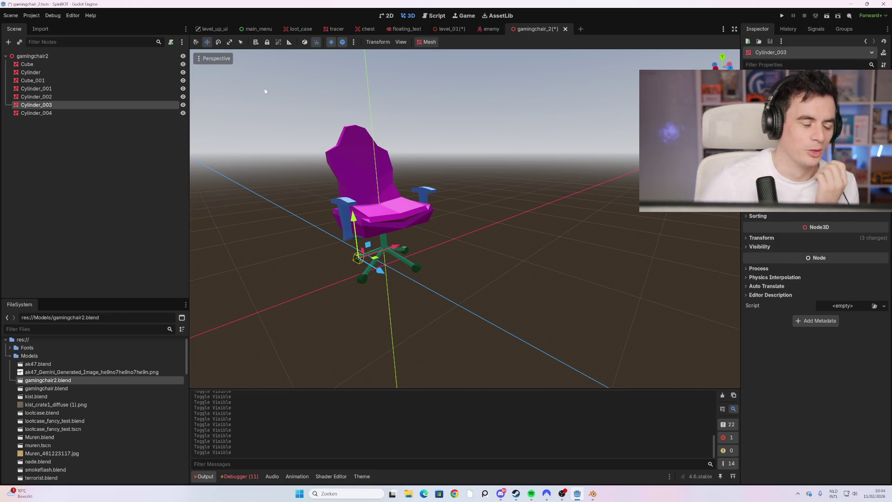
click(184, 83)
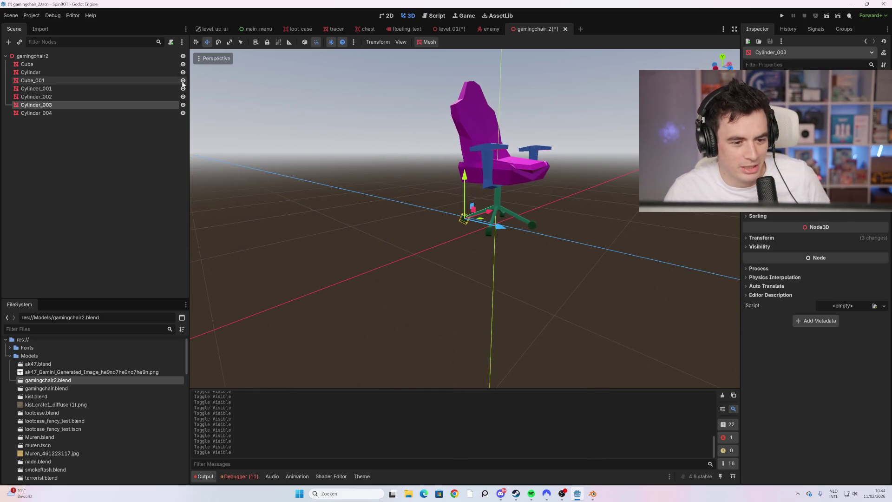
drag(539, 171, 477, 176)
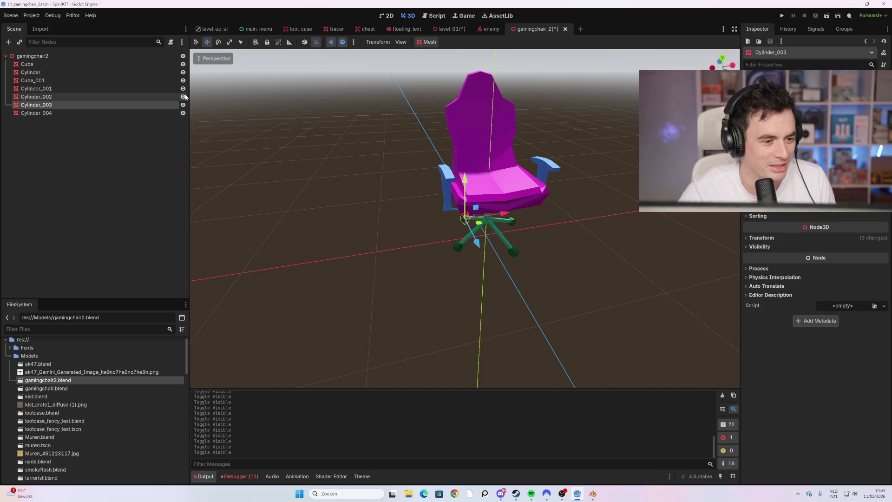
drag(531, 168, 542, 175)
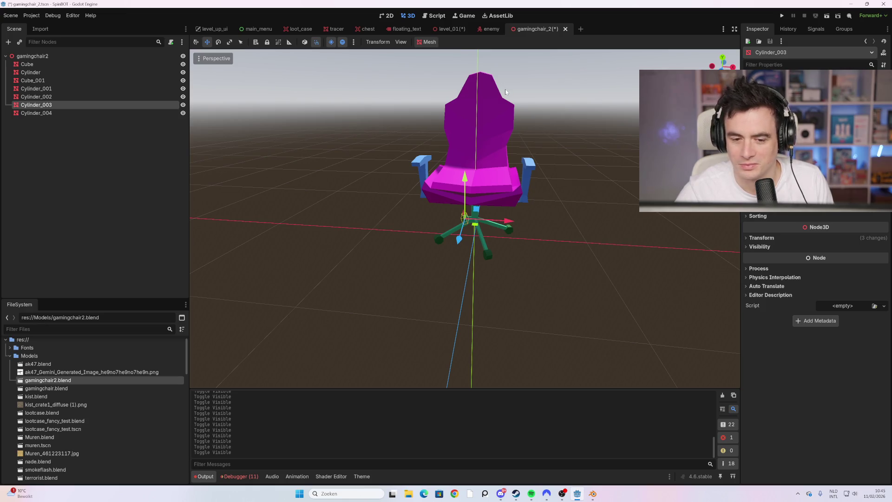
In the enemy scene, inspect the MeshInstance3D and CollisionShape3D nodes.
click(490, 29)
scroll(353, 189, down, 5)
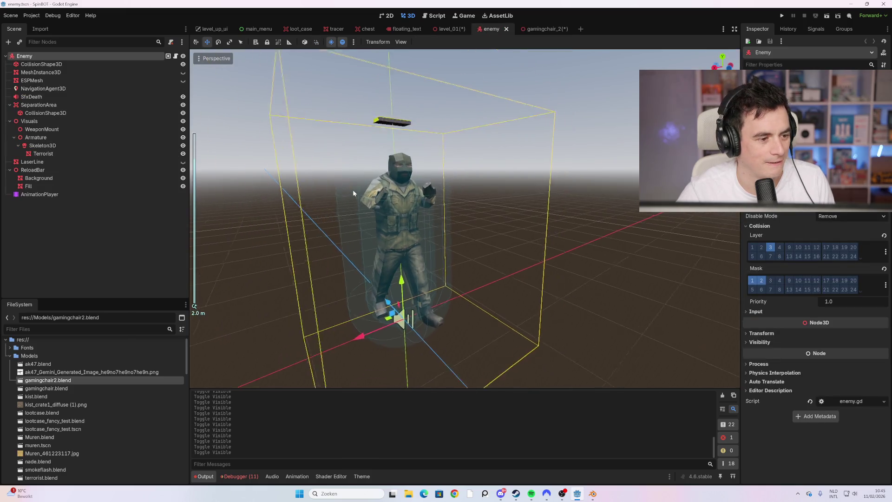
click(61, 72)
click(59, 65)
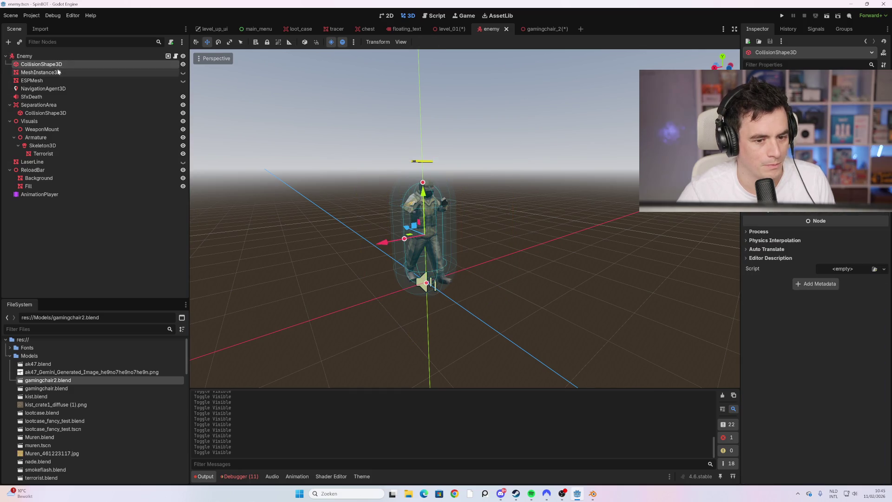
click(56, 73)
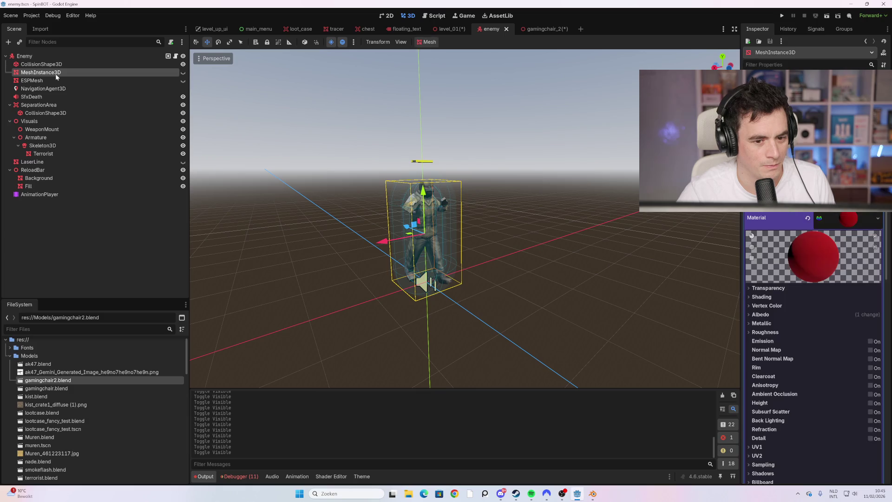
mouse_move(387, 207)
mouse_down()
mouse_move(490, 213)
mouse_move(470, 216)
mouse_up()
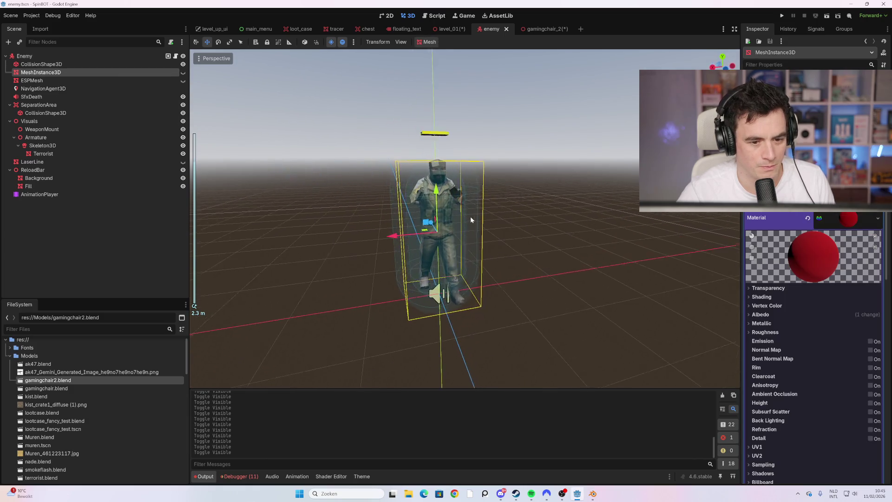
click(71, 63)
click(66, 71)
click(63, 65)
Paste gamingchair2 as a child of the Enemy root and frame it with the soldier.
click(35, 57)
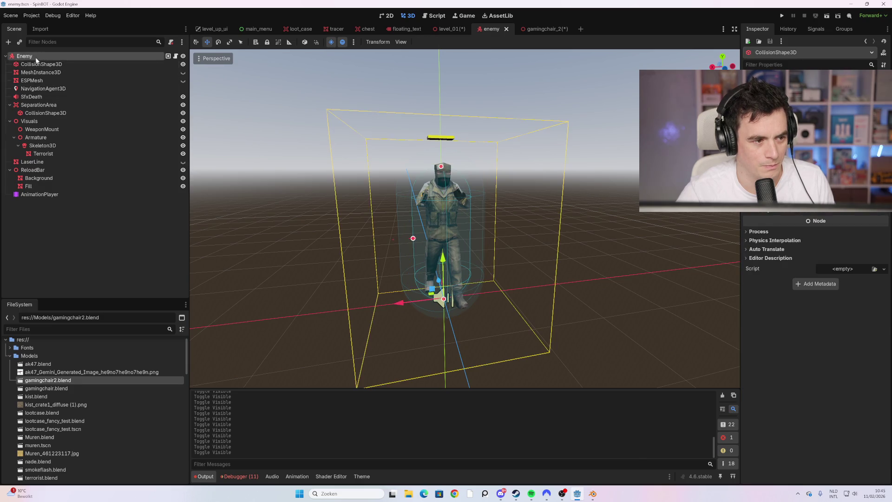
key(ctrl+v)
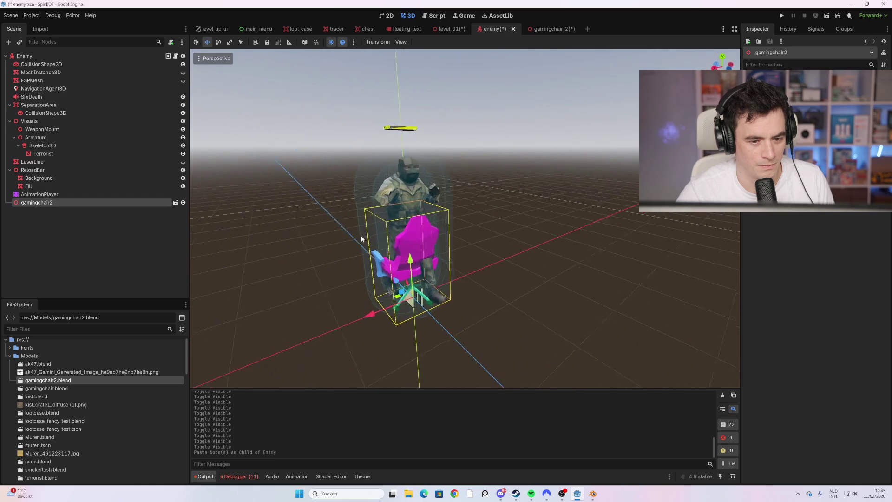
scroll(358, 235, up, 5)
key(f)
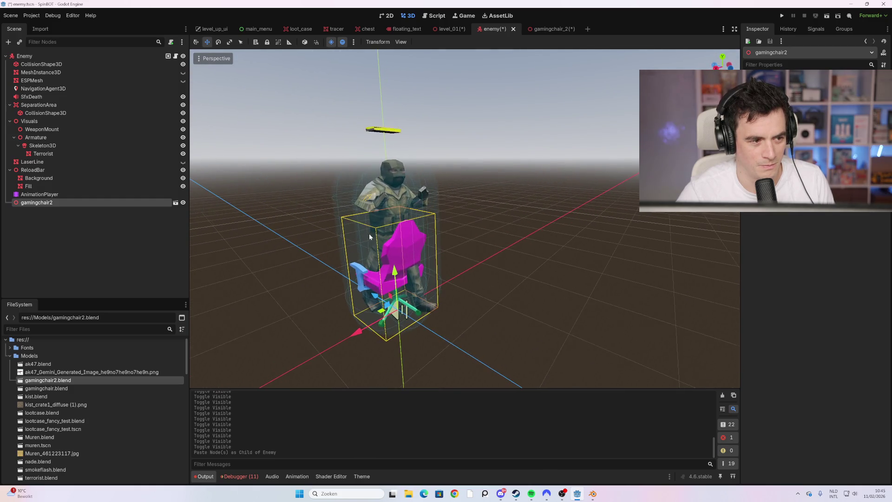
click(183, 73)
click(183, 74)
click(183, 64)
click(183, 64)
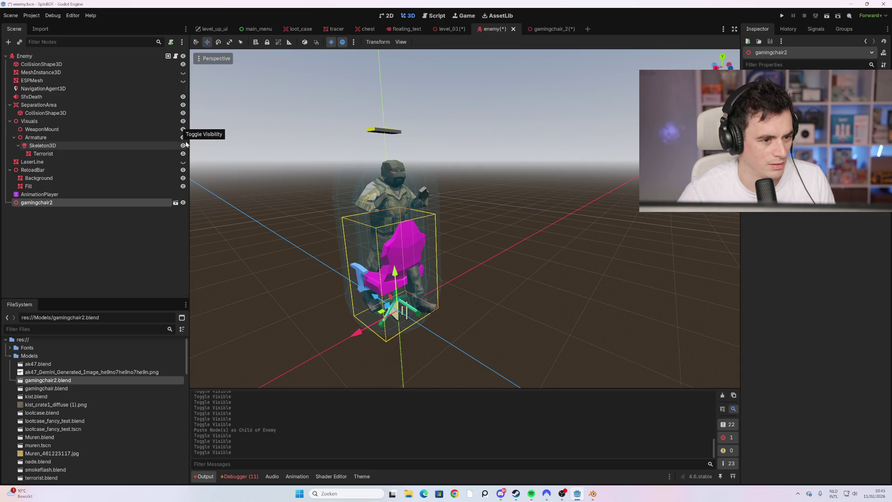
Hide the soldier model, rotate the chair, and save and run the game.
click(184, 138)
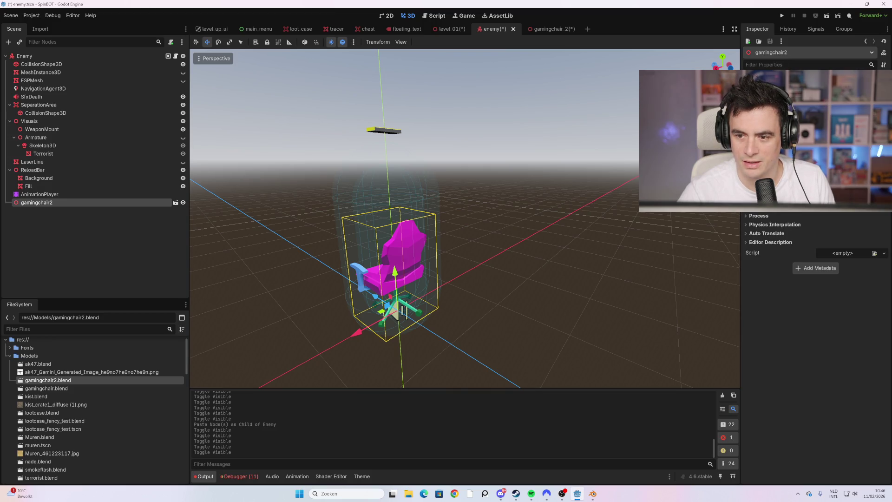
key(ctrl+z)
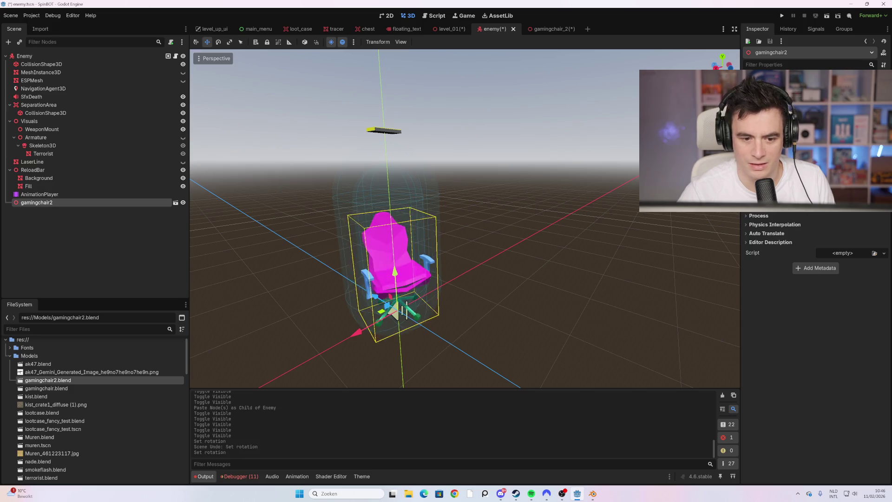
key(F5)
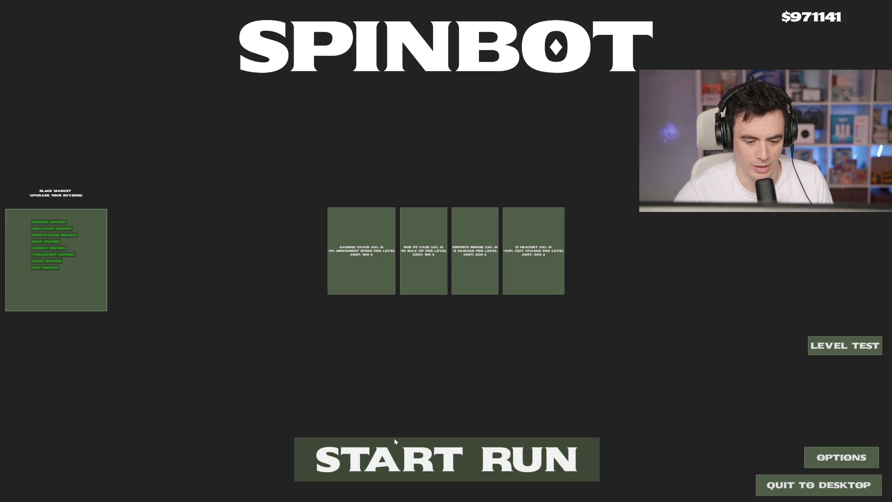
Start a run and shoot down the first wave of pink chair enemies.
click(394, 441)
key(w)
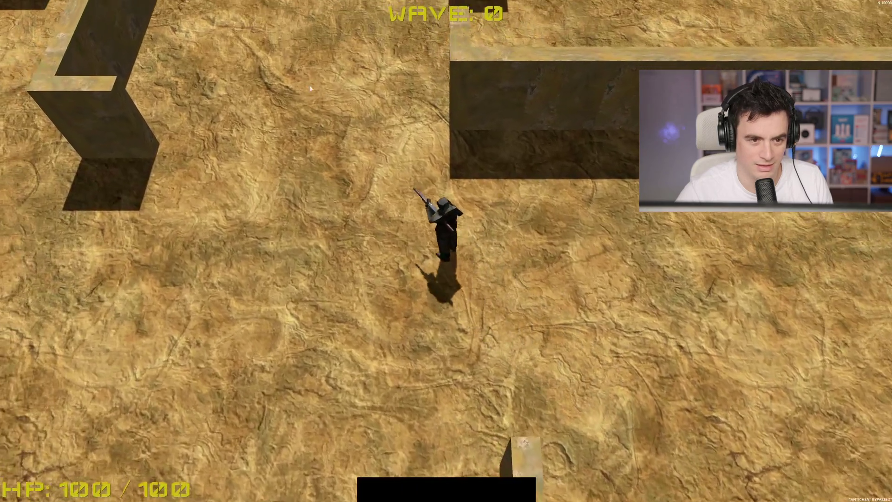
key(w)
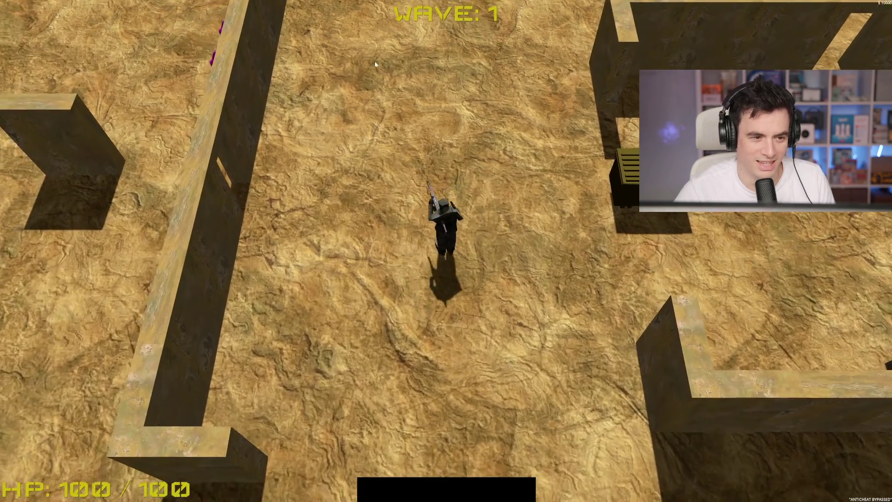
key(w)
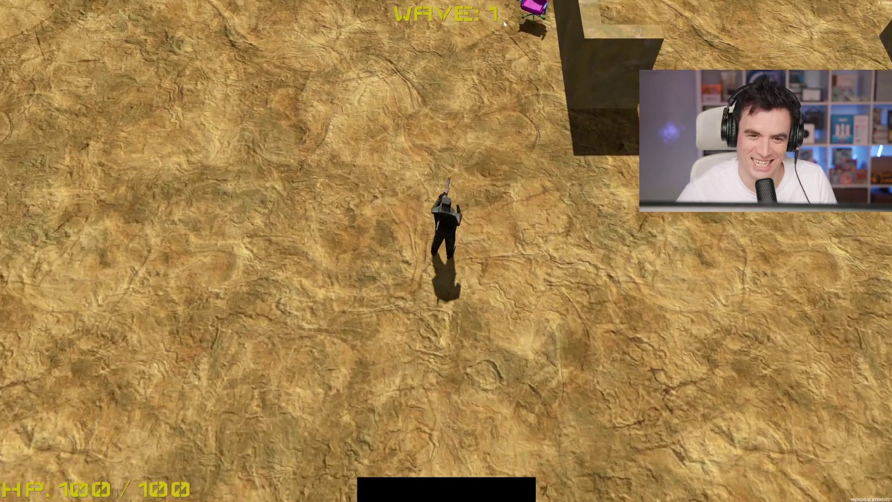
key(w)
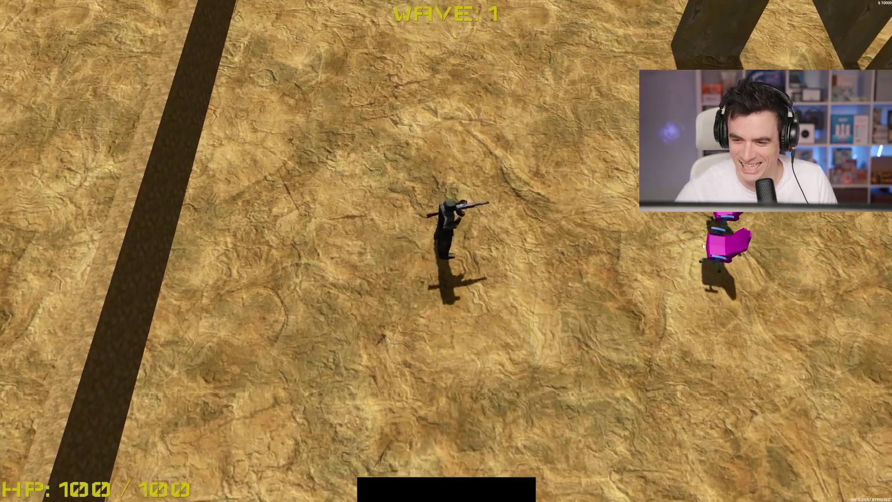
click(664, 238)
mouse_move(664, 238)
mouse_down()
mouse_move(588, 96)
mouse_move(534, 21)
mouse_move(518, 58)
mouse_move(532, 73)
mouse_up()
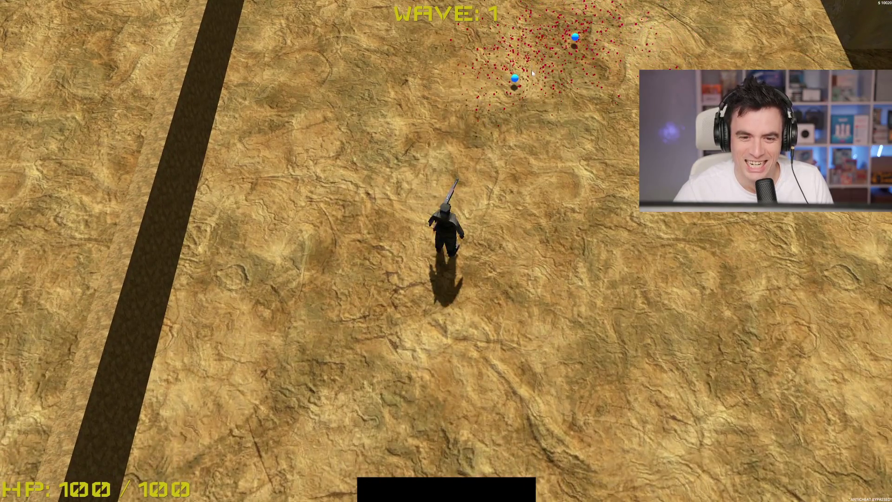
key(w)
key(w)
key(d)
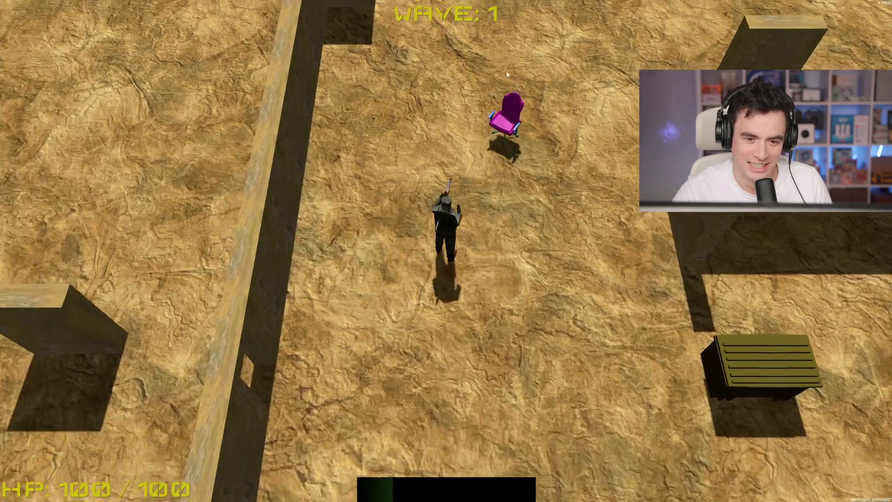
click(492, 97)
click(484, 88)
key(w)
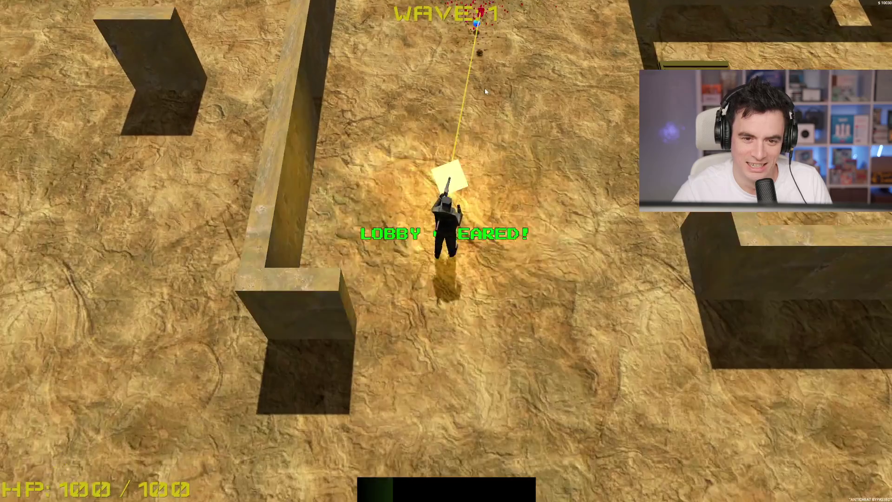
key(w)
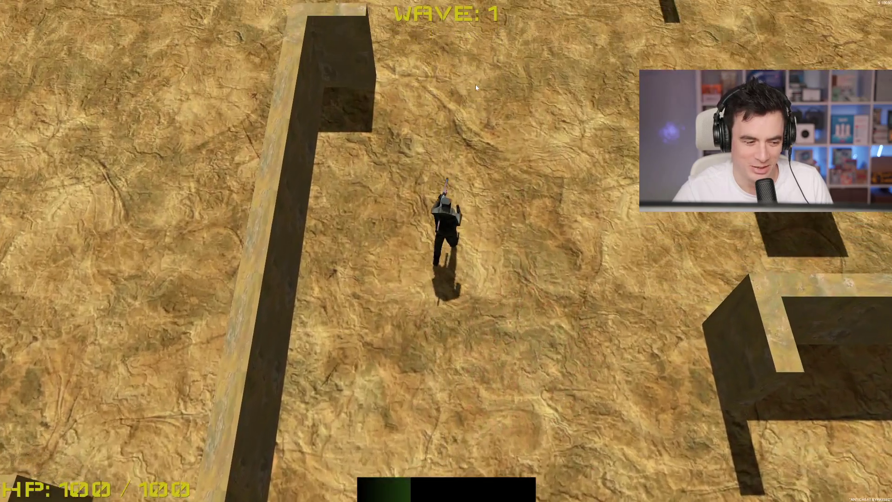
Clear wave 2 by shooting the groups of pink chair enemies through the maze.
key(s)
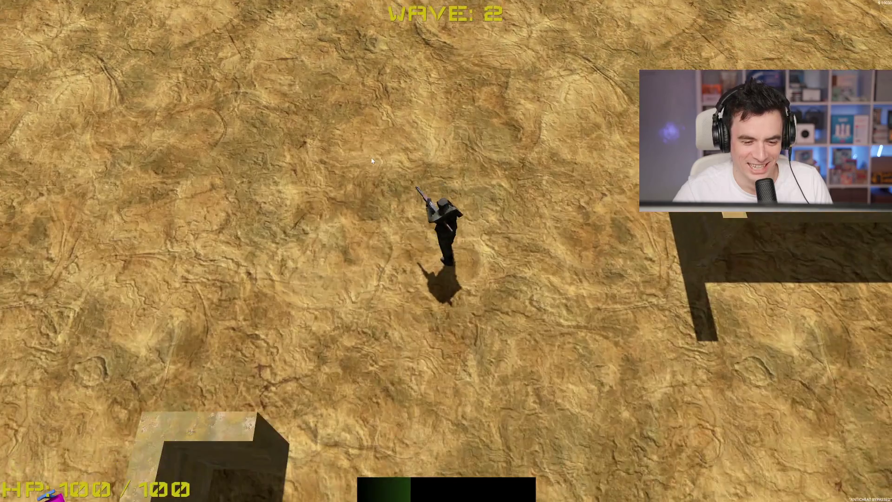
key(w)
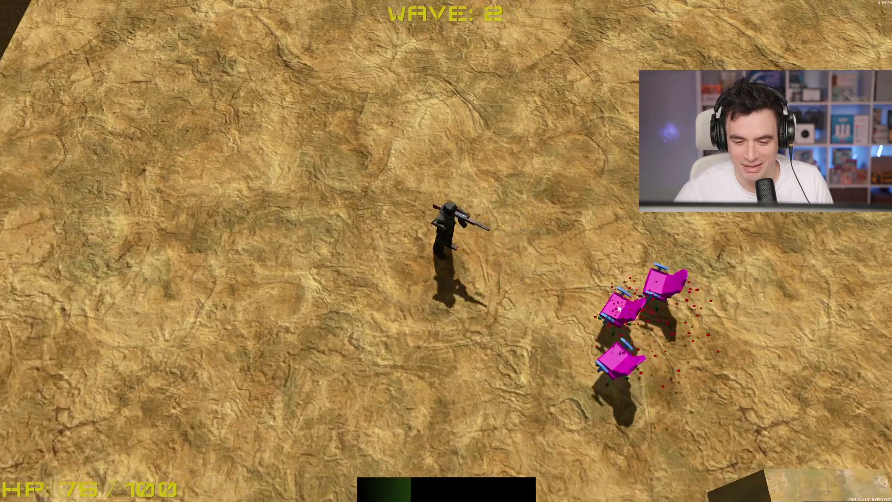
click(712, 256)
key(a)
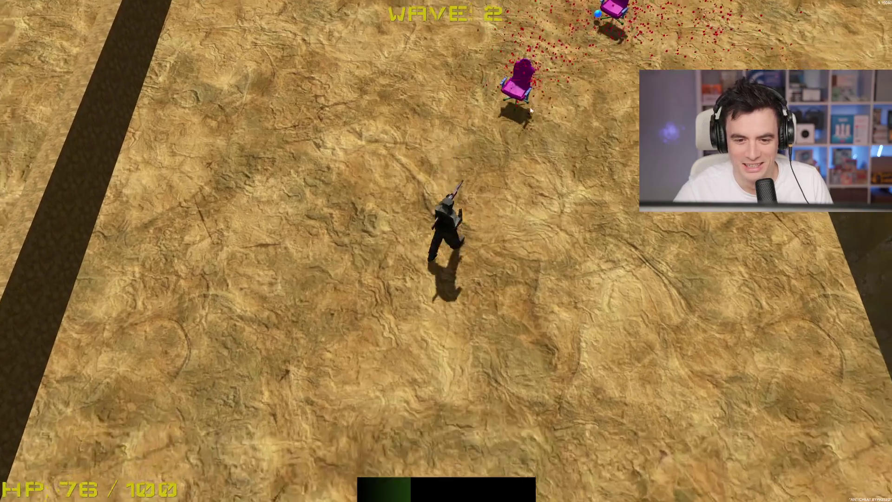
click(554, 84)
click(601, 94)
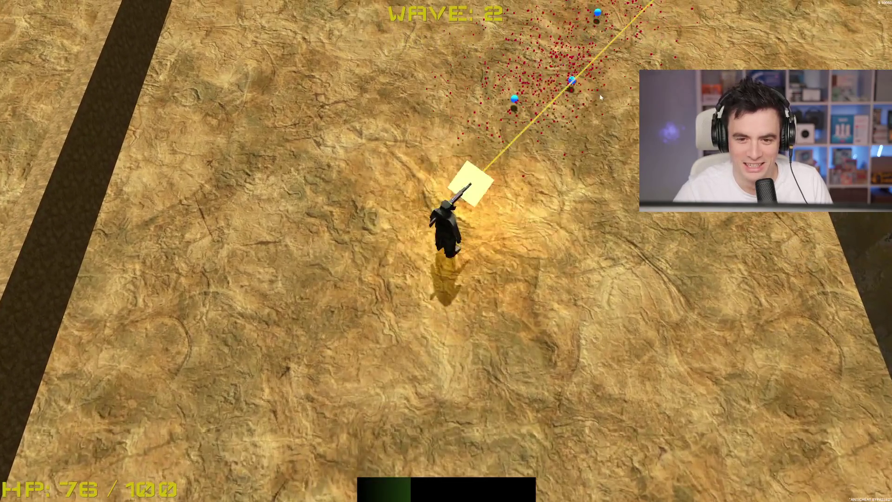
key(w)
key(d)
key(d)
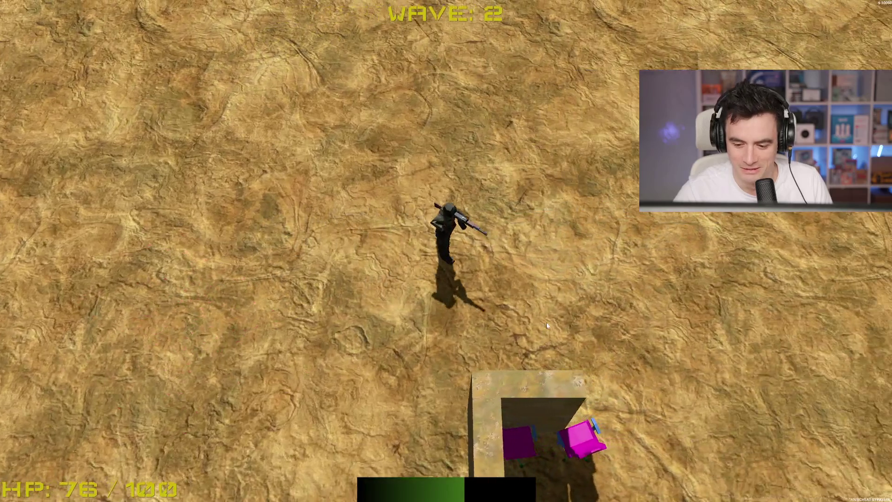
key(s)
click(281, 257)
key(d)
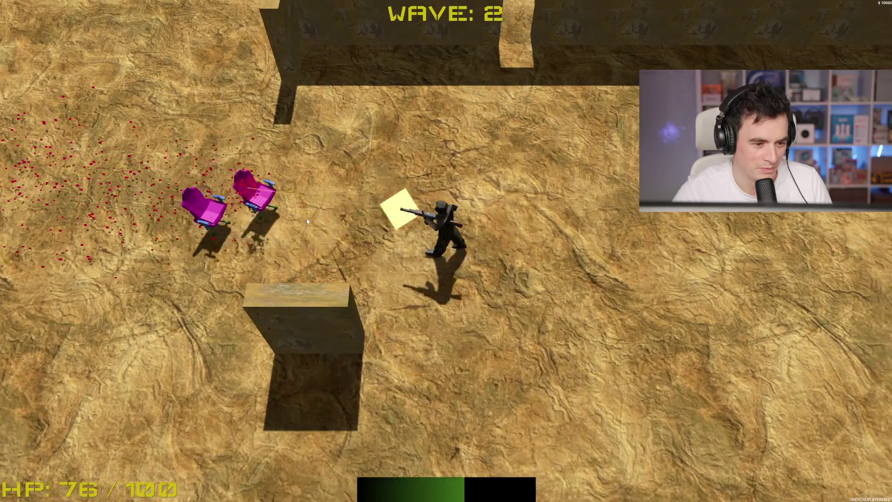
click(275, 245)
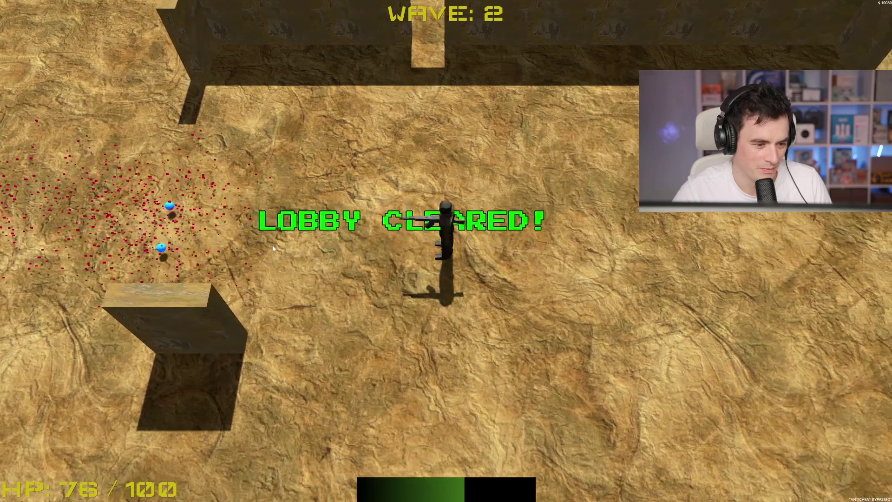
Collect the dropped orb, survive into wave 3 until Game Over, then quit.
key(a)
key(w)
key(a)
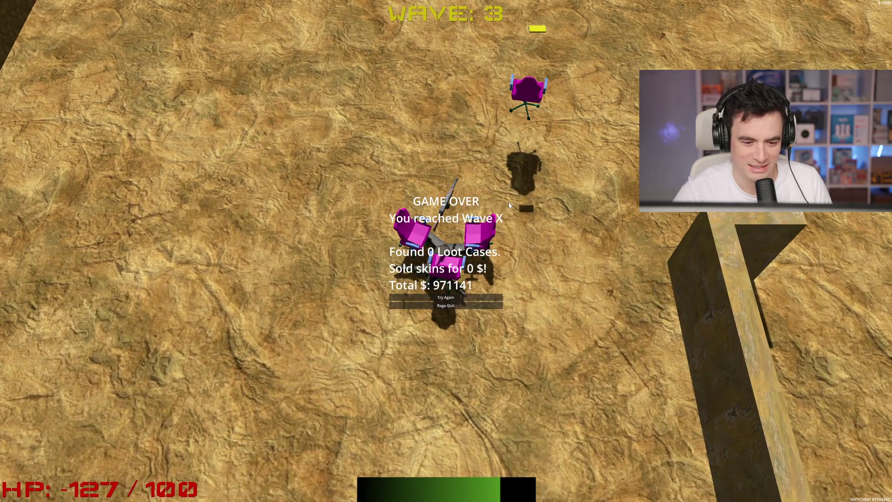
click(445, 306)
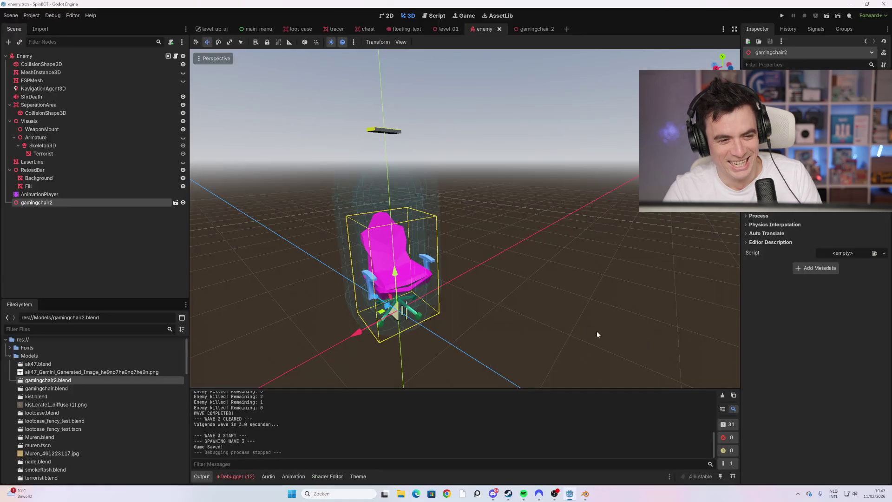
Delete the gamingchair2 node from the enemy scene.
click(64, 195)
click(65, 202)
key(Delete)
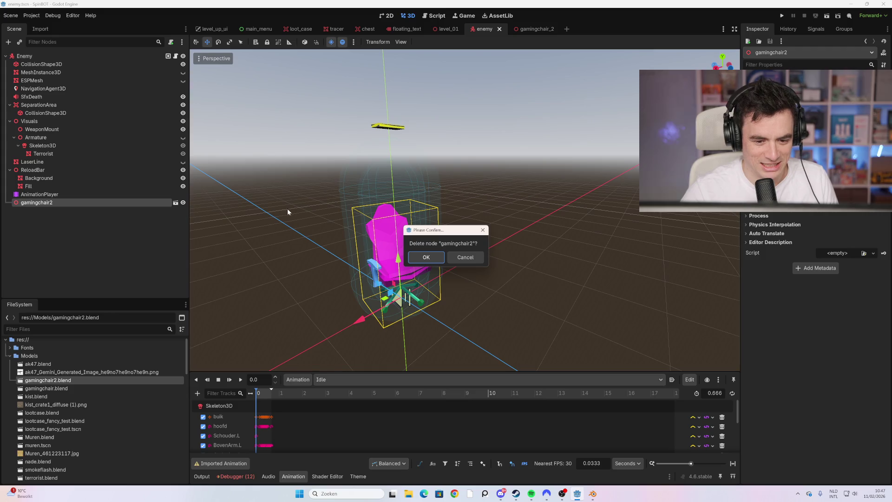
click(427, 258)
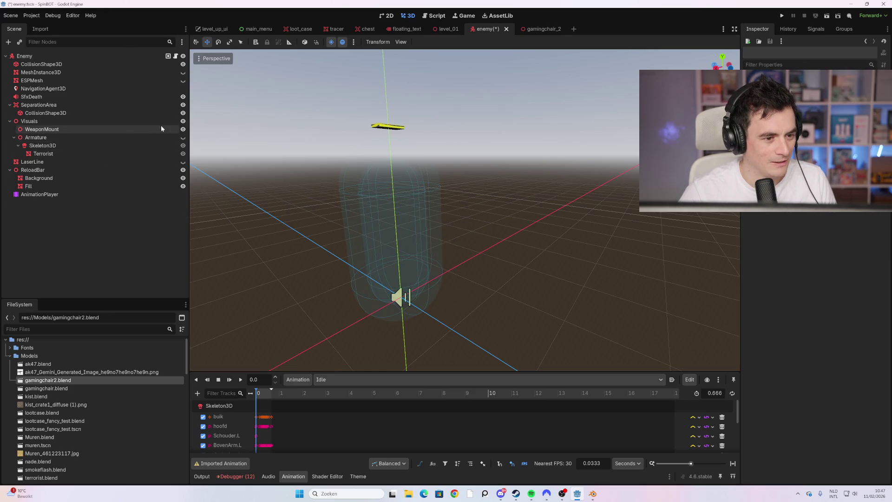
Make the soldier Armature visible again, save the enemy scene, and open level_01.
click(183, 138)
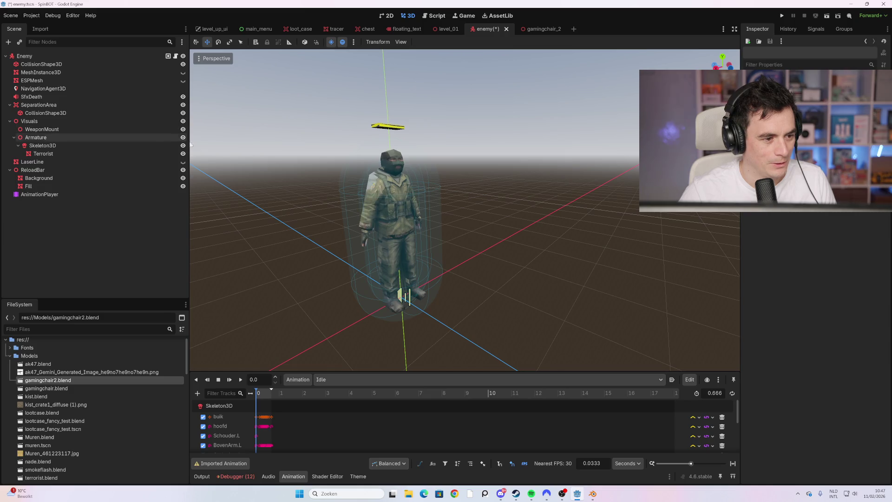
key(ctrl+s)
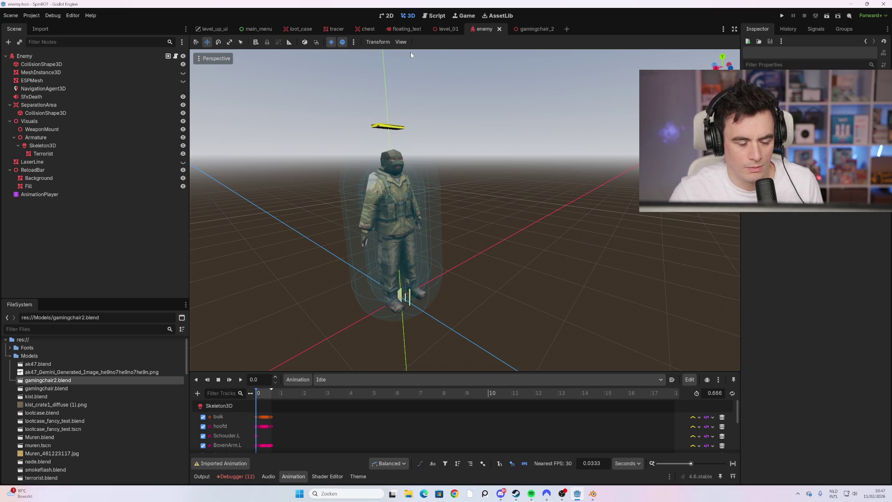
click(538, 29)
click(482, 32)
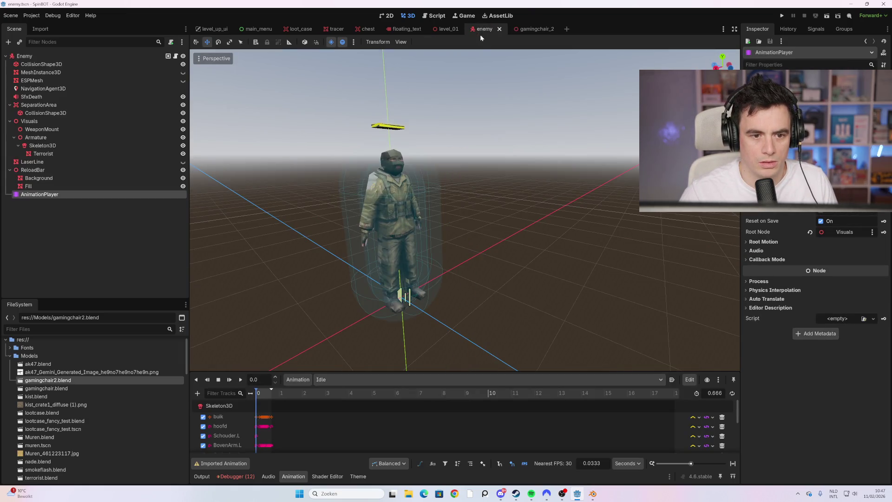
scroll(449, 191, down, 3)
scroll(436, 189, up, 5)
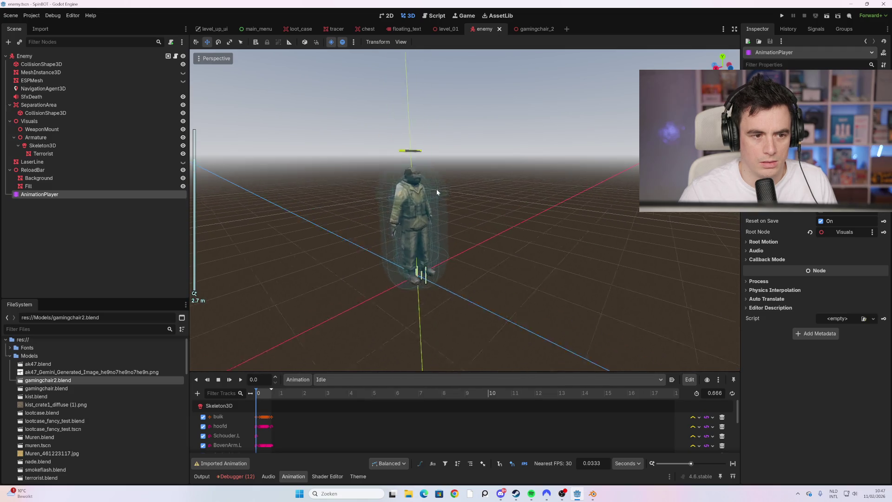
scroll(436, 190, down, 3)
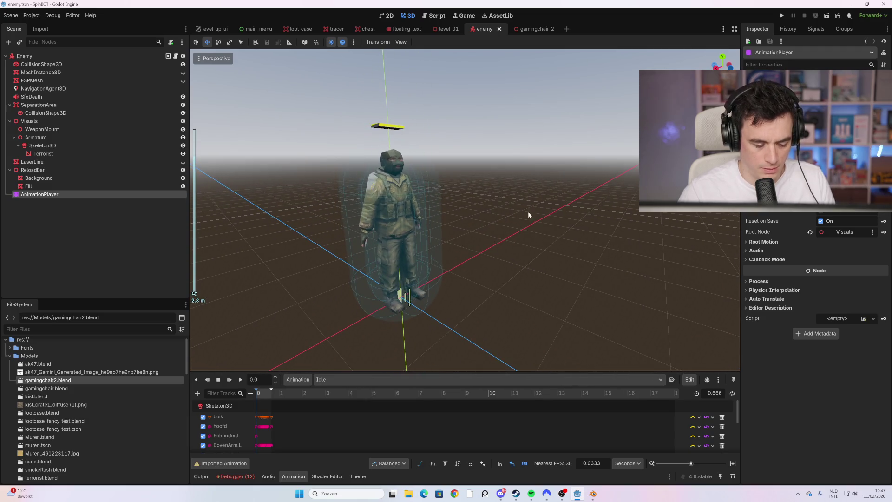
click(438, 31)
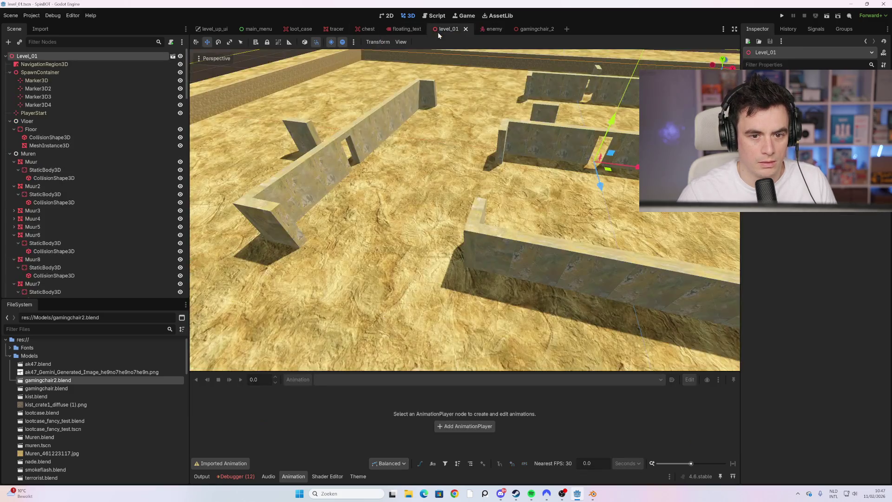
Orbit and zoom the view to survey the whole level_01 maze.
scroll(568, 261, down, 3)
scroll(588, 271, up, 3)
drag(588, 271, 583, 237)
scroll(583, 237, down, 3)
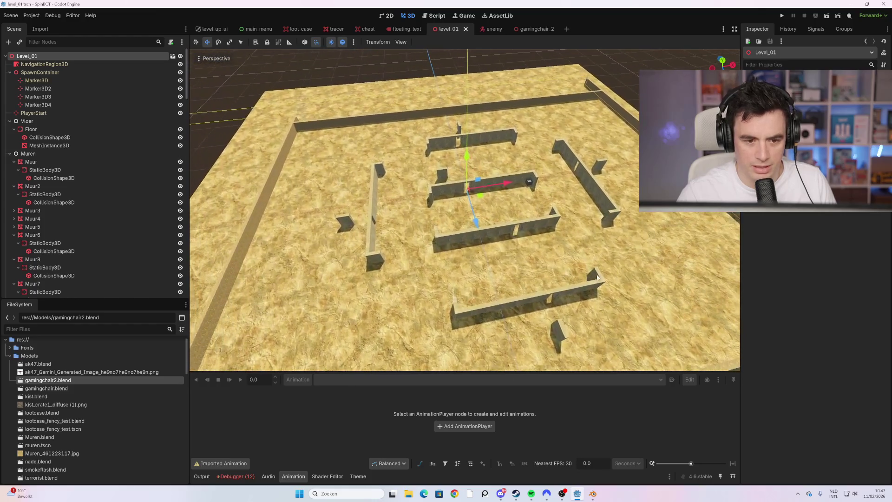
scroll(600, 213, up, 5)
scroll(599, 212, down, 3)
mouse_move(599, 212)
mouse_down()
mouse_move(480, 206)
mouse_move(451, 175)
mouse_up()
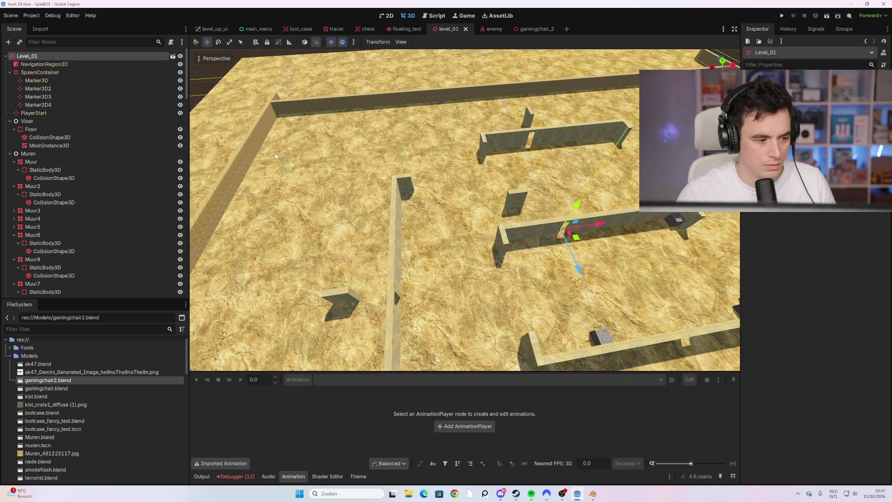
In the gamingchair_2 scene, select the root and all eight chair nodes.
click(533, 32)
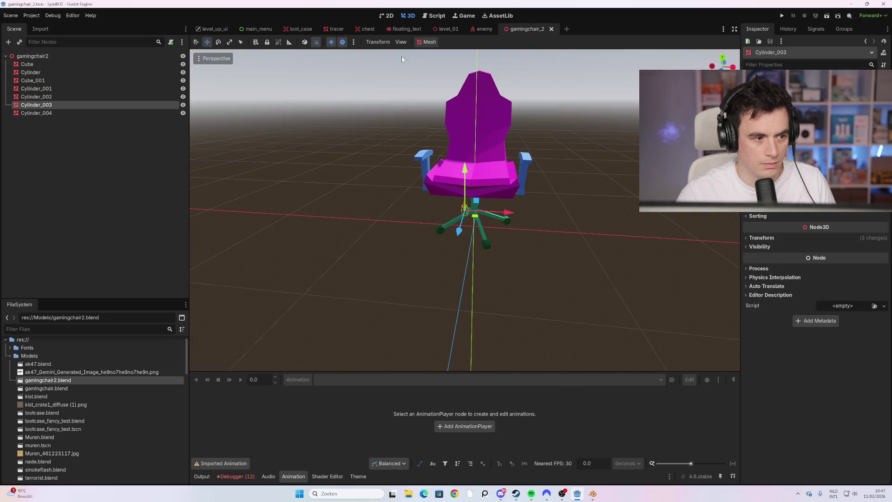
click(92, 57)
shift+click(79, 113)
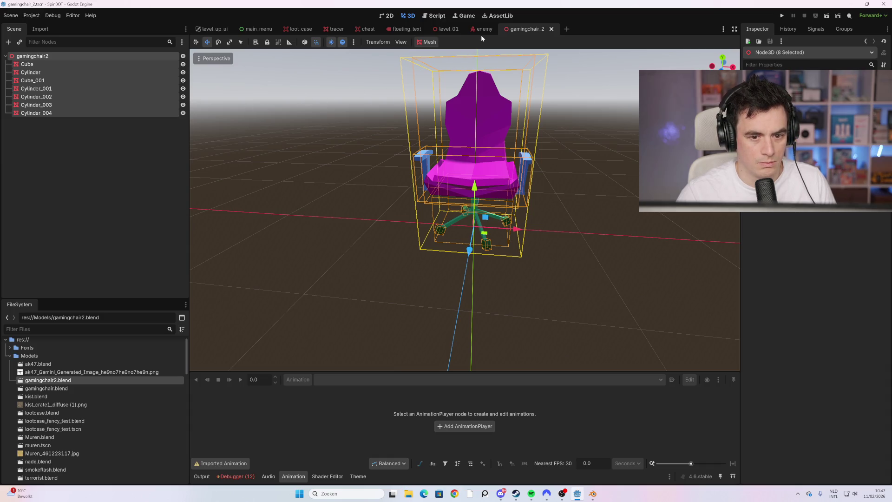
Back in level_01, drop a gamingchair2 instance into the maze.
click(454, 32)
scroll(445, 191, up, 4)
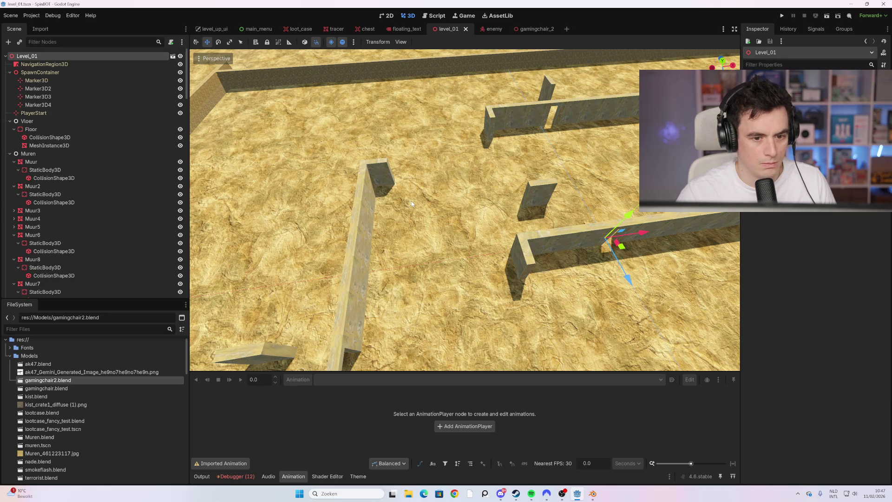
drag(412, 203, 416, 201)
scroll(511, 214, down, 4)
scroll(625, 230, up, 3)
Move the chair along X and Z among the central walls, then run the game with F5.
drag(620, 237, 483, 251)
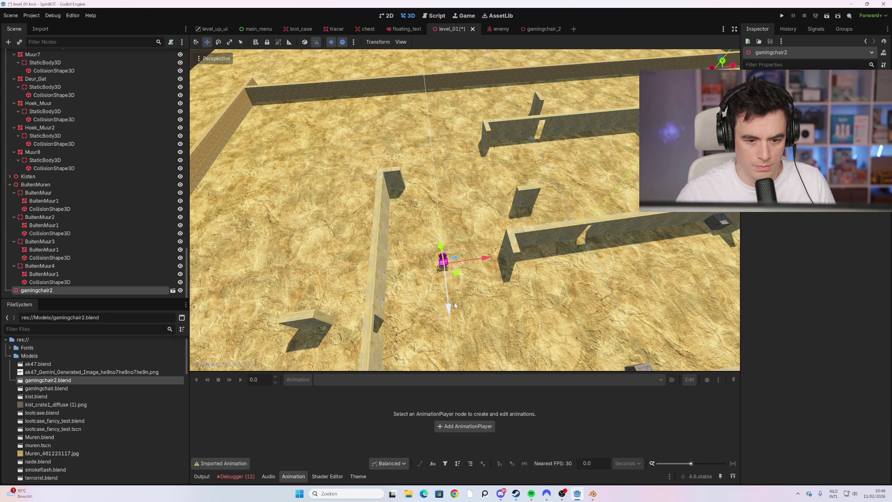
drag(455, 305, 455, 305)
scroll(465, 210, down, 3)
scroll(511, 233, up, 3)
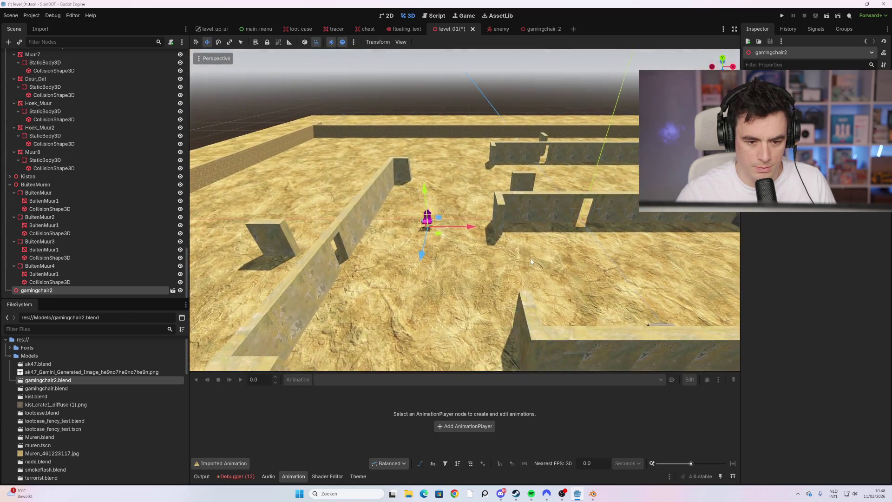
scroll(531, 251, up, 3)
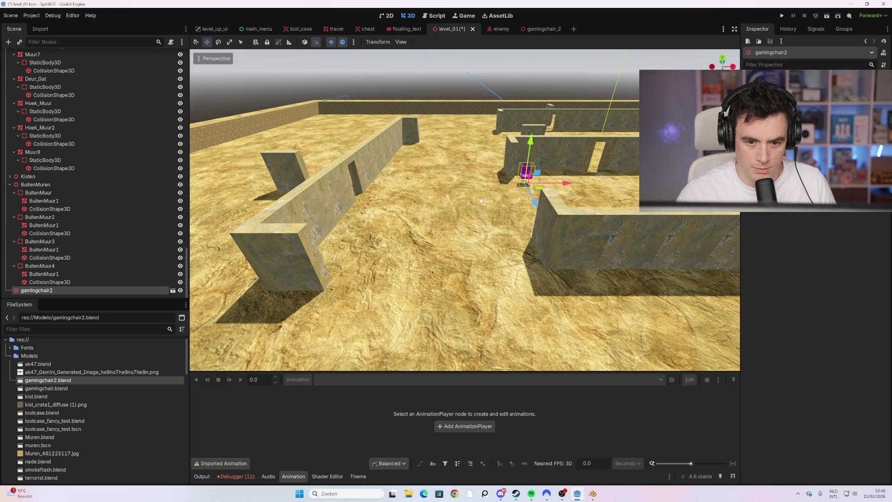
scroll(481, 200, down, 8)
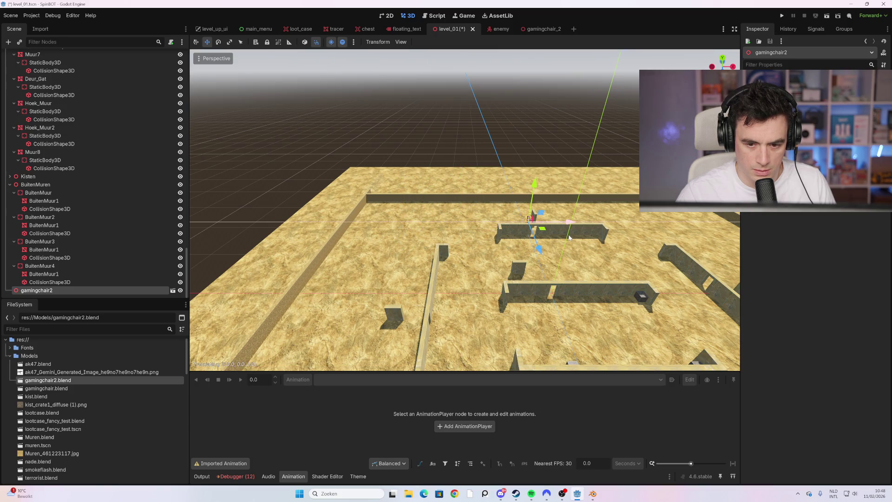
scroll(570, 237, down, 5)
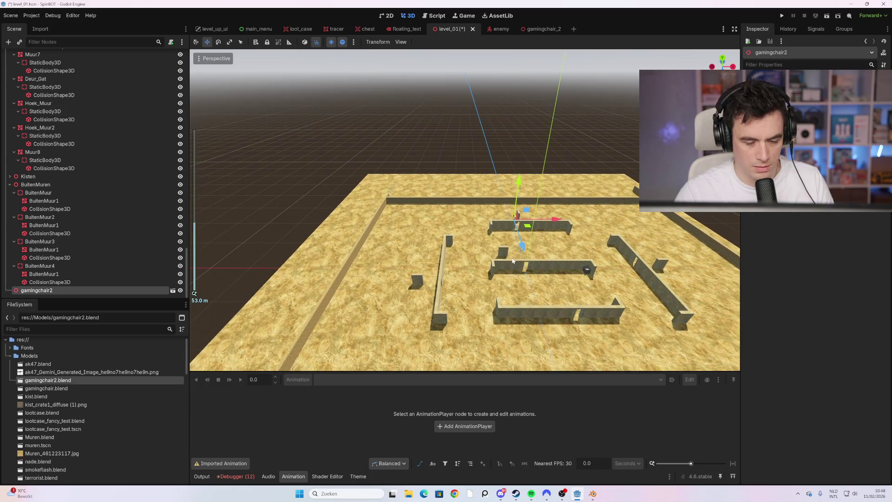
key(F5)
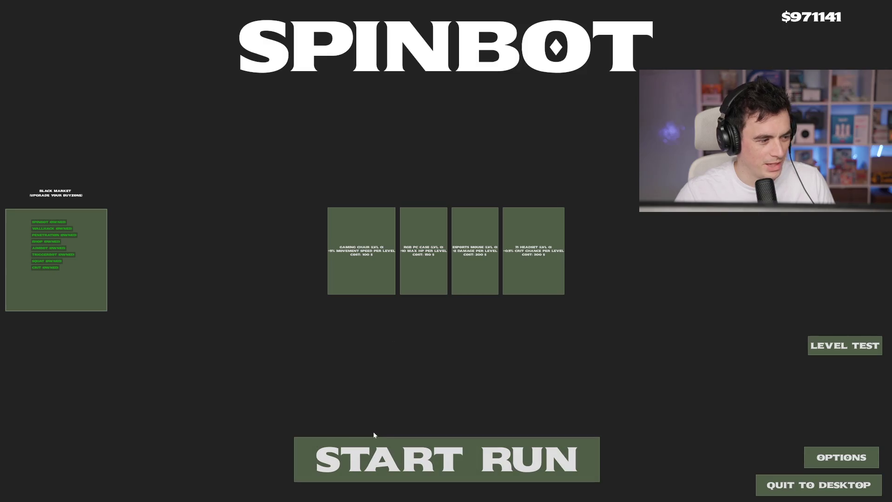
Start a run, choose the Rapid FireTrigger upgrade, and collect the loot crate.
click(401, 466)
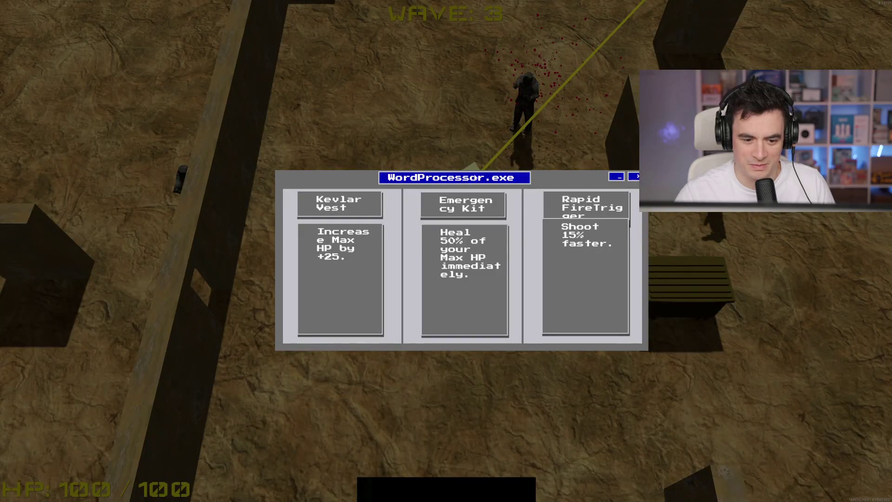
click(592, 284)
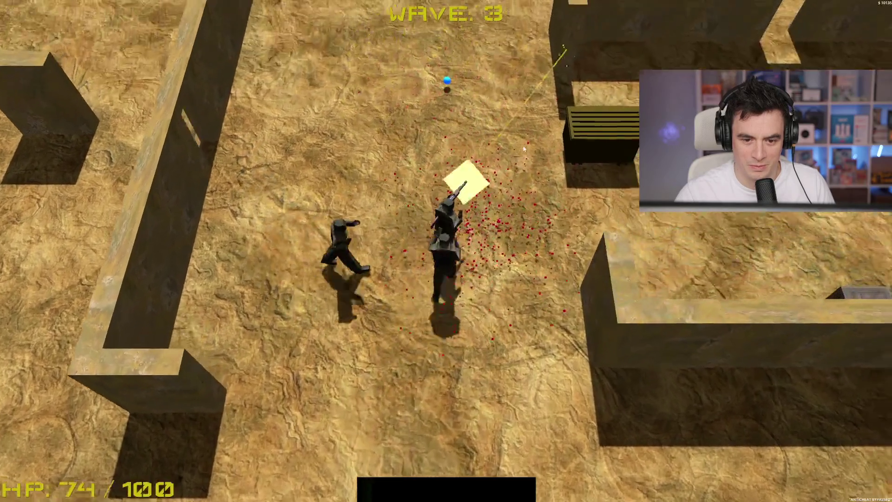
key(d)
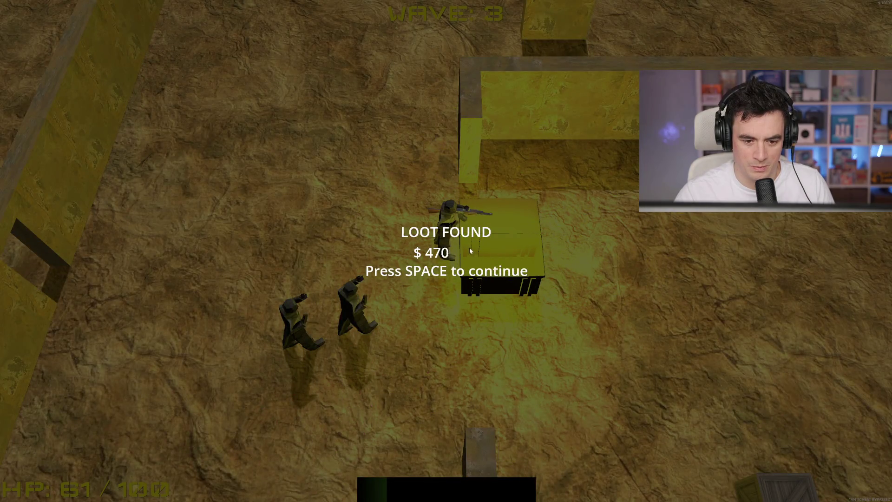
key(space)
Move up the map shooting enemies, briefly opening and closing the shop.
key(w)
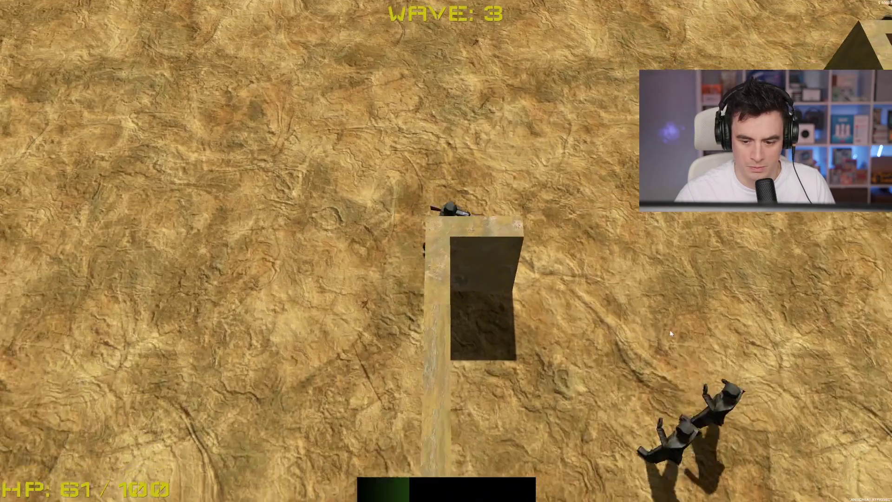
click(572, 388)
key(w)
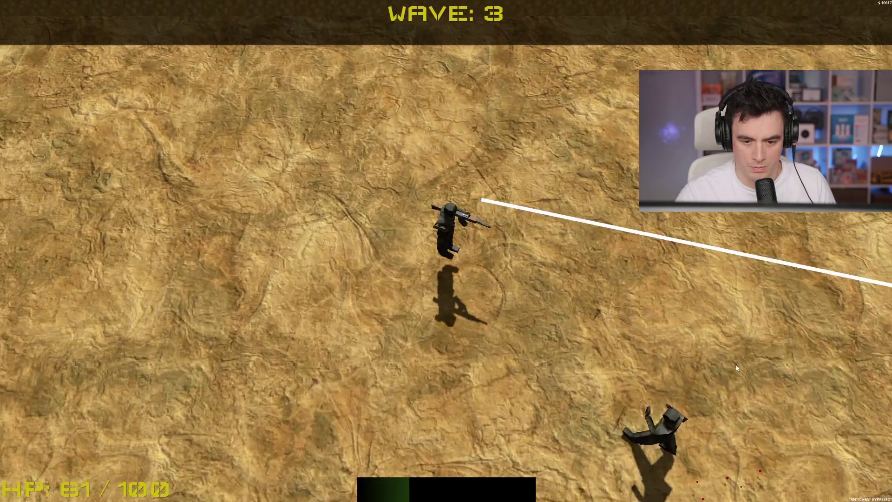
key(s)
click(744, 302)
key(d)
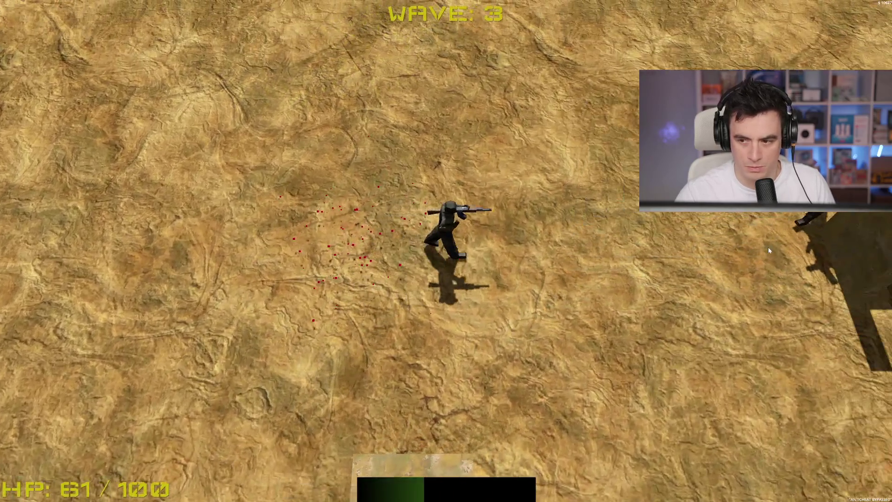
click(744, 230)
key(d)
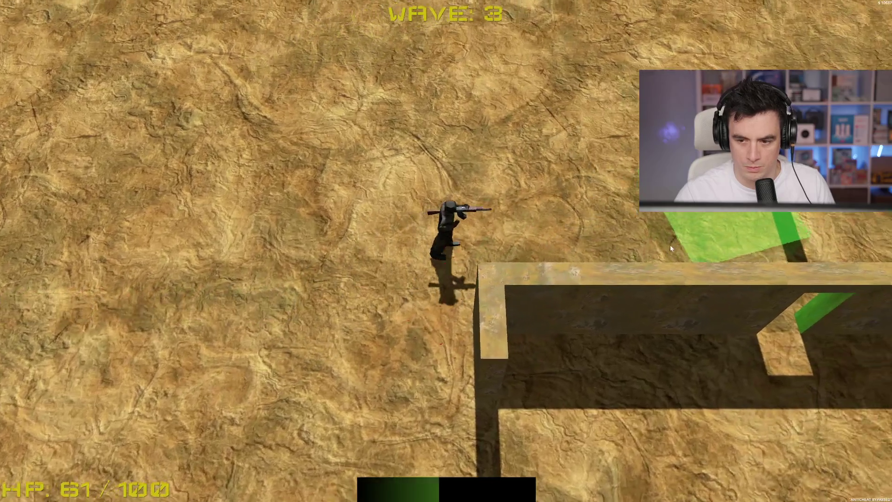
key(b)
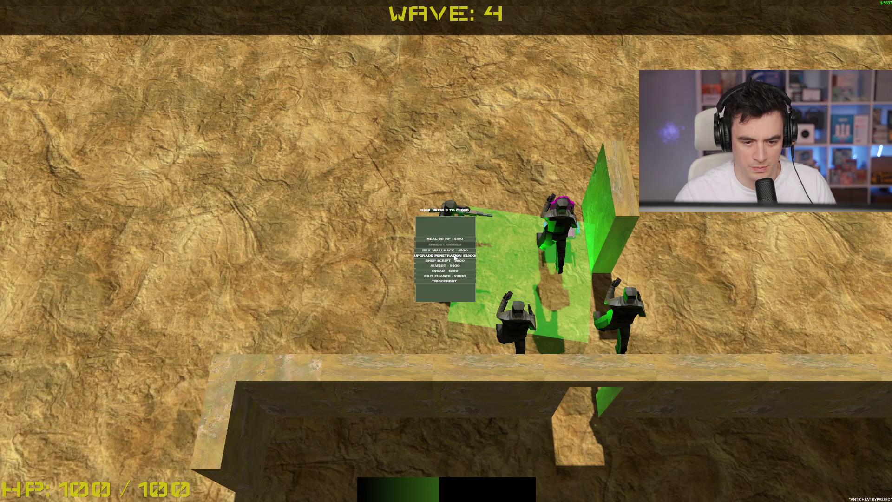
key(b)
Shoot the approaching enemies, then stop the game with F8.
click(453, 254)
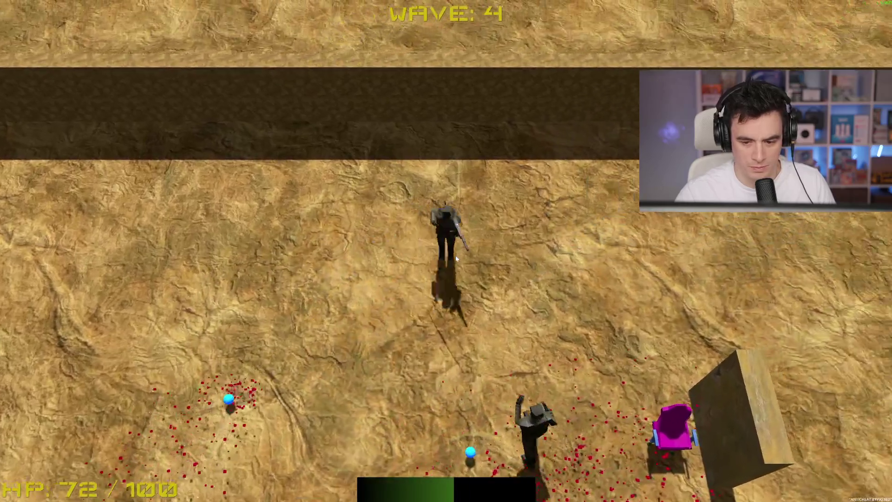
click(456, 255)
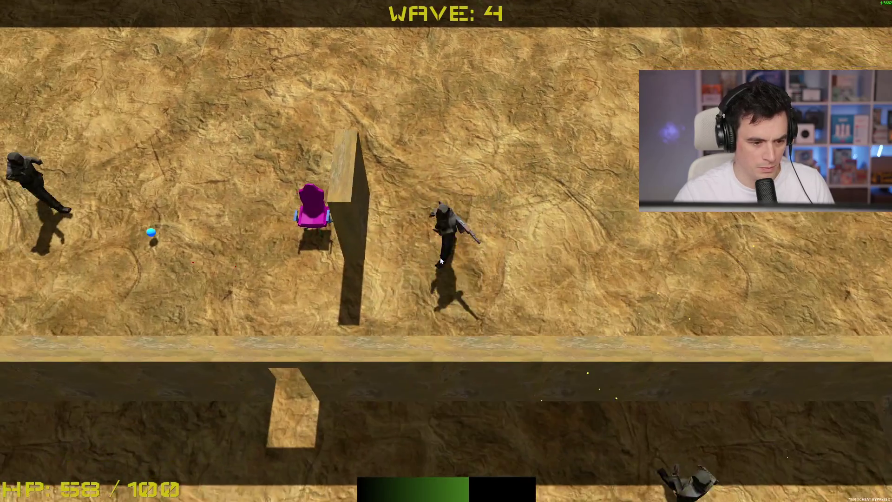
click(440, 258)
click(439, 257)
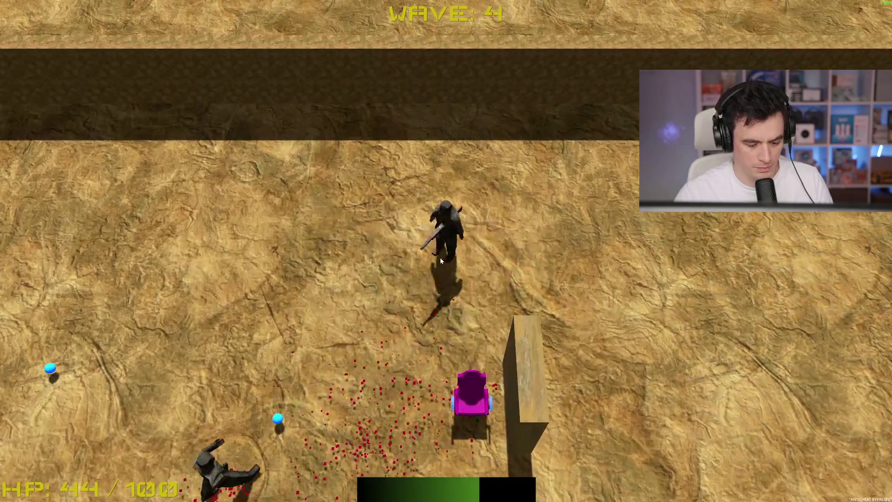
key(F8)
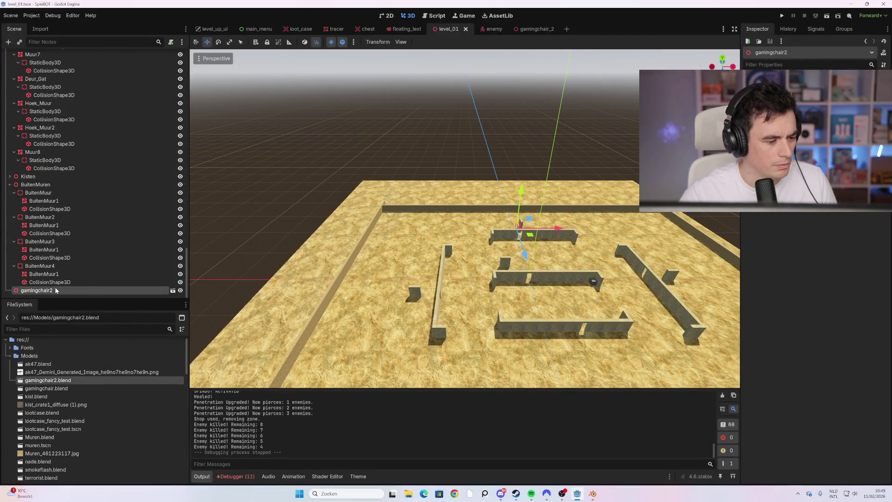
Switch to the gamingchair_2 scene and narrow the selection to its gamingchair2 root.
click(172, 292)
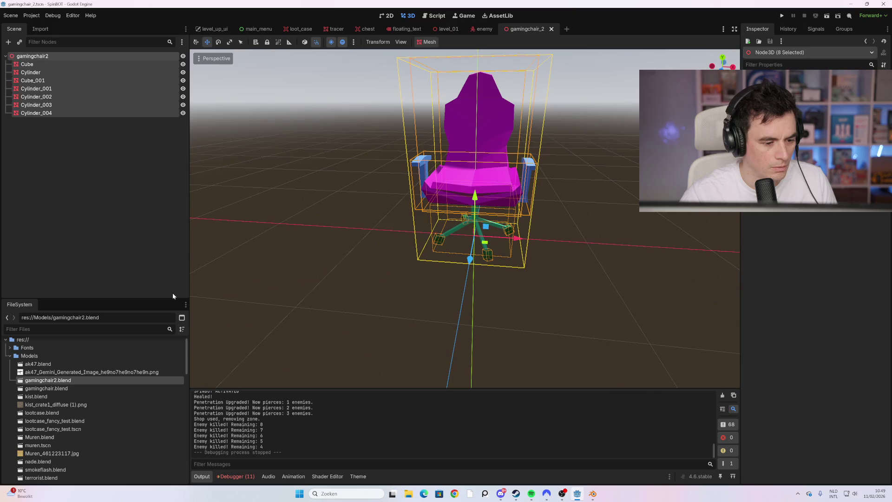
click(127, 132)
click(75, 57)
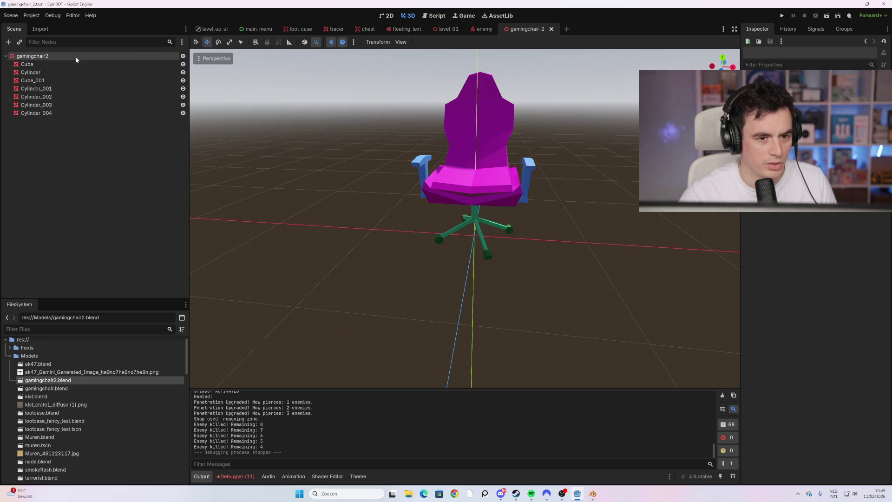
click(65, 110)
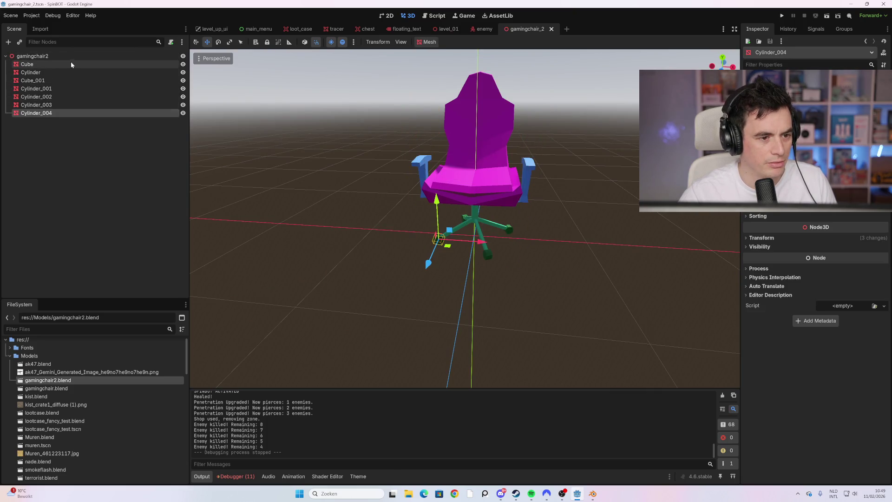
click(70, 60)
shift+click(67, 116)
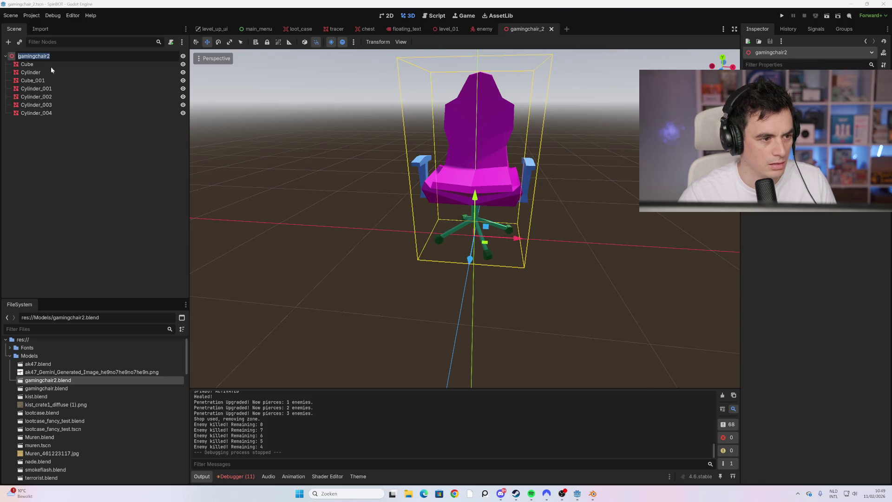
click(53, 134)
Add an Area3D child under gamingchair2, undo it, and reselect the root.
right_click(48, 57)
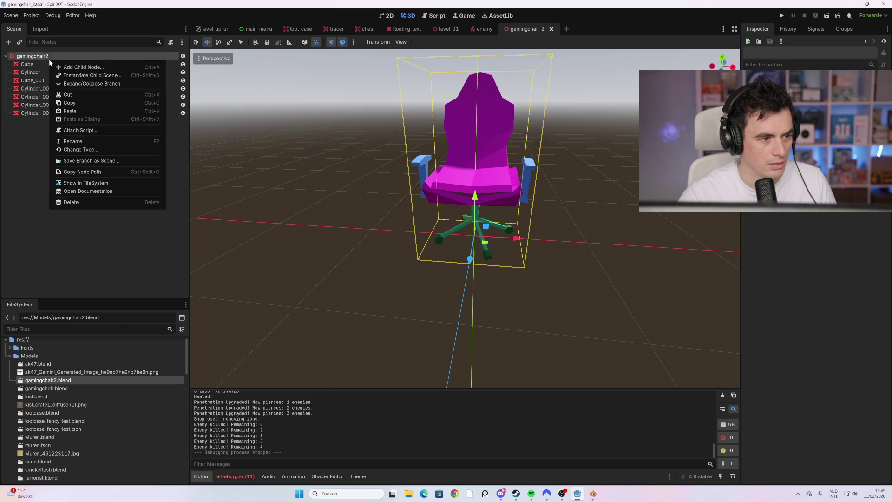
click(70, 67)
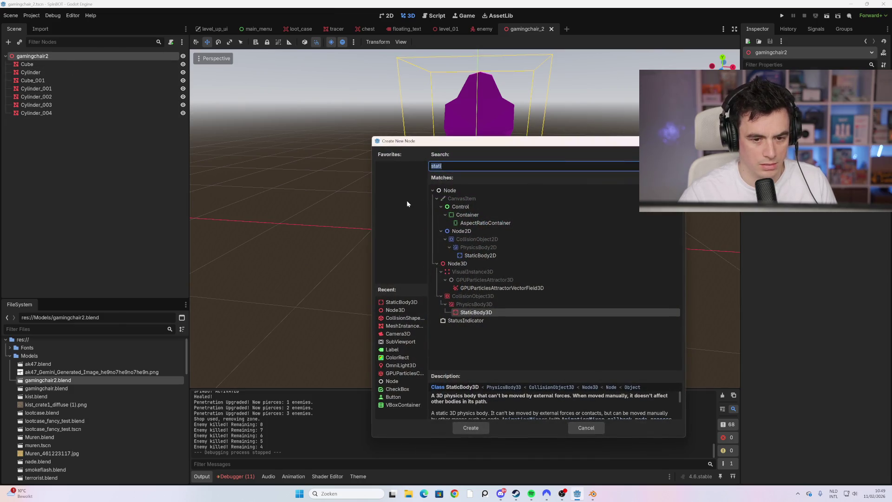
text(area)
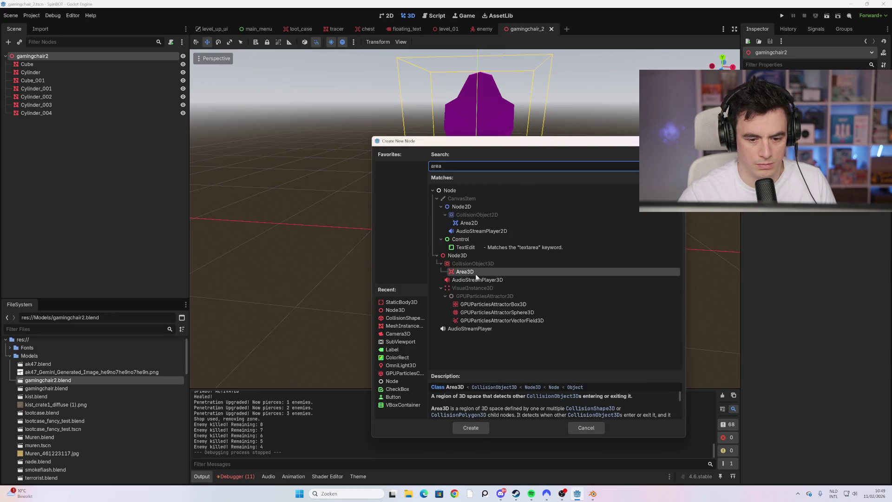
double_click(465, 272)
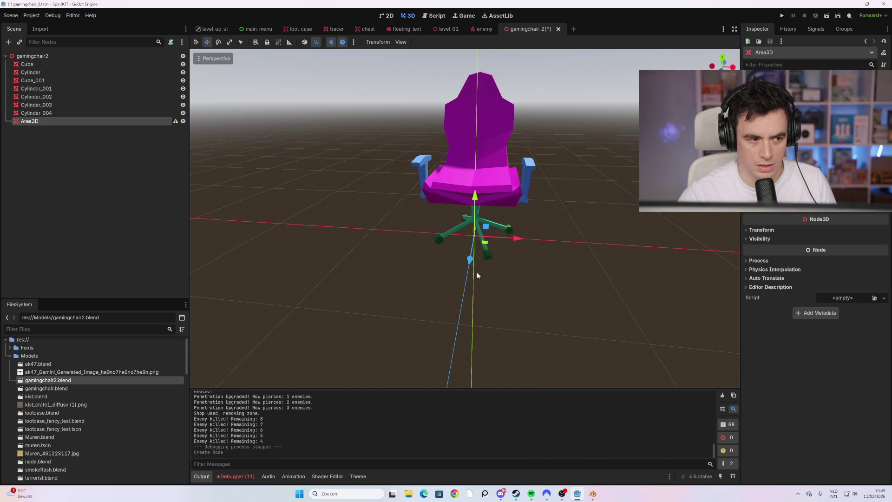
key(ctrl+z)
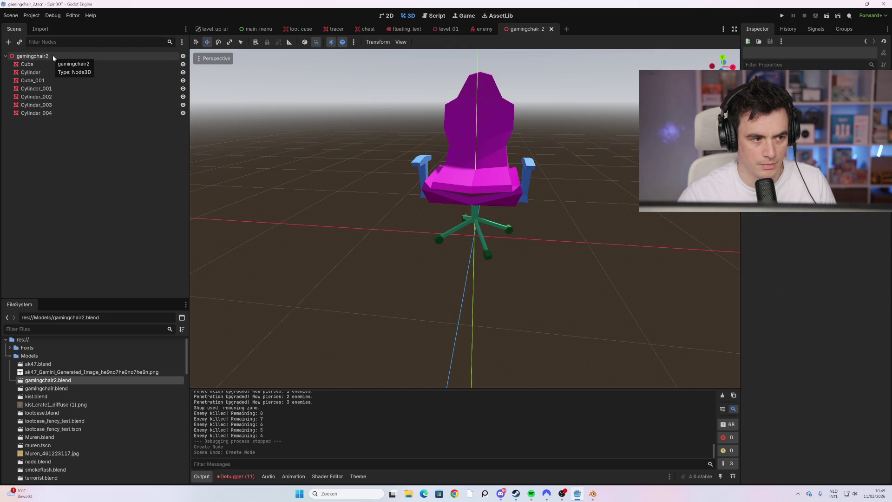
click(52, 56)
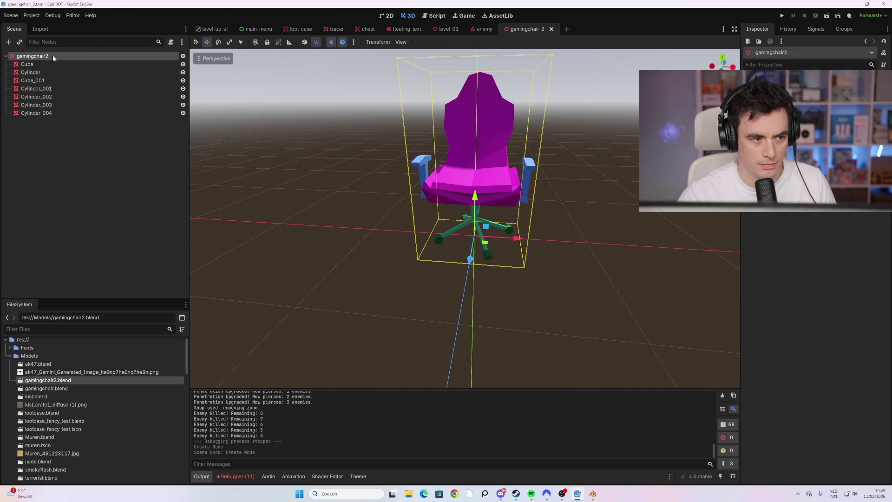
right_click(29, 59)
Change the gamingchair2 root node's type to Area3D.
click(23, 164)
right_click(71, 59)
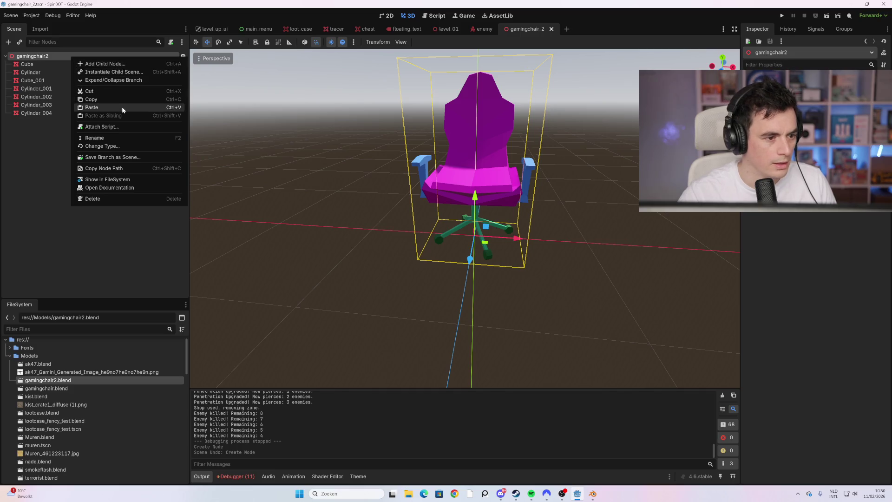
click(124, 146)
text(area)
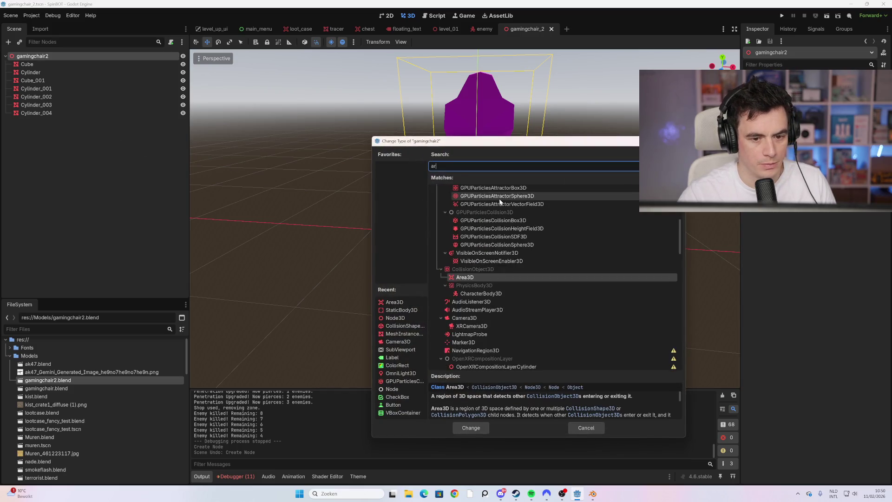
double_click(465, 272)
Add a CollisionShape3D child under the gamingchair2 root.
right_click(128, 57)
click(201, 64)
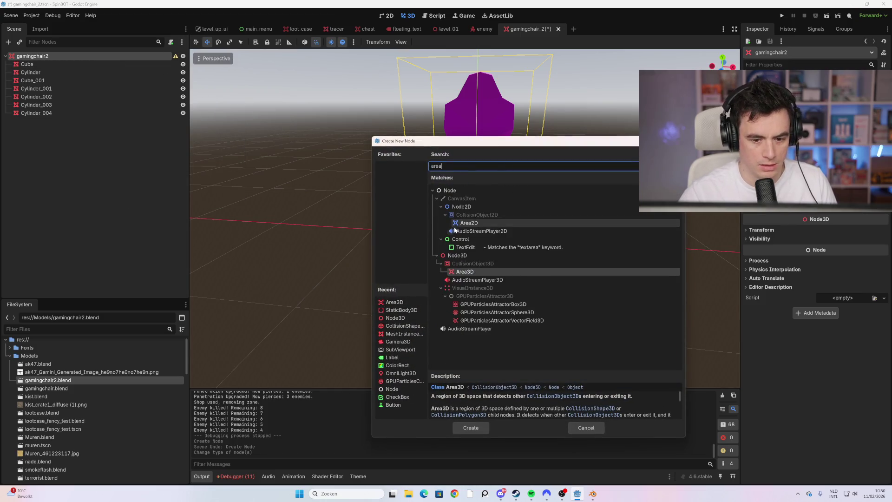
key(BackSpace)
key(BackSpace)
key(BackSpace)
text(coll)
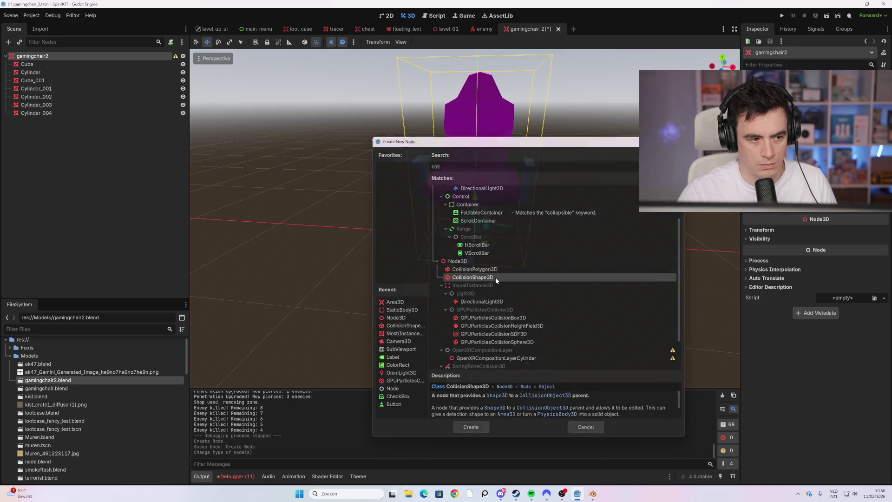
double_click(473, 277)
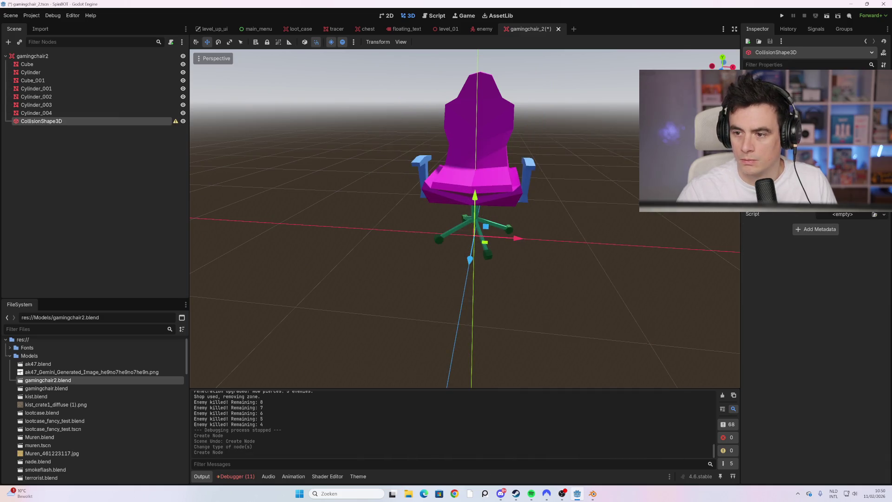
Stretch the collision box taller and wider so its top rises above the chair.
scroll(560, 191, down, 2)
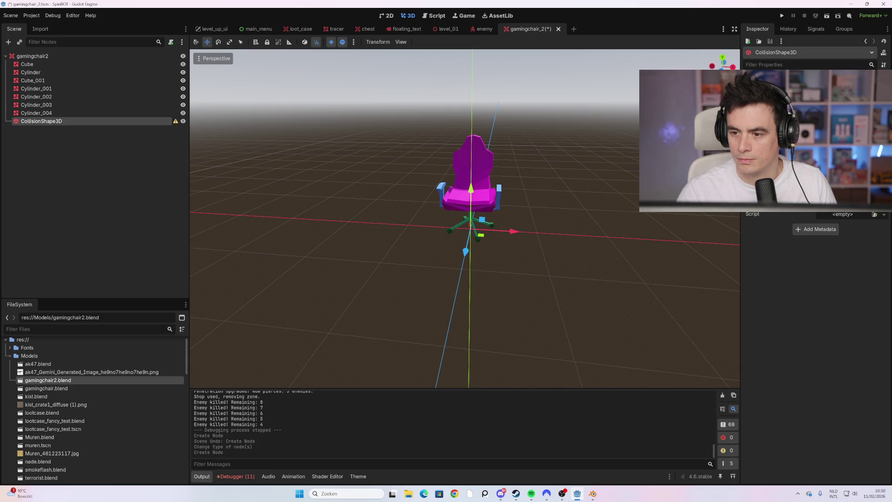
drag(466, 192, 464, 145)
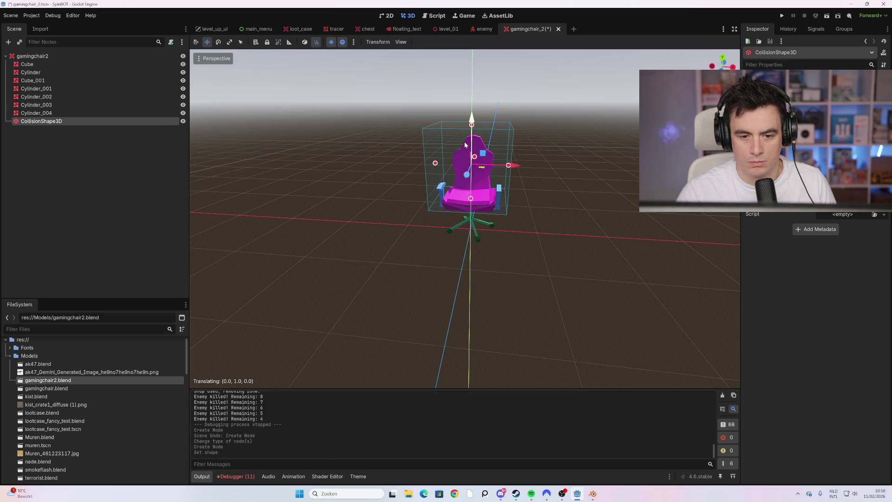
key(ctrl+z)
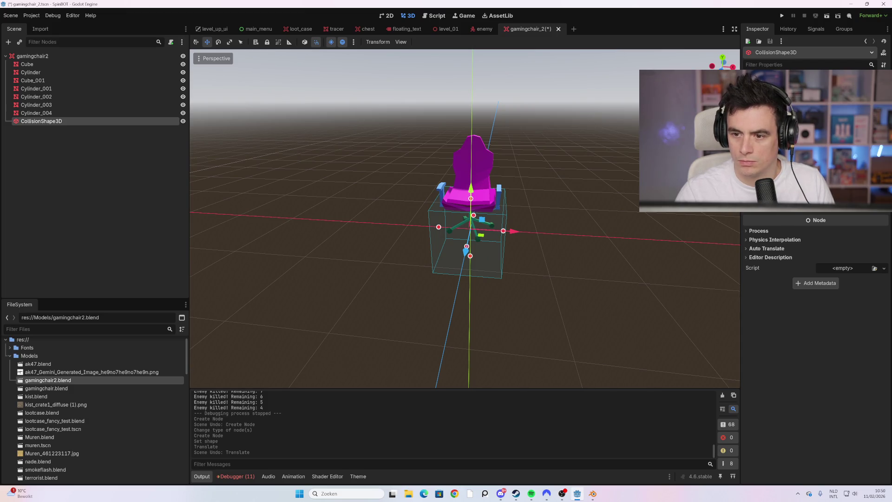
drag(470, 199, 471, 165)
click(662, 262)
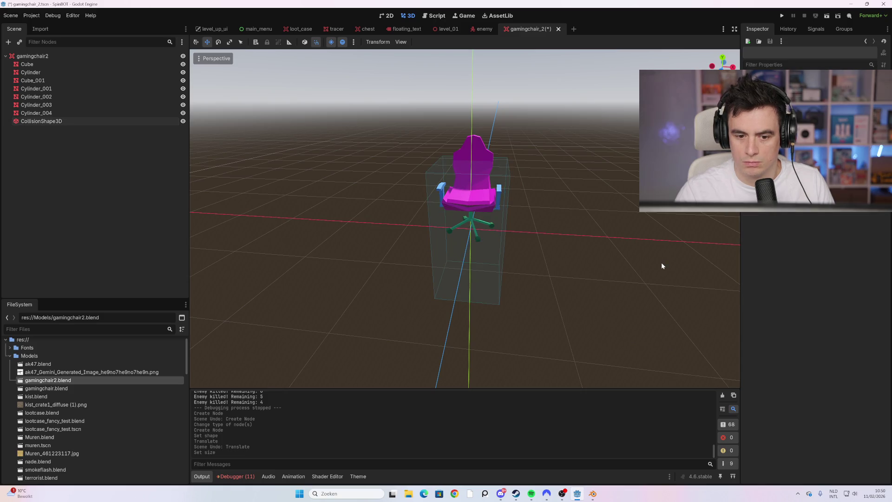
click(99, 119)
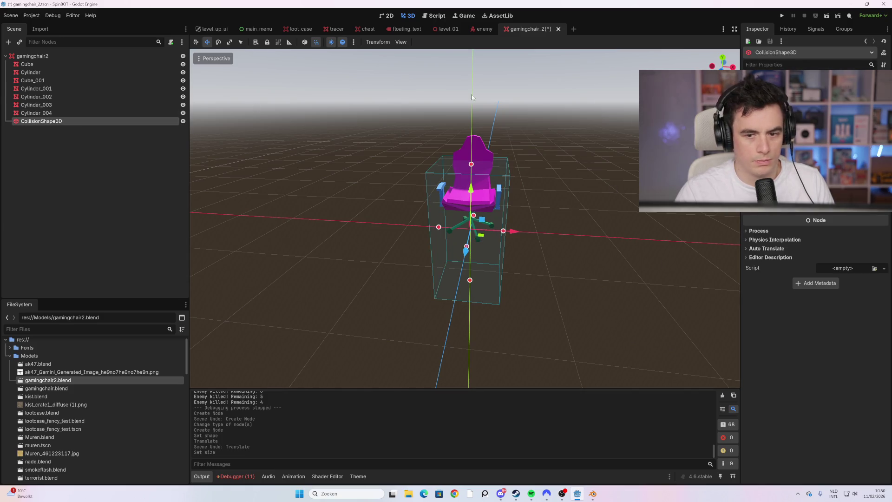
drag(471, 164, 472, 125)
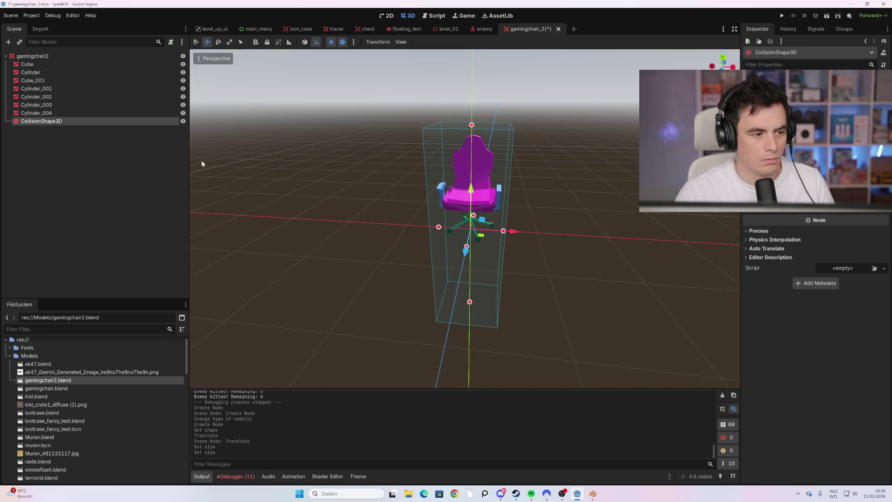
click(49, 56)
click(68, 121)
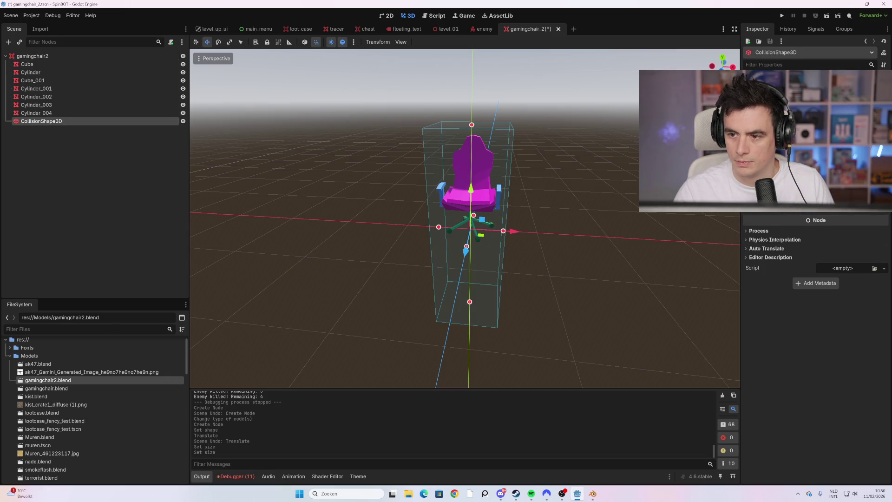
click(816, 30)
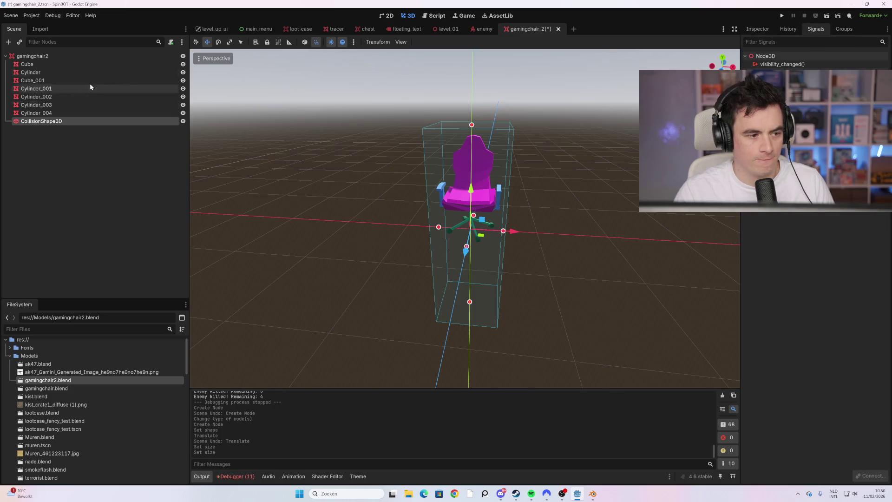
Attach a new gamingchair_2.gd script extending Area3D to the chair root.
click(91, 55)
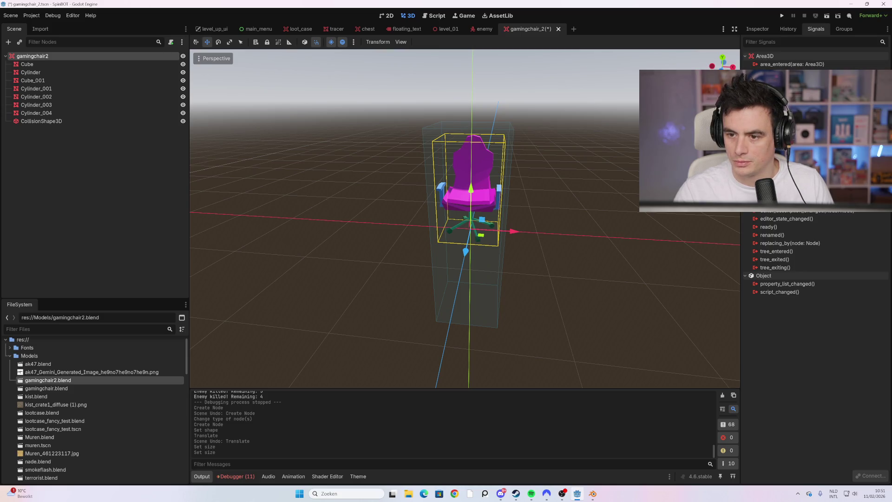
double_click(781, 96)
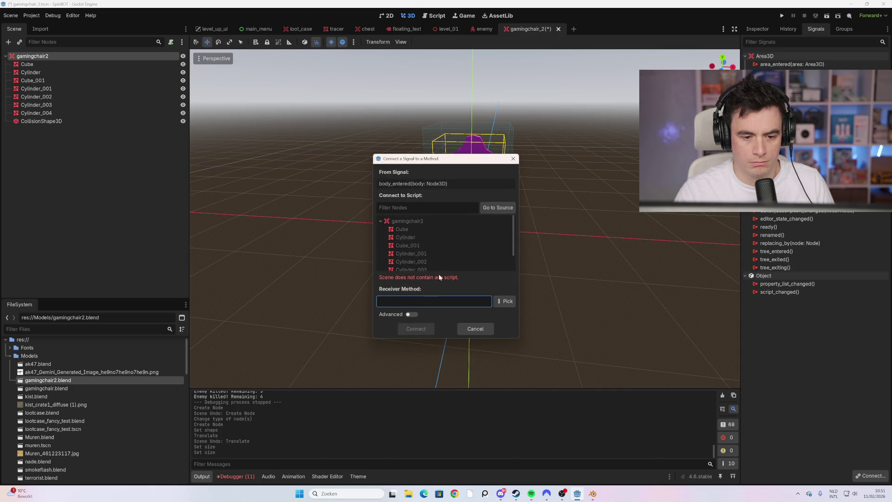
click(513, 159)
click(171, 42)
click(427, 318)
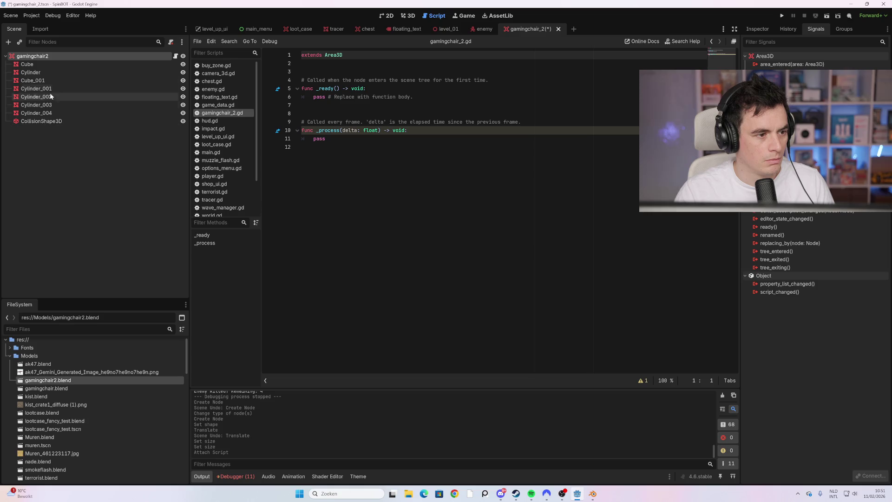
Connect body_entered to a new _on_body_entered function and begin the 'if body' line.
double_click(780, 96)
click(416, 329)
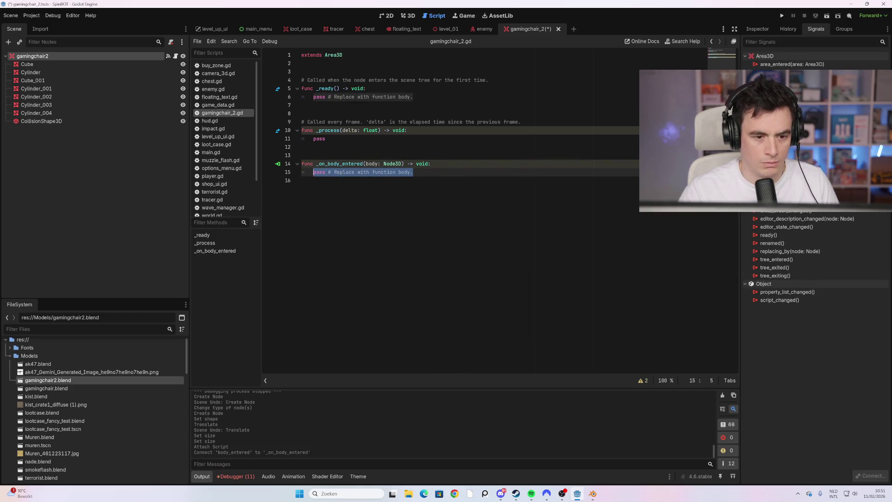
text(if body)
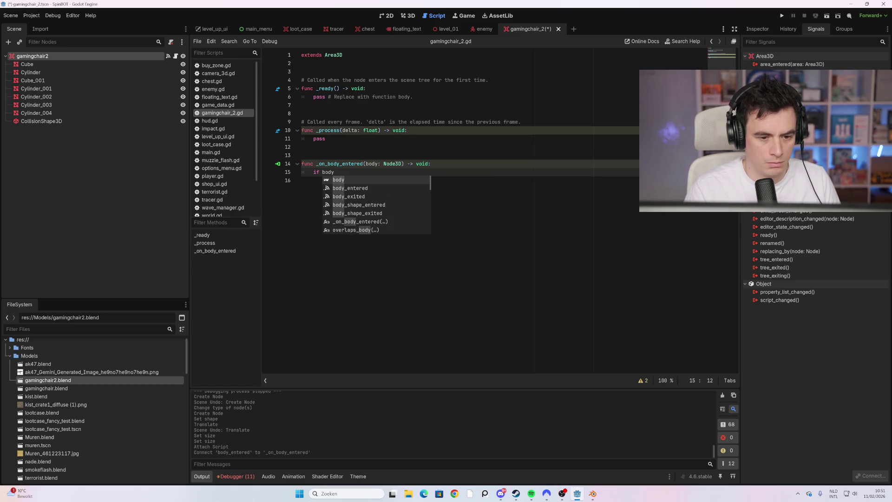
key(Down)
key(Return)
text(.i)
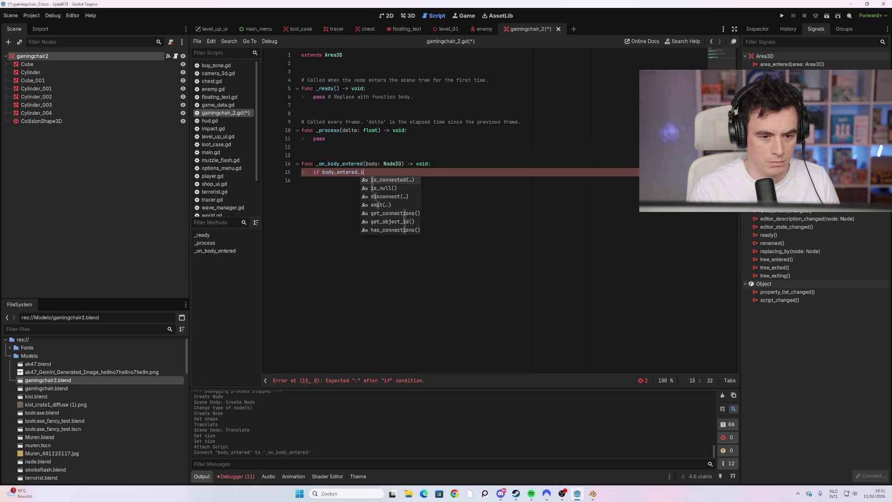
text(s_in_gro)
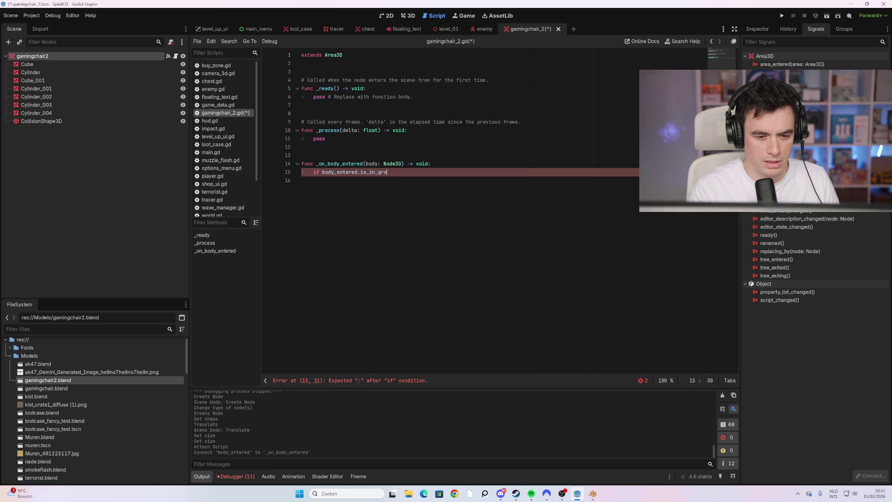
Complete the condition is_in_group("player"): and start a '#Hier moet iets komen' comment below.
key(BackSpace)
key(BackSpace)
key(BackSpace)
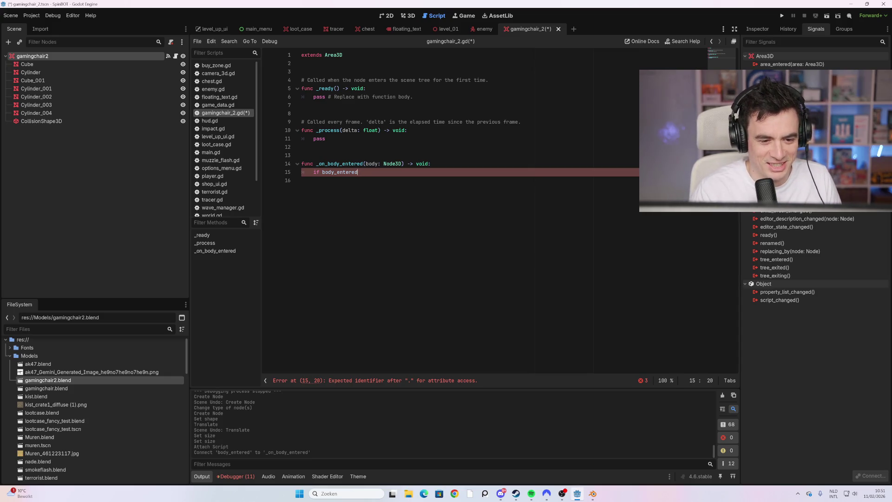
key(ctrl+shift+Left)
key(shift+Left)
key(End)
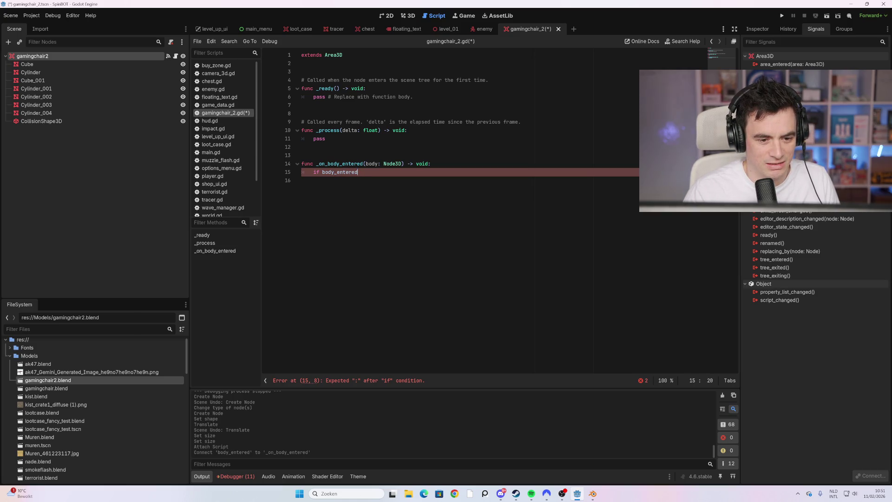
key(shift+Left)
key(shift+Left)
key(shift+Left)
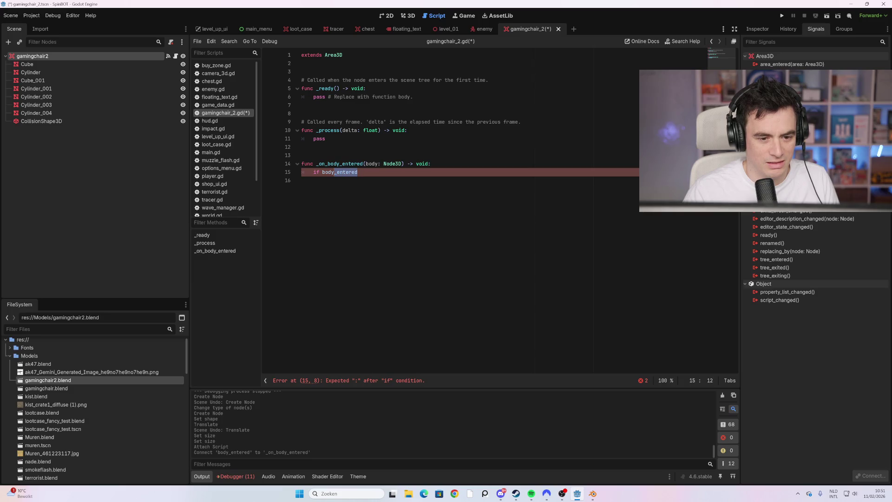
text(is)
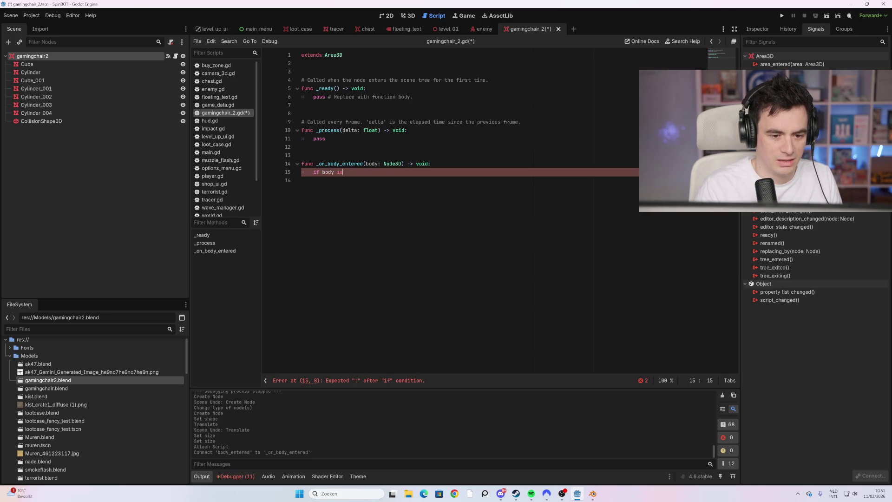
text(_in)
key(Down)
key(Return)
key(Down)
key(Down)
key(Down)
key(Return)
text())
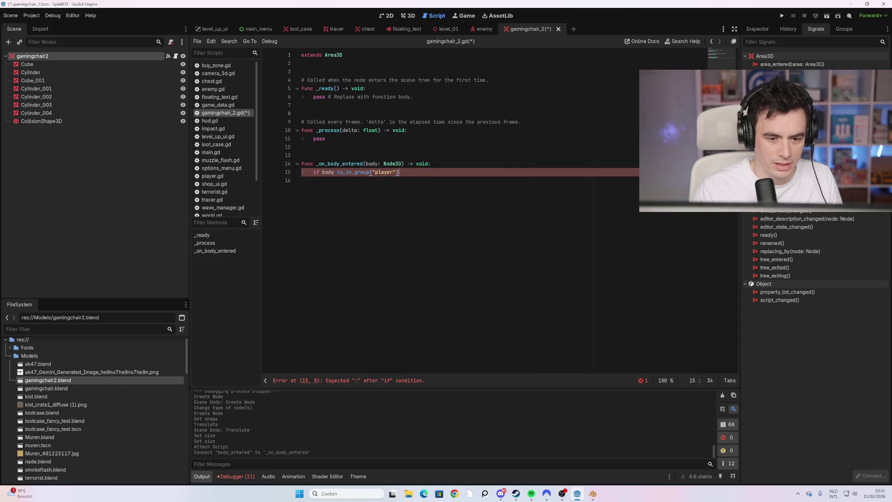
text(:)
key(Return)
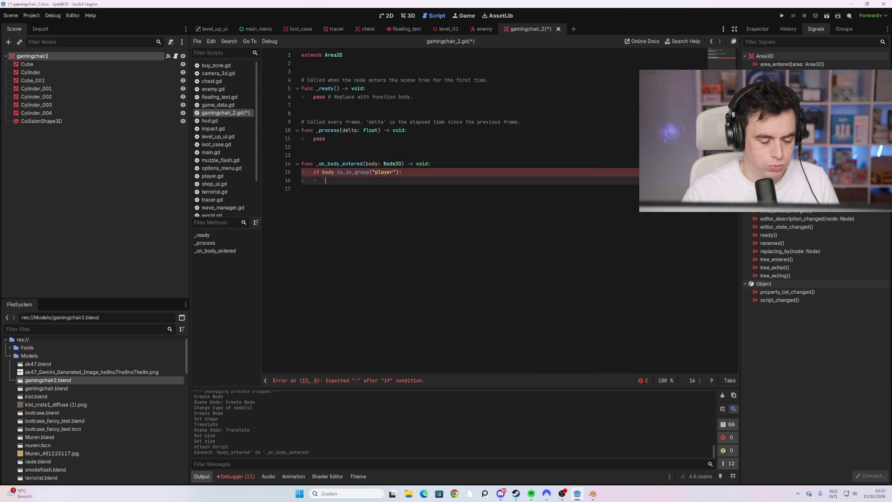
text(#Hier moet iets ko)
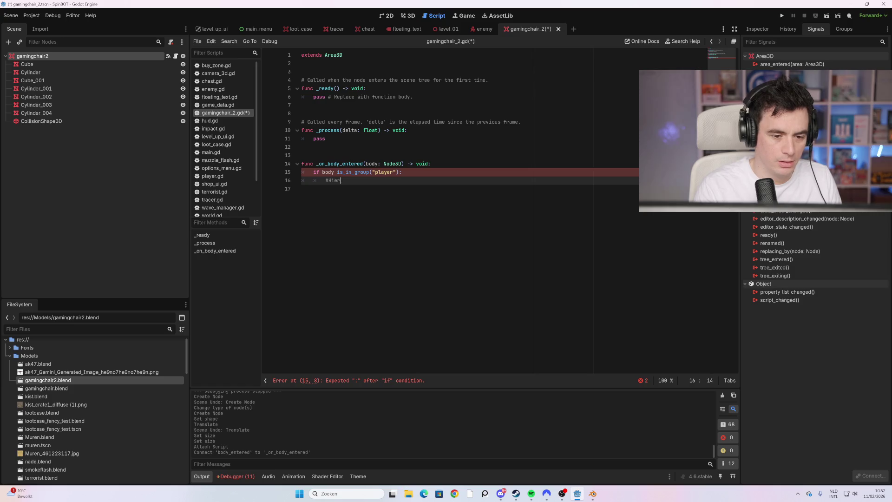
text(men voor )
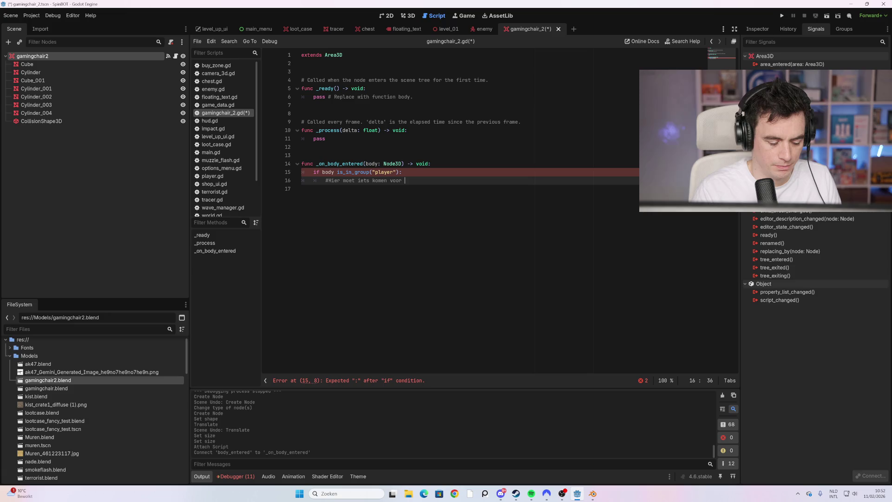
text(stoel vrij te st)
Finish the comment with 'vrij te spelen' and add a queue_free() line beneath it.
key(BackSpace)
key(BackSpace)
text(spelen)
key(Return)
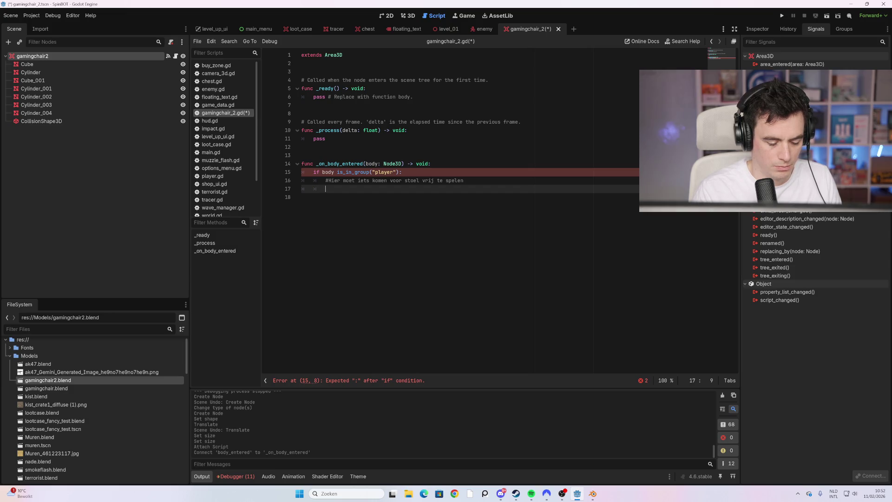
text(Timer.crea)
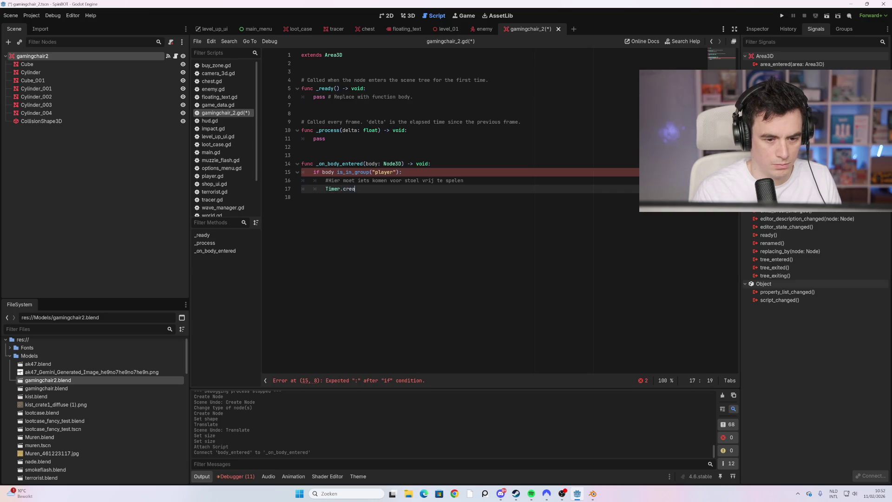
key(BackSpace)
key(BackSpace)
key(BackSpace)
text(creat)
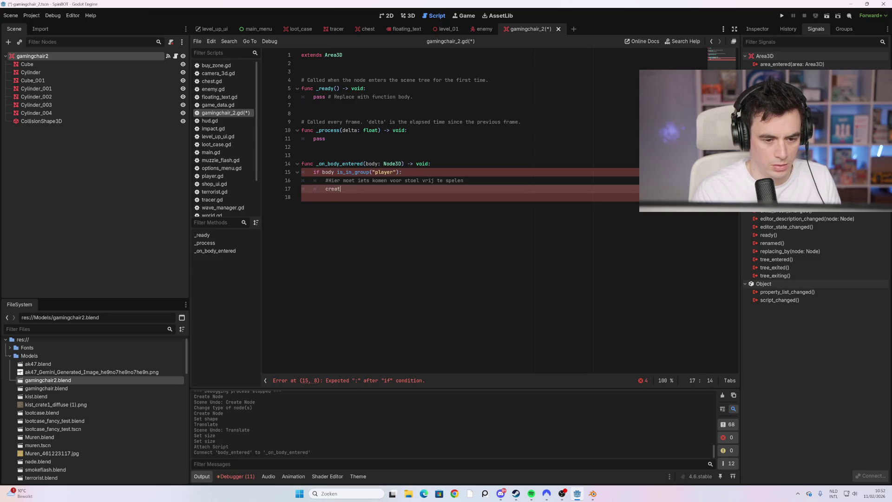
key(BackSpace)
key(BackSpace)
key(BackSpace)
text(Timer.new)
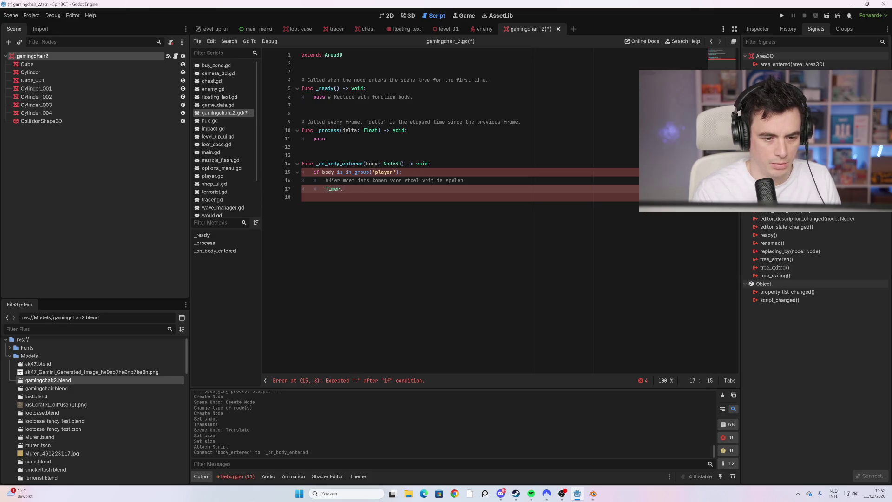
key(BackSpace)
key(BackSpace)
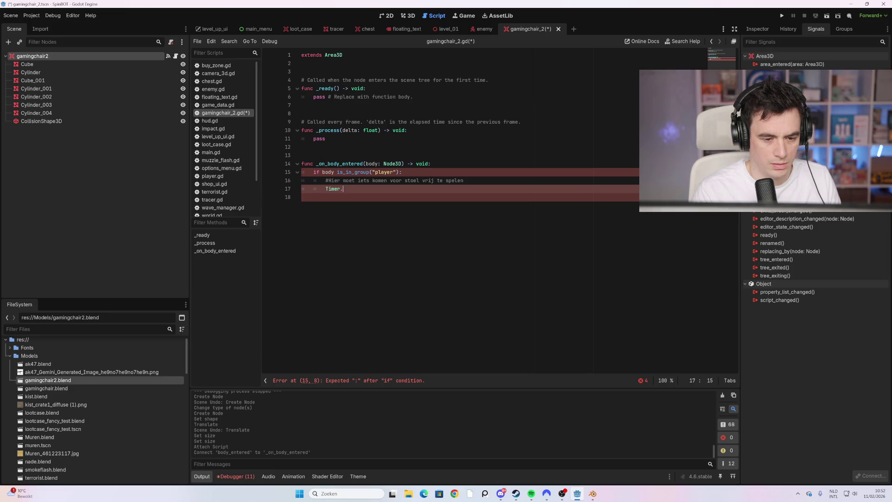
key(BackSpace)
key(BackSpace)
key(BackSpace)
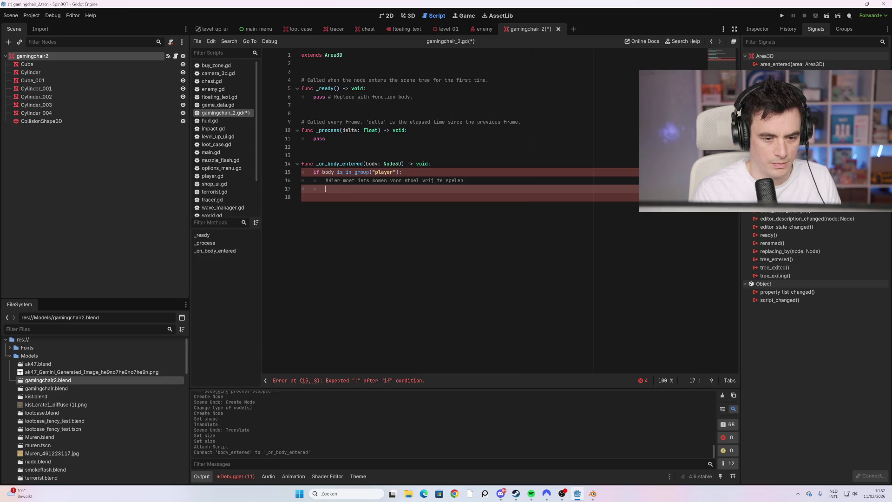
text(qu)
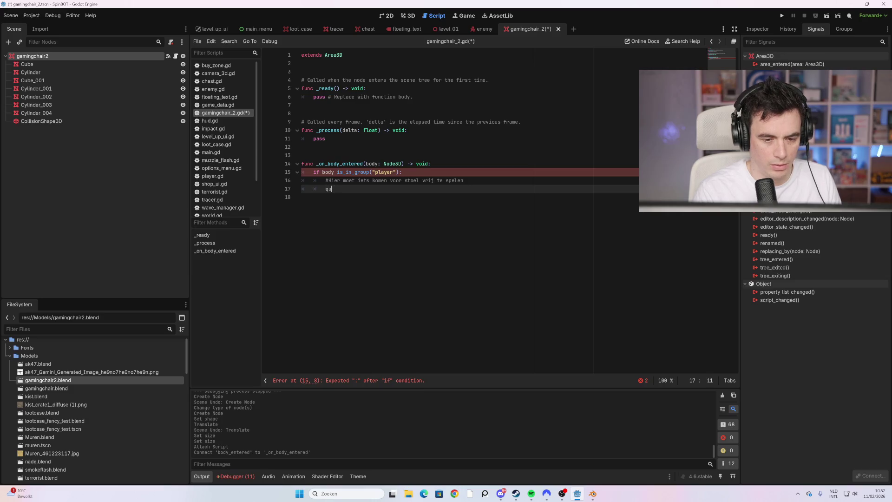
text(eue_free())
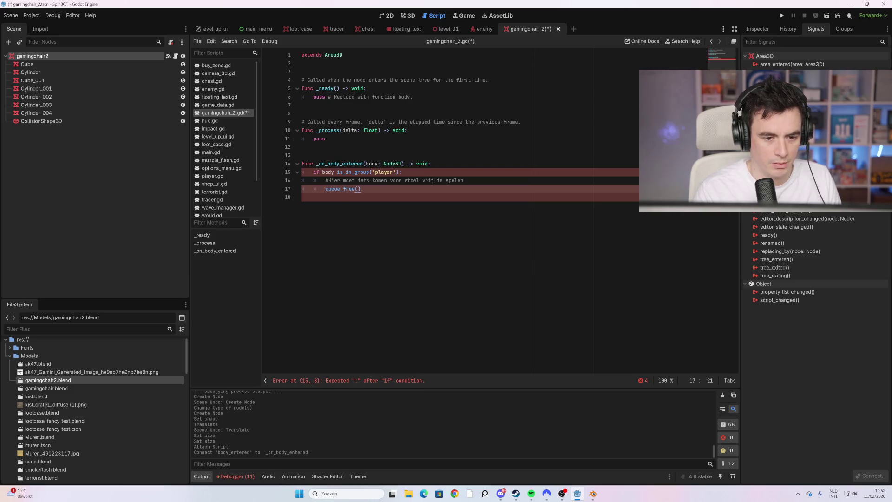
key(Down)
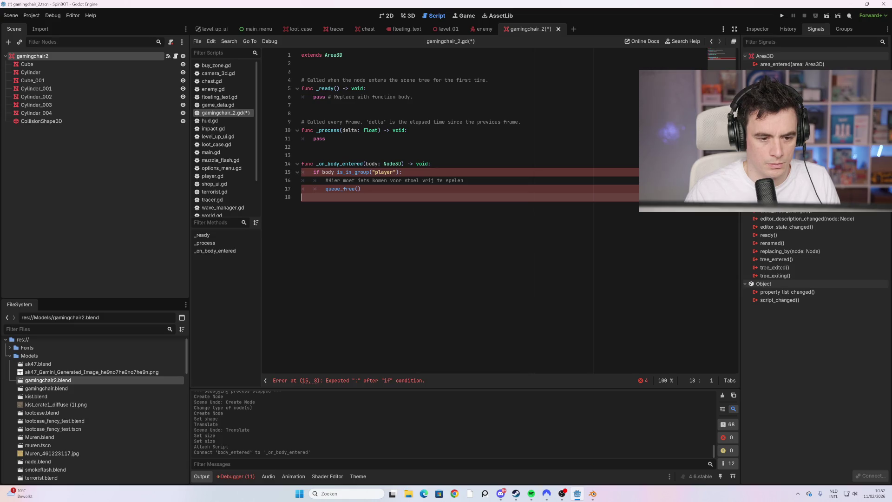
Insert the missing dot in body.is_in_group on line 15 and save the script.
click(401, 172)
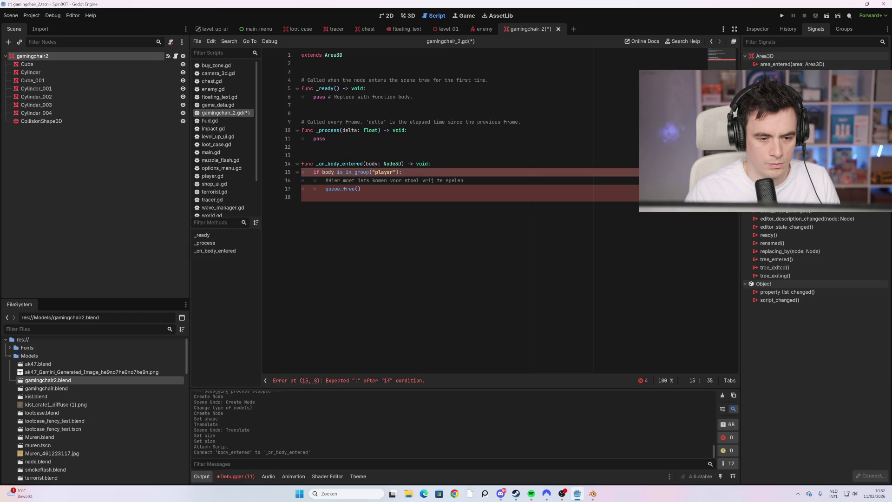
key(Down)
key(ctrl+shift+Left)
key(ctrl+shift+Left)
key(ctrl+shift+Left)
key(Left)
click(325, 189)
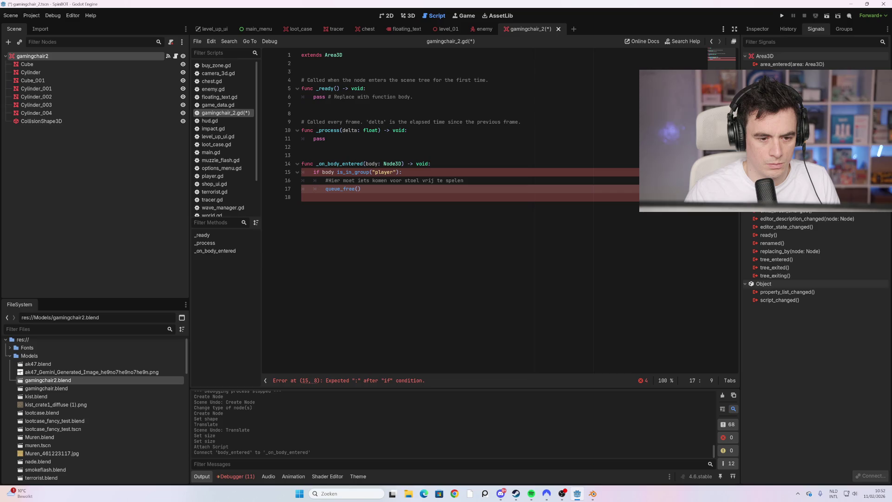
click(337, 172)
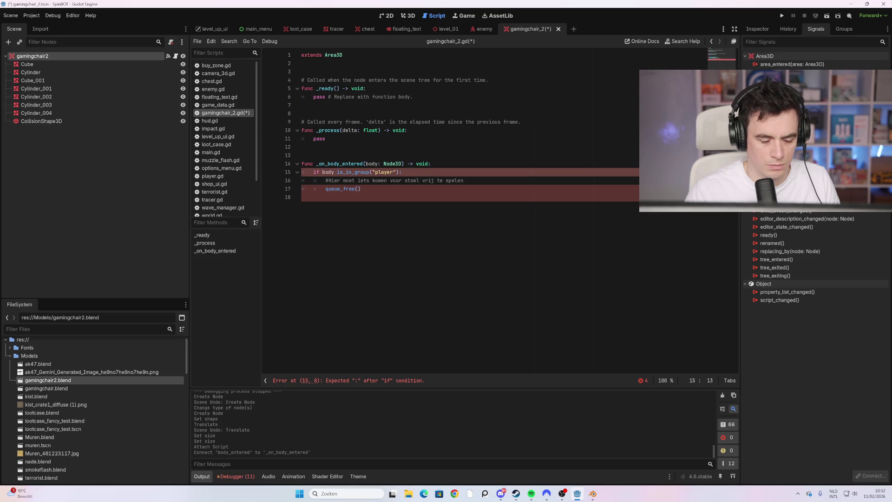
text(.)
click(302, 197)
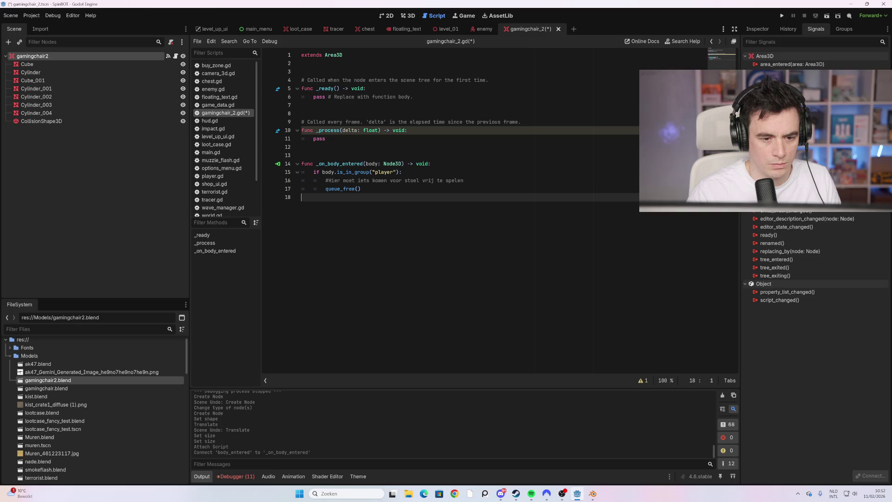
key(ctrl+s)
click(361, 188)
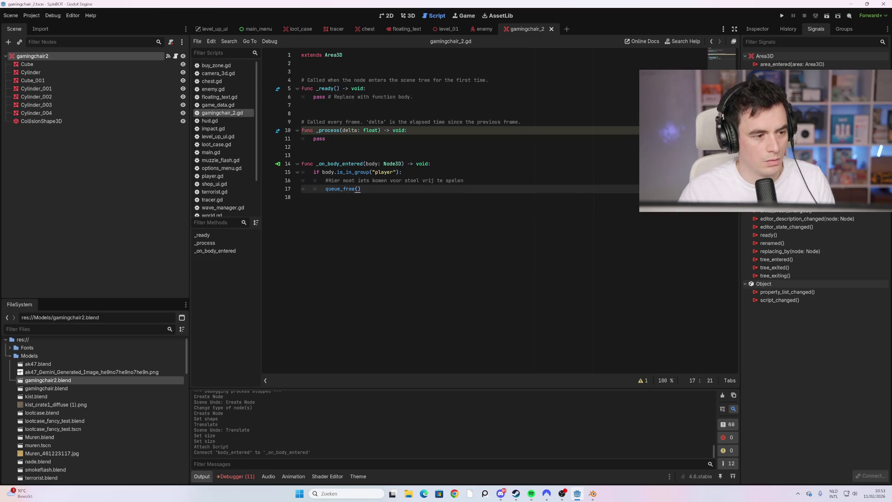
key(F5)
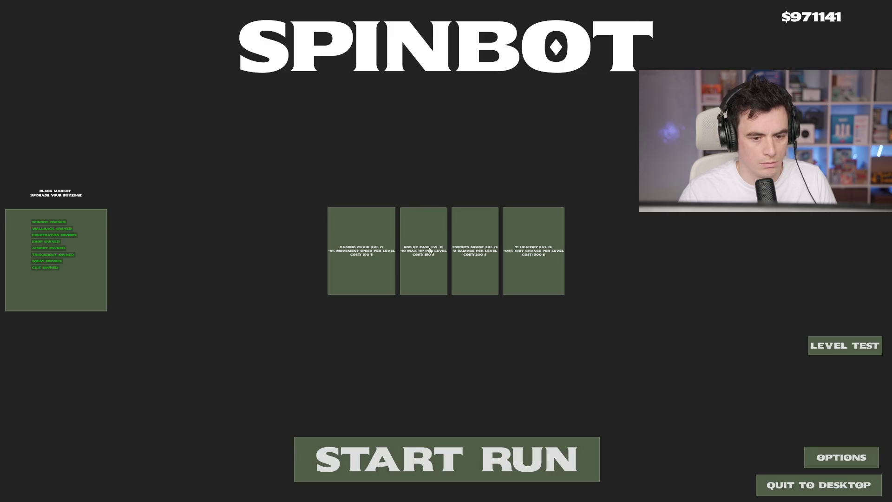
Play briefly into wave 1, stop with F8, and add a blank line at the script's end.
click(447, 459)
key(w)
key(w)
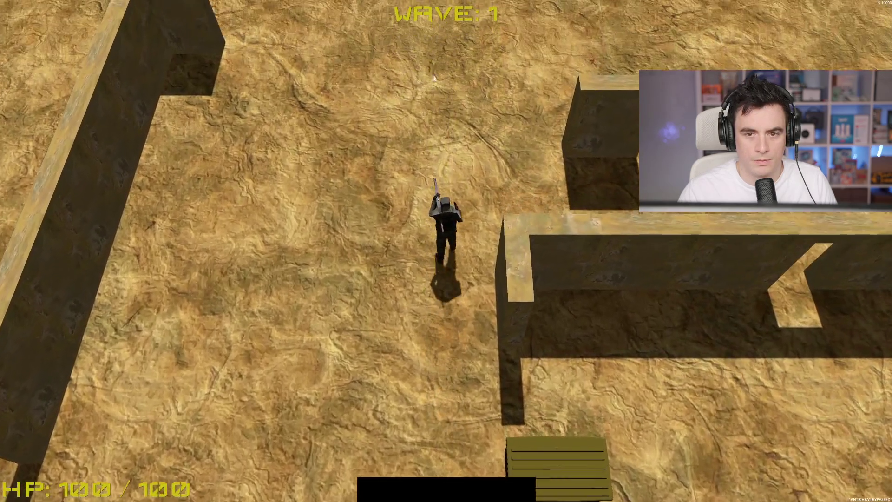
key(w)
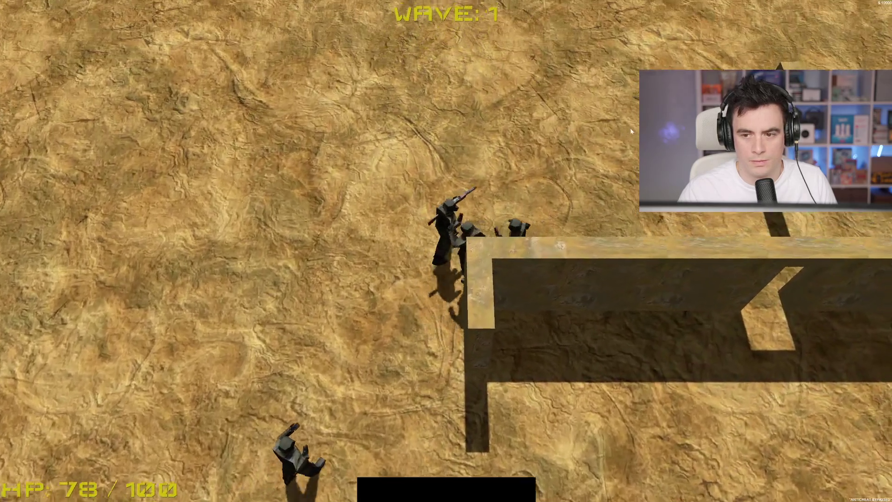
key(w)
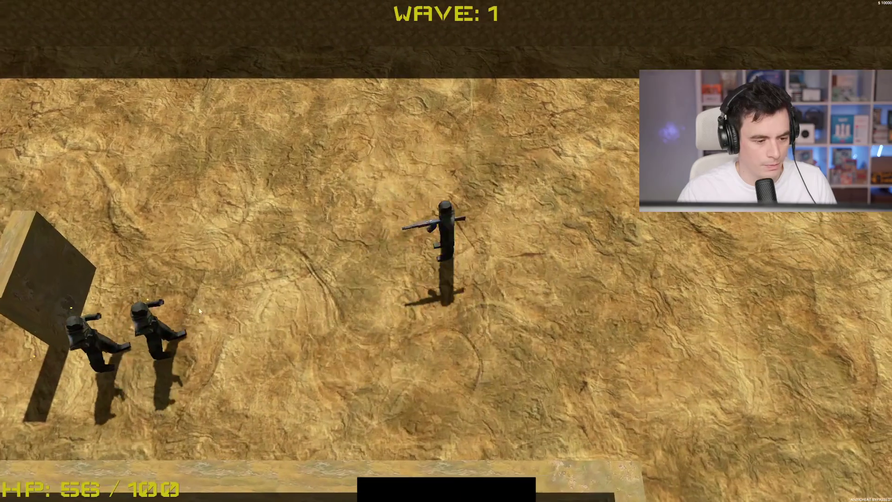
click(191, 310)
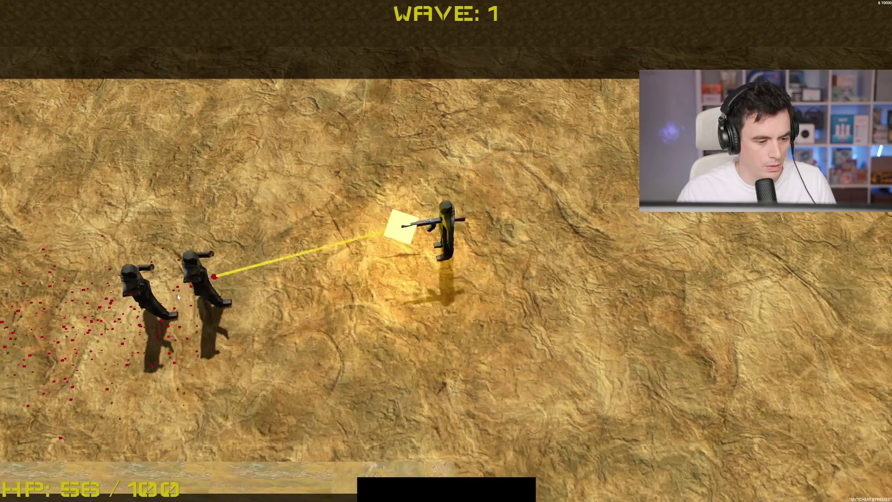
click(177, 294)
key(d)
key(F8)
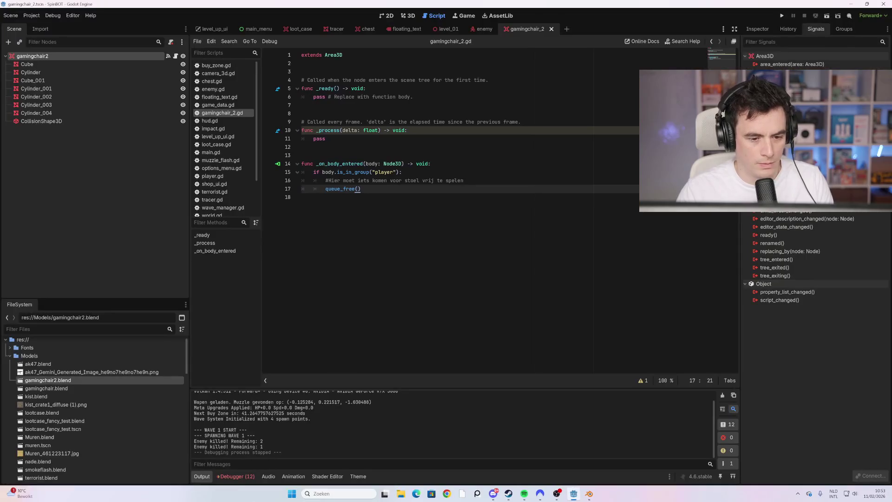
key(Down)
key(Return)
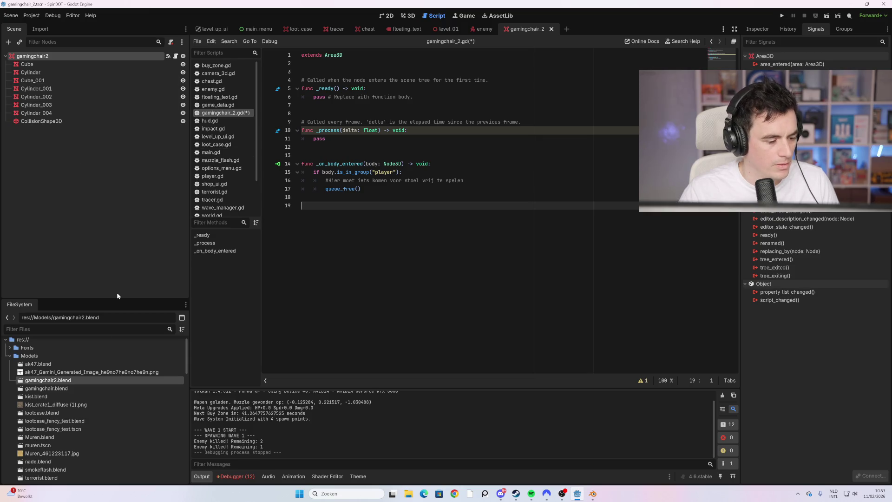
scroll(103, 379, down, 2)
scroll(115, 361, down, 3)
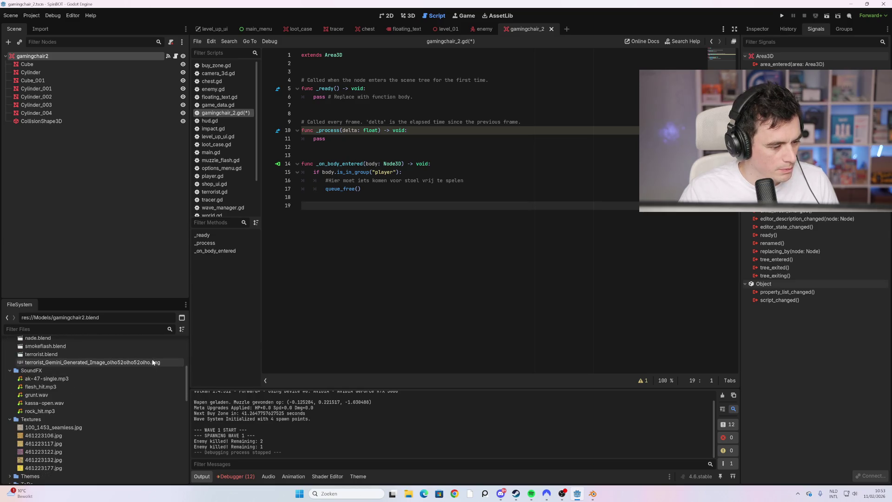
scroll(135, 369, down, 4)
scroll(137, 372, down, 3)
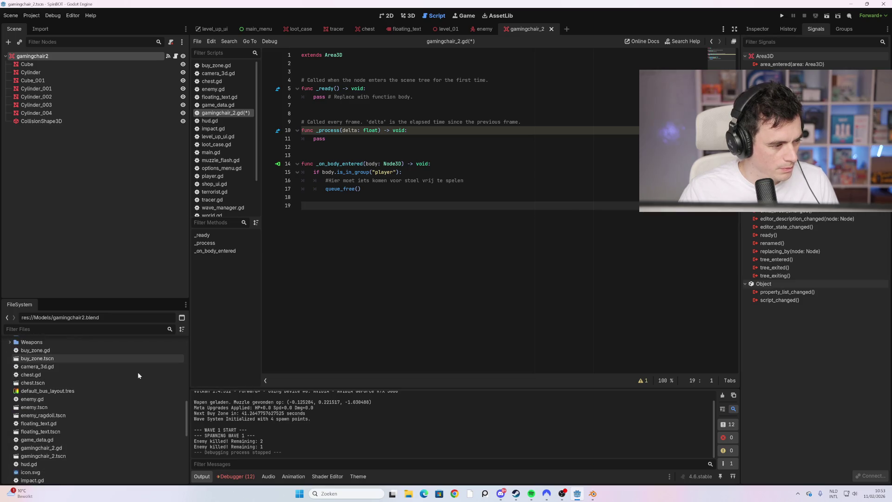
scroll(138, 376, down, 5)
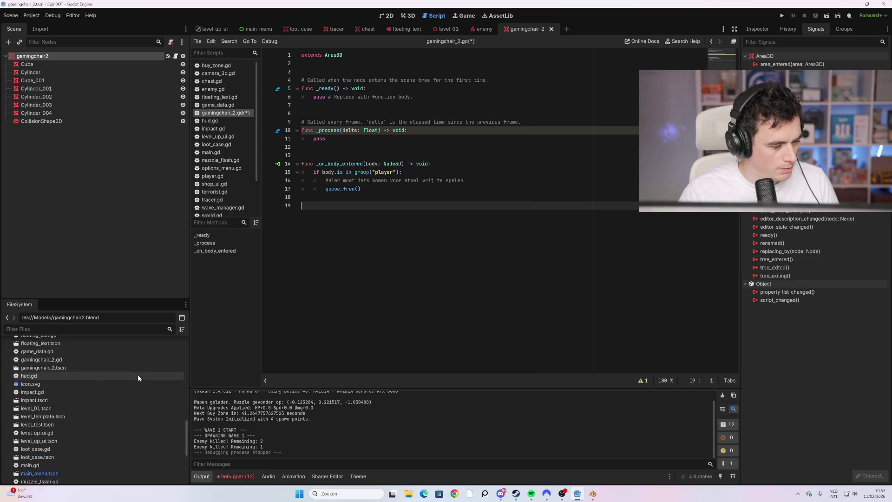
scroll(139, 376, down, 5)
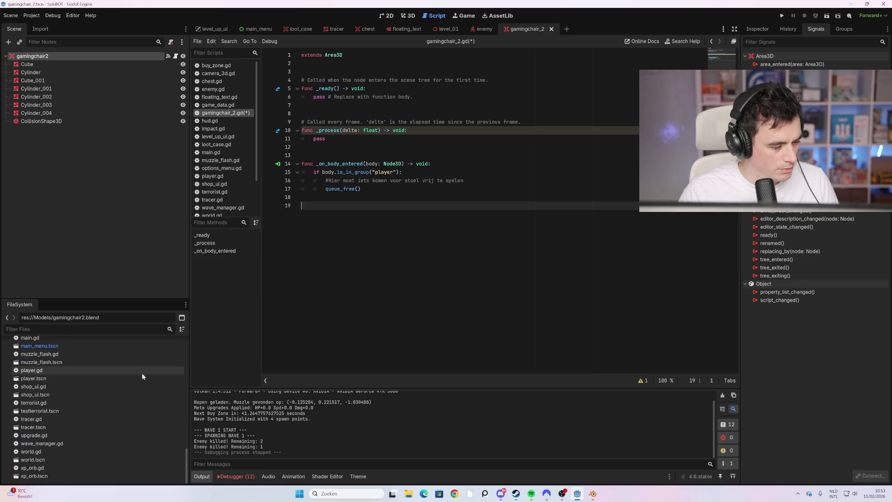
scroll(137, 374, up, 10)
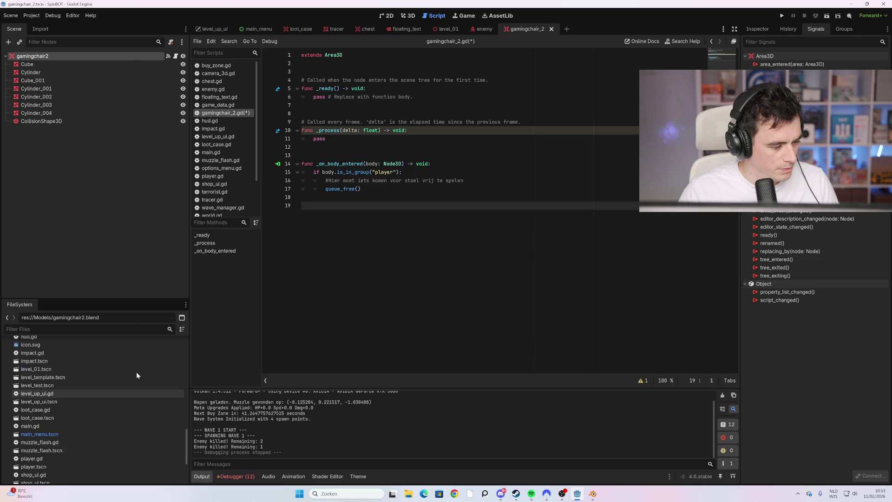
scroll(136, 380, up, 5)
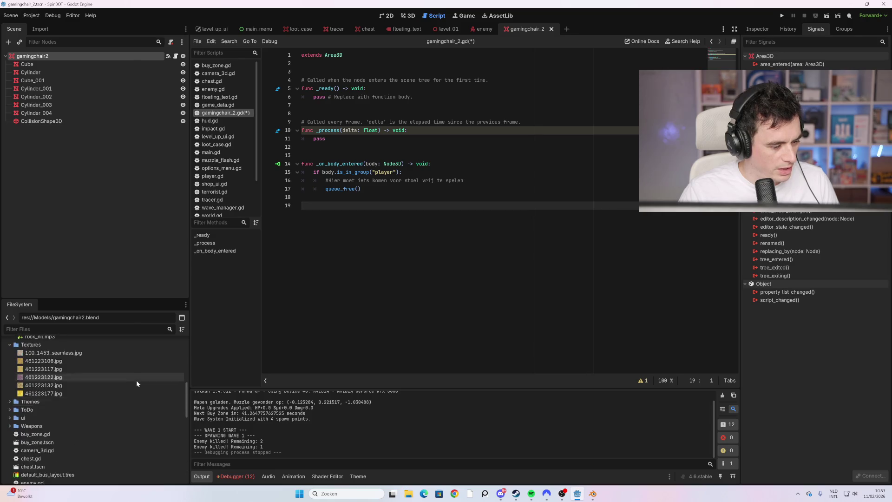
Add a GPUParticles3D child under gamingchair2 and view the chair in the 3D editor.
right_click(56, 55)
click(90, 73)
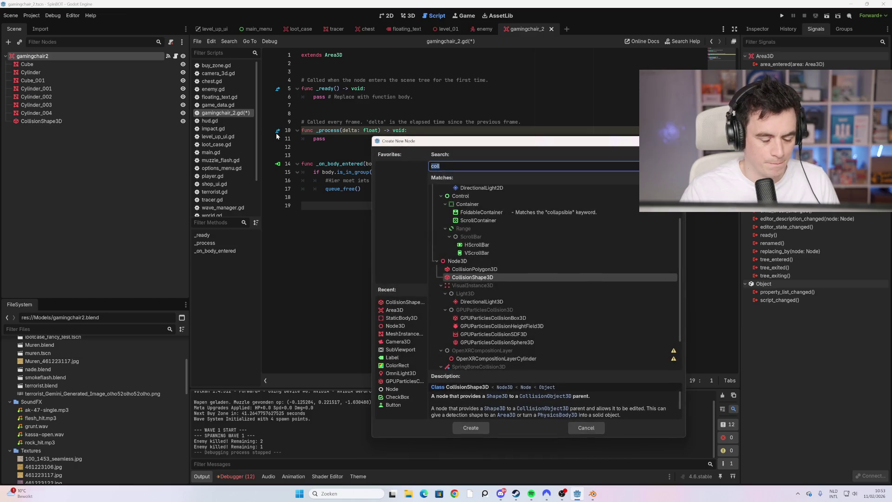
text(pa)
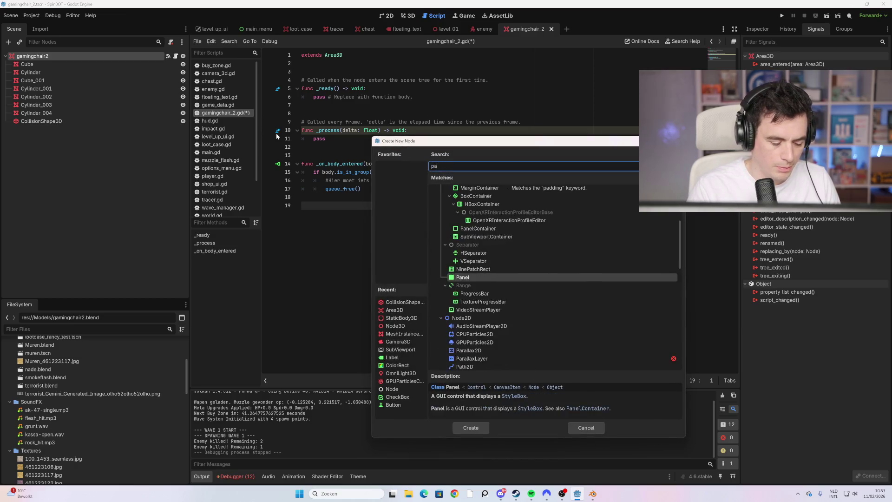
text(rticl)
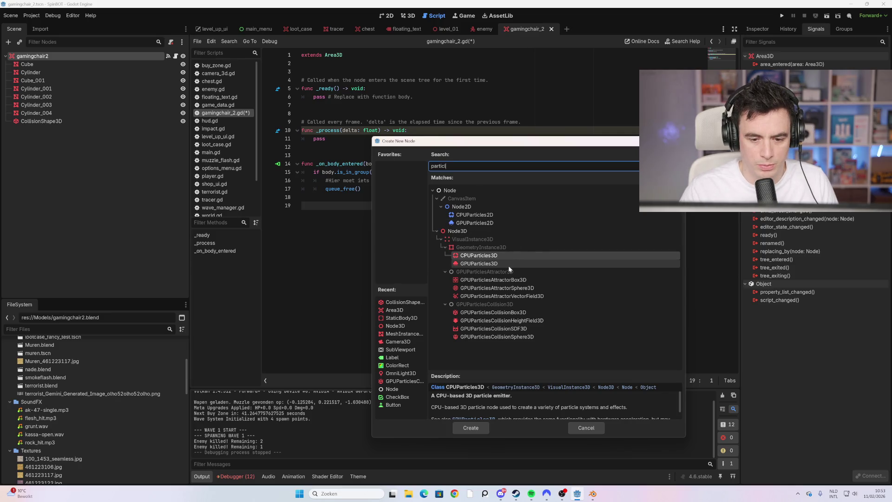
click(508, 266)
double_click(509, 266)
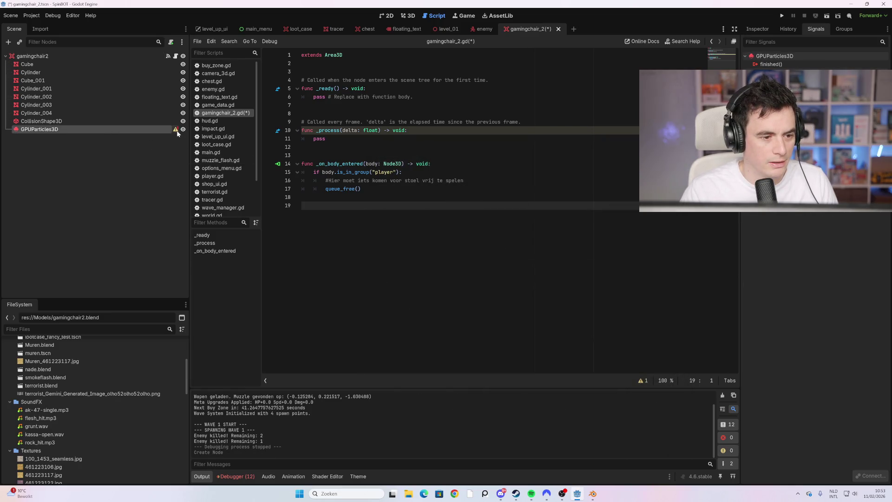
mouse_move(176, 131)
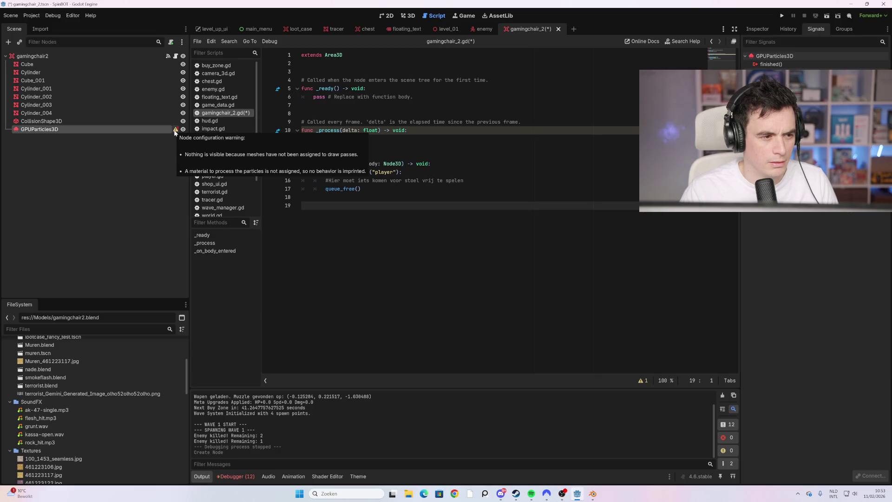
click(408, 16)
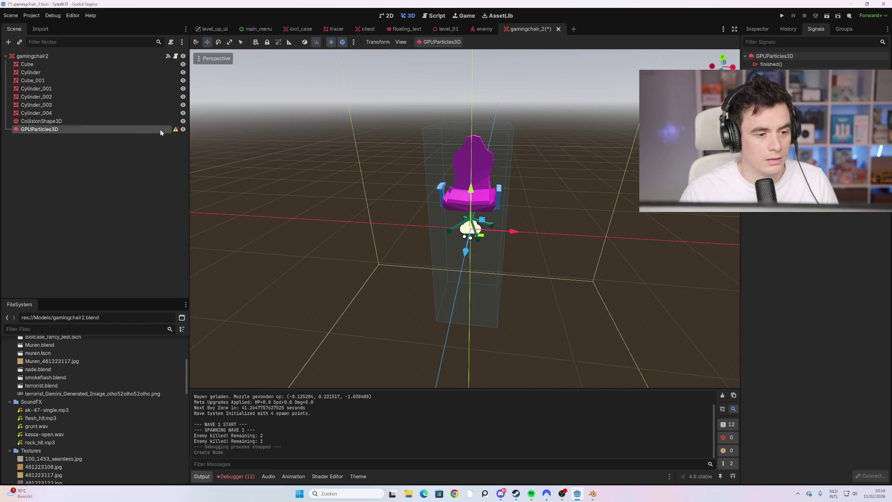
click(760, 30)
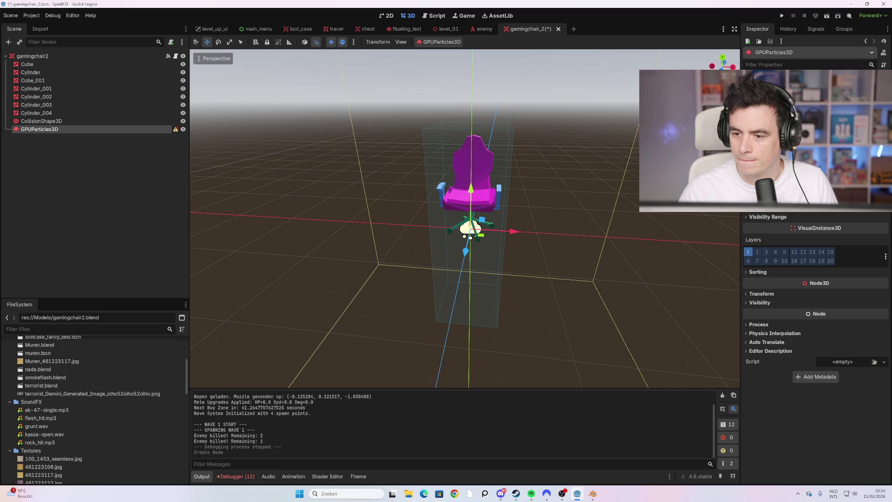
Make Draw Pass 1 a BoxMesh sized 0.1 on X, Y and Z.
scroll(780, 274, up, 1)
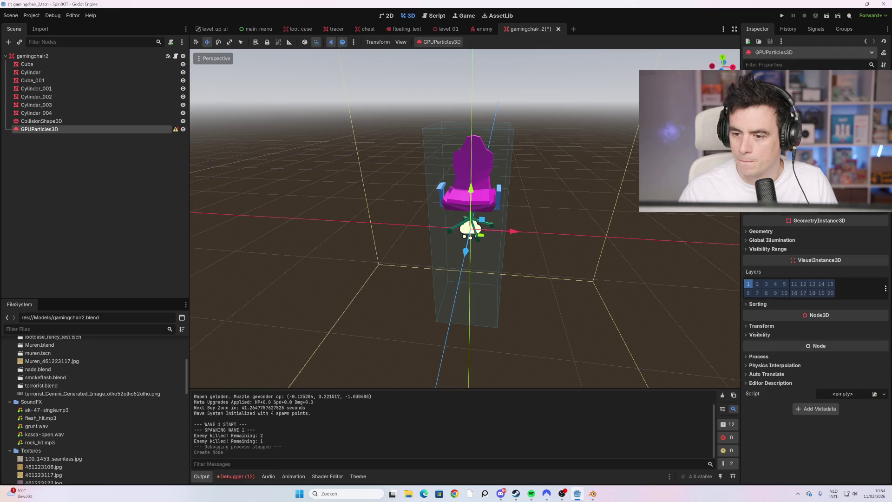
click(851, 207)
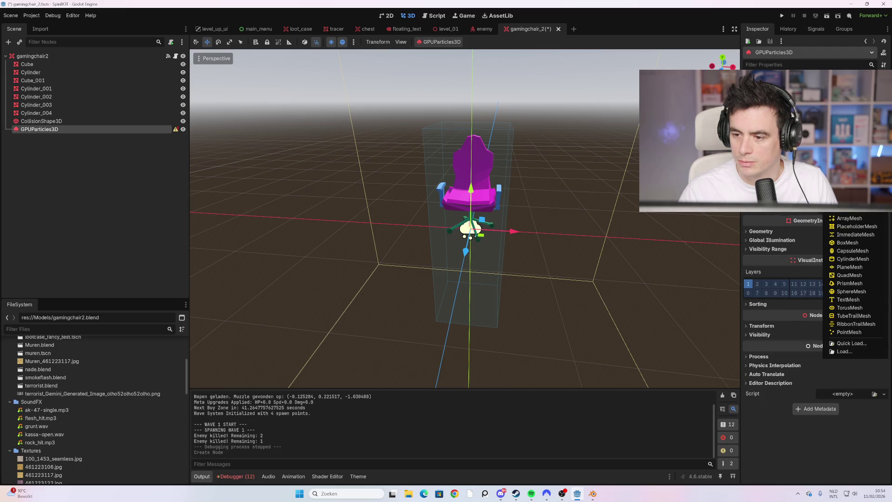
click(856, 244)
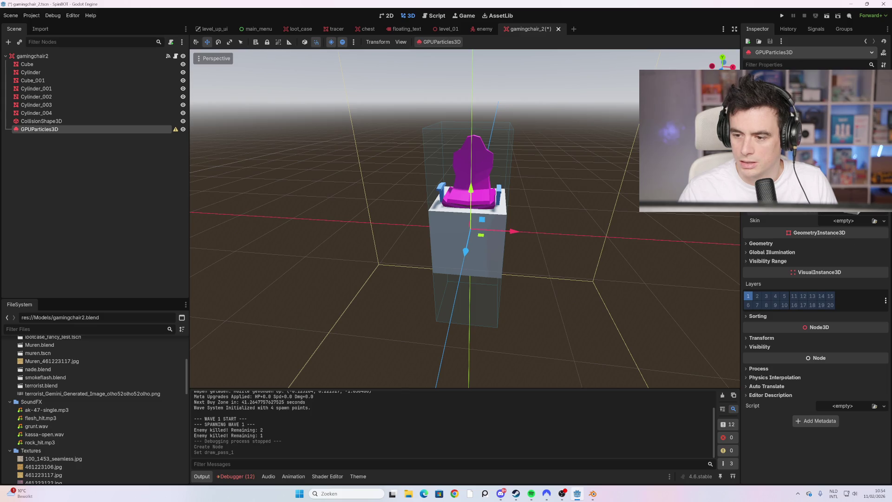
click(863, 212)
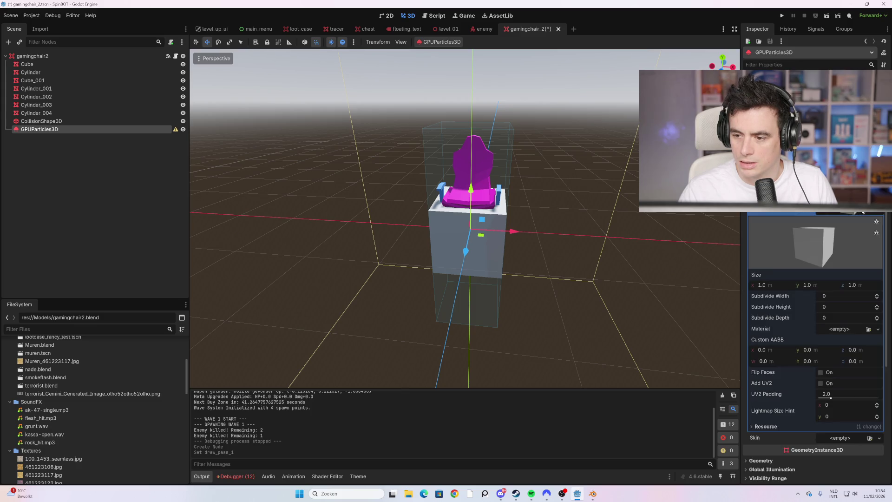
click(783, 286)
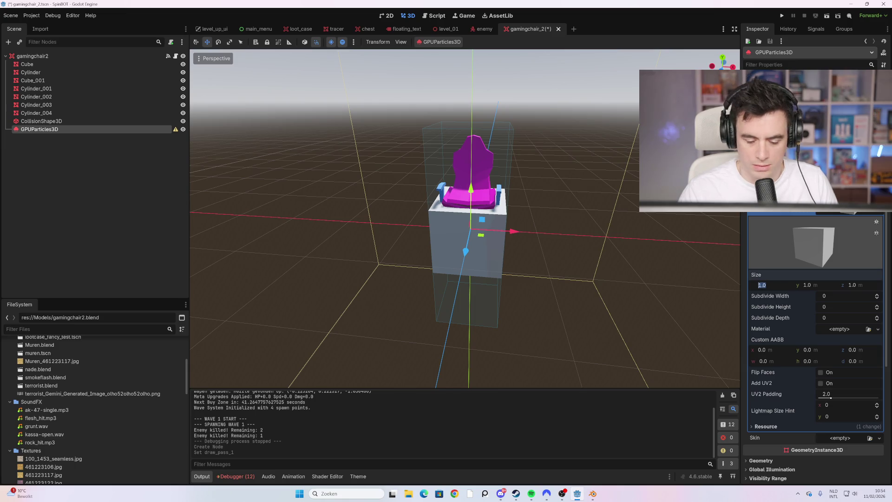
text(0.1)
key(Tab)
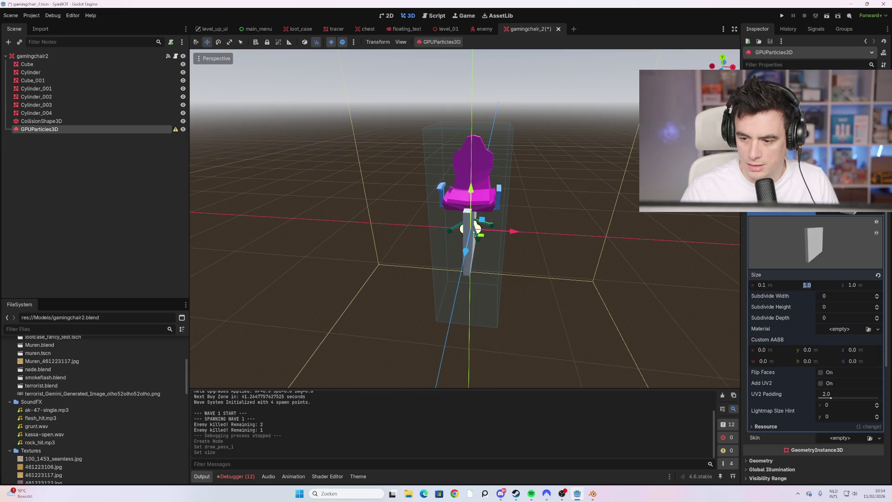
text(0.1)
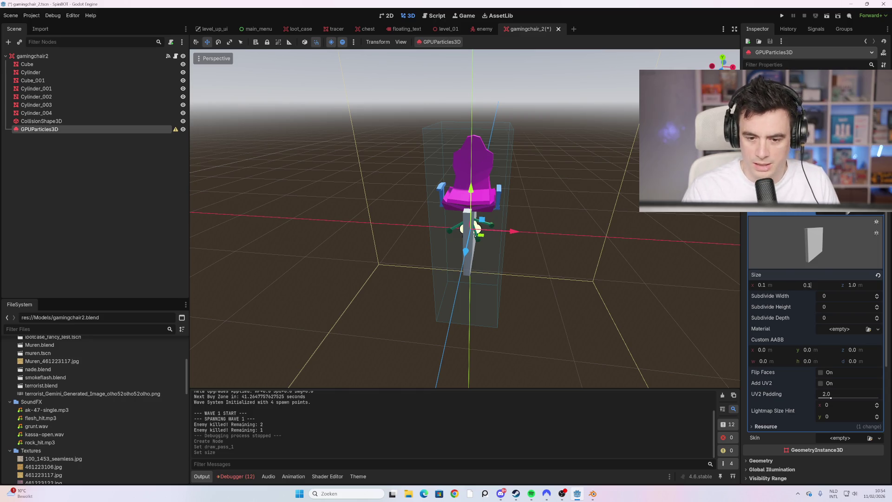
key(Tab)
text(-)
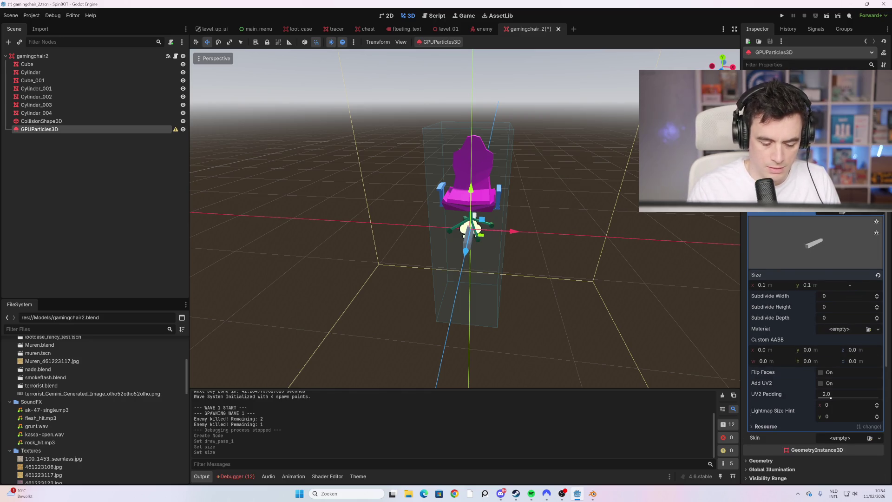
text(0.1)
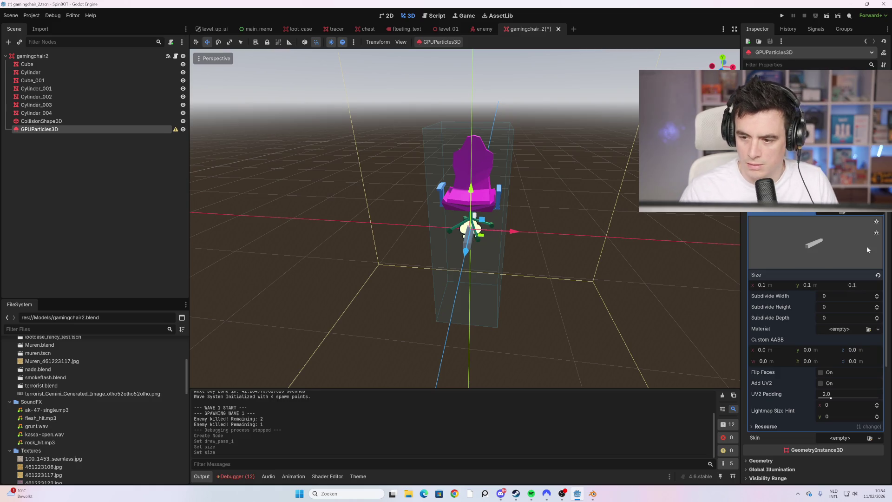
key(Return)
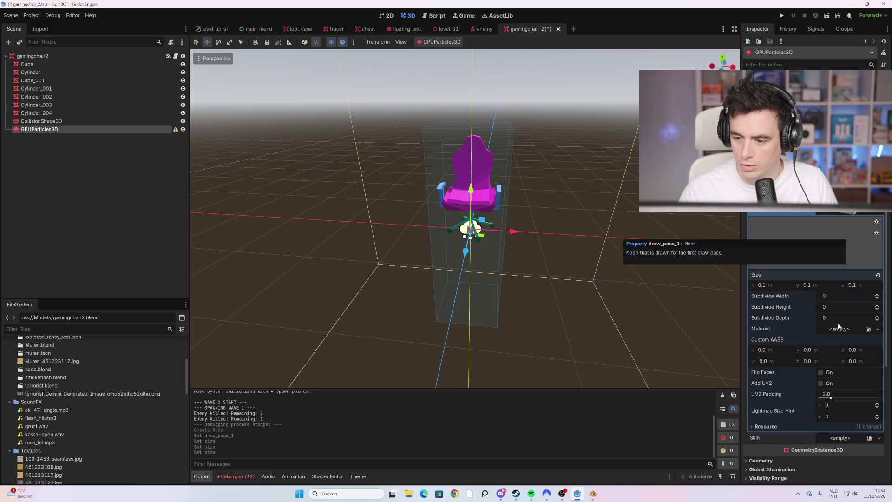
Give the particle box mesh a new StandardMaterial3D.
click(855, 331)
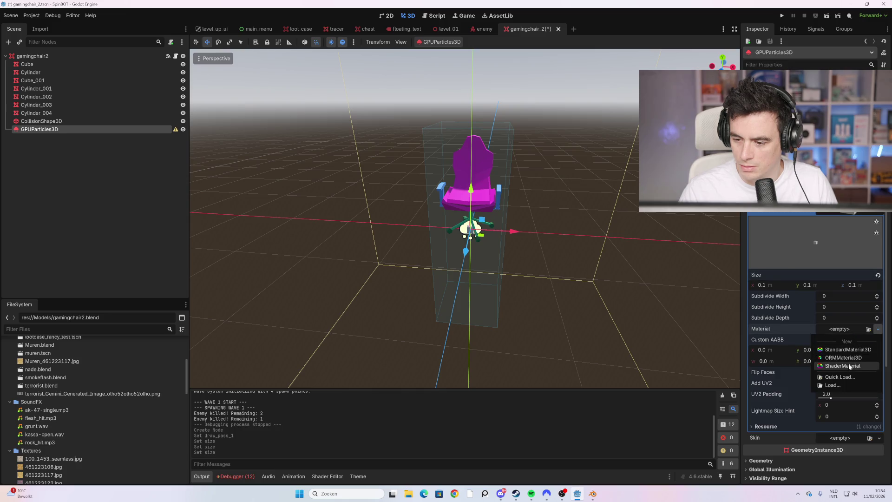
click(848, 349)
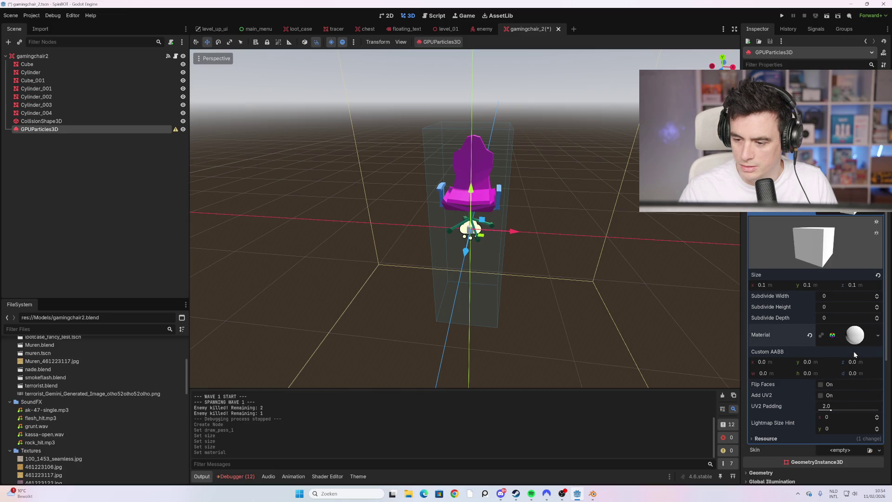
click(853, 336)
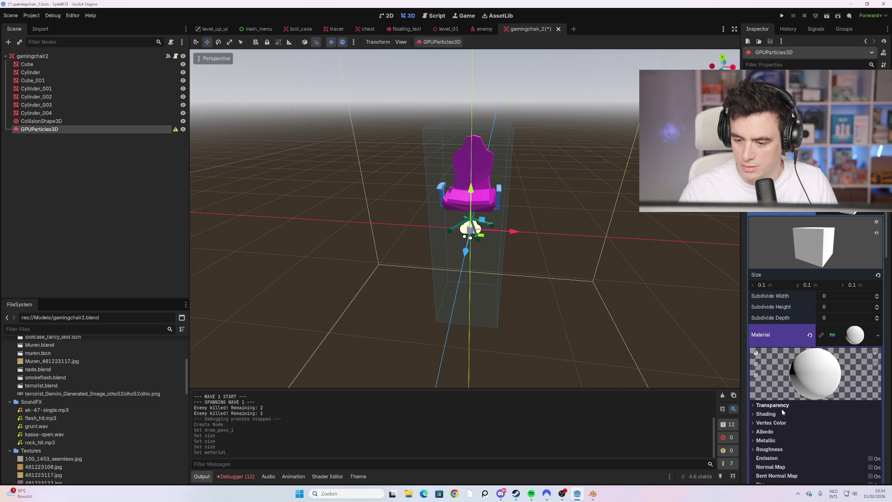
scroll(782, 412, down, 2)
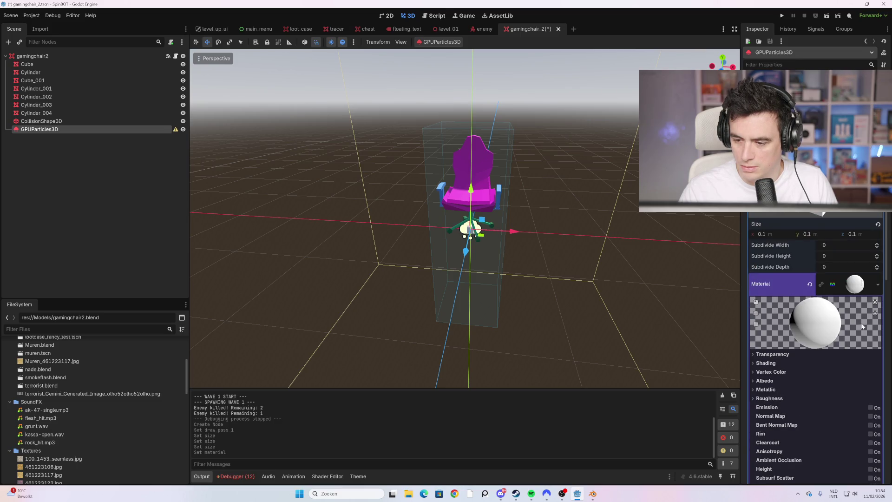
click(786, 285)
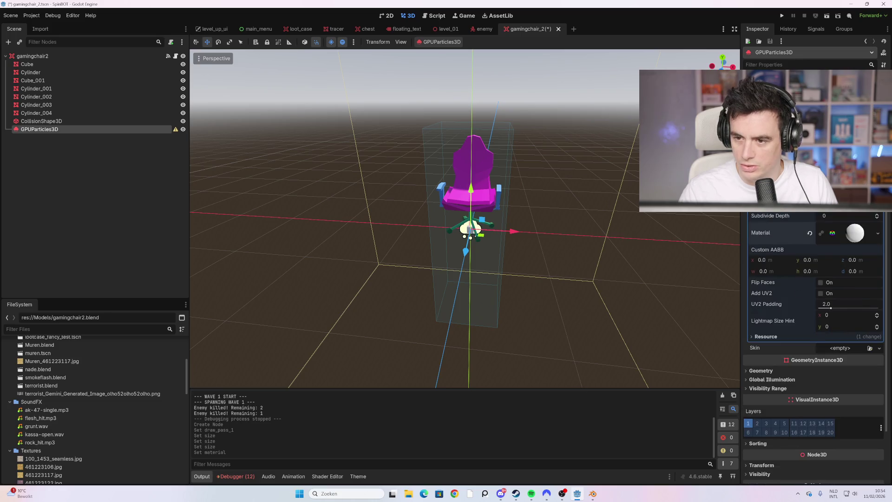
Adjust the emitter's lifetime, amount ratio, amount, explosiveness and randomness.
scroll(796, 289, up, 2)
scroll(796, 298, up, 5)
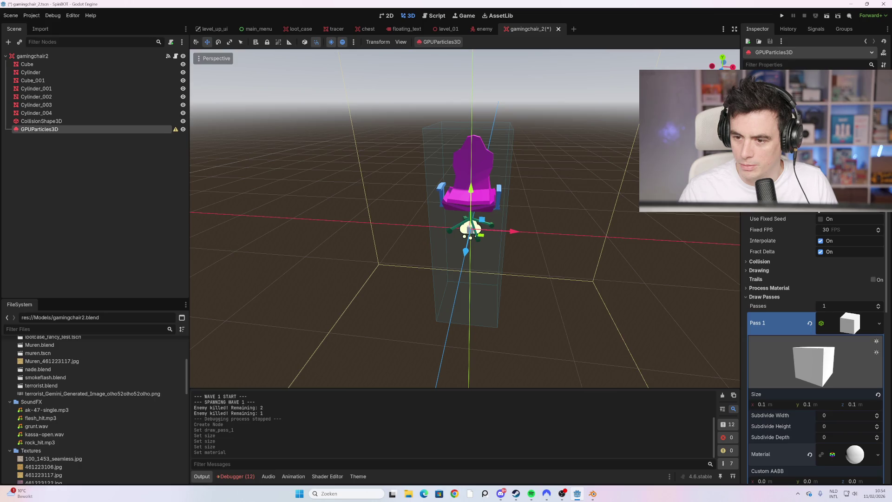
key(Return)
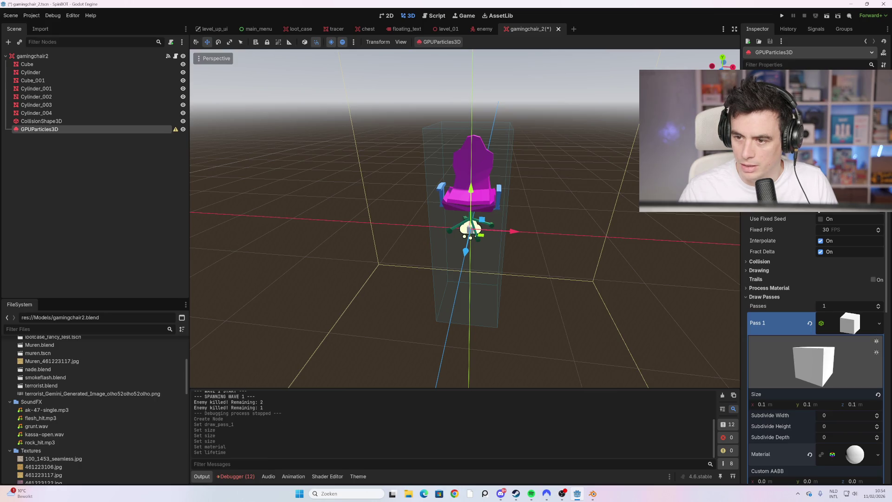
key(Return)
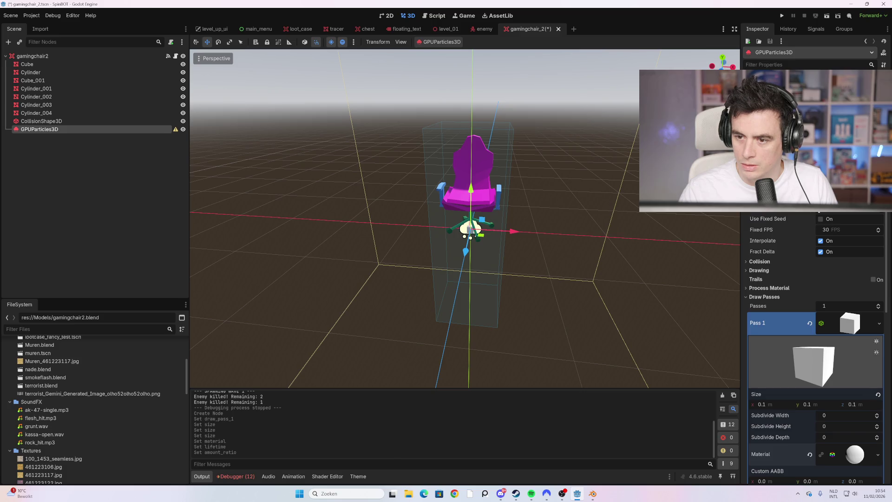
key(Return)
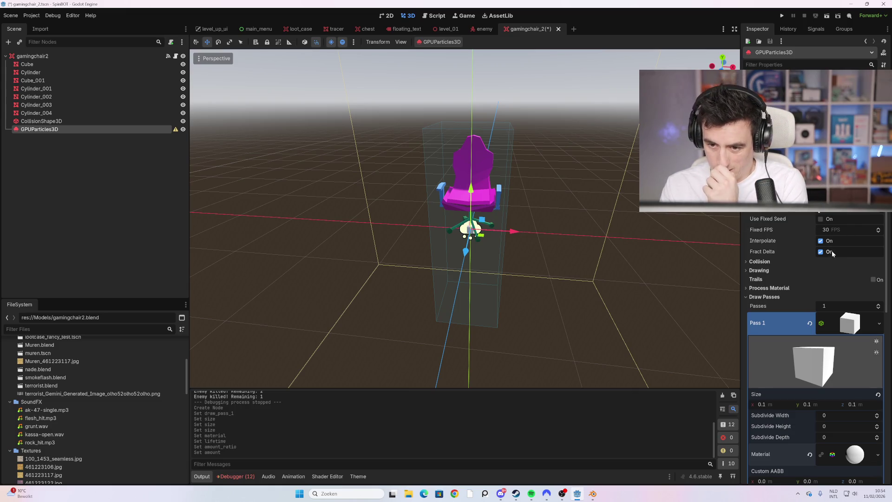
key(Return)
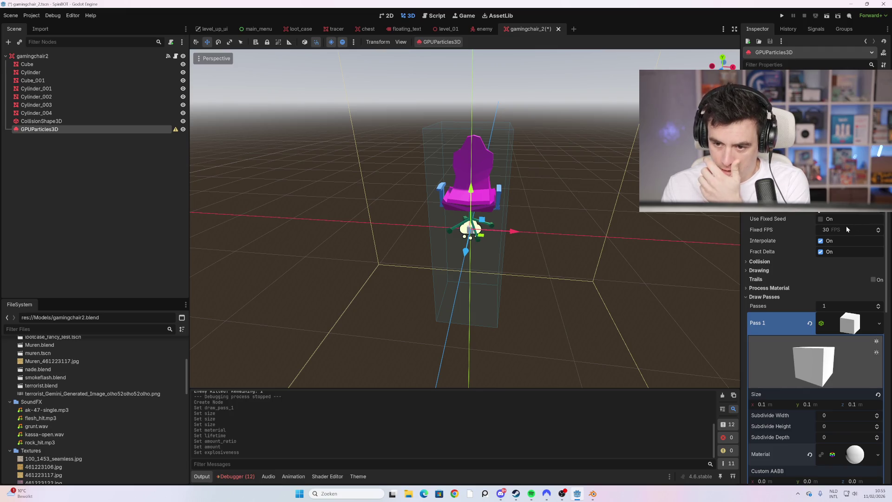
key(Return)
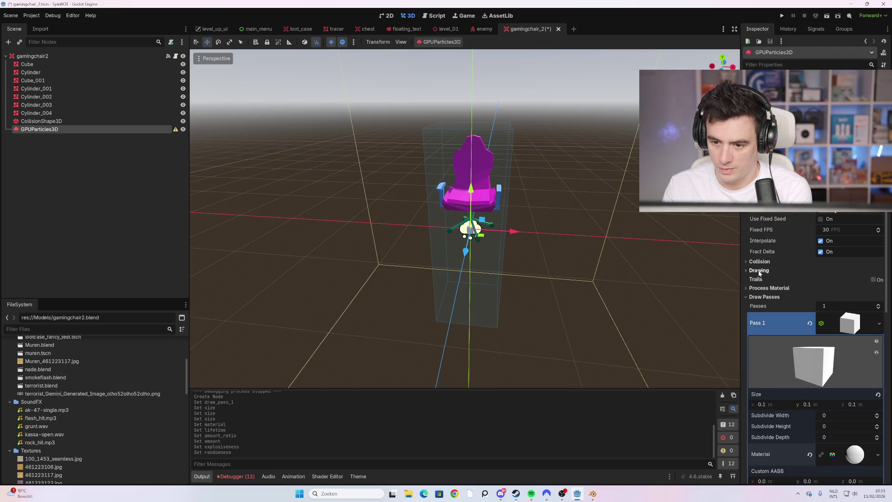
Browse the Drawing and Collision sections and expand the Process Material section.
click(759, 271)
click(760, 262)
click(765, 262)
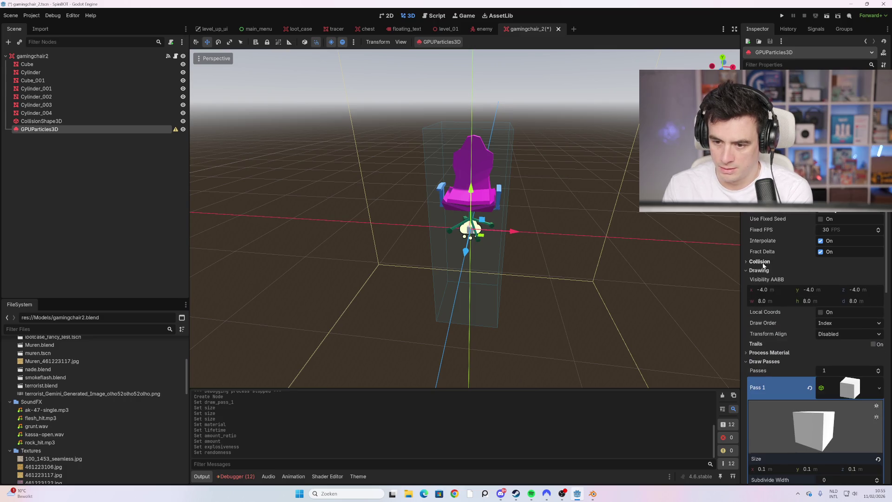
click(766, 271)
click(775, 289)
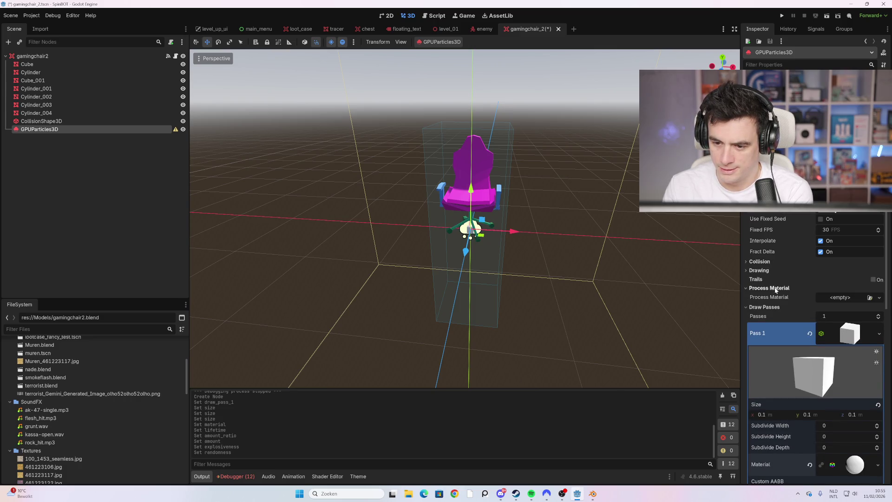
scroll(808, 298, down, 2)
Assign a new ParticleProcessMaterial and expand its Spawn group.
click(852, 246)
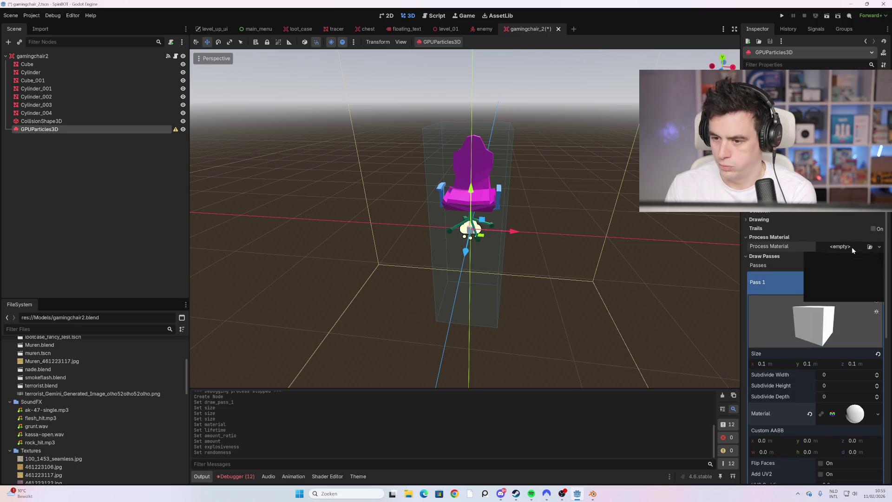
click(852, 268)
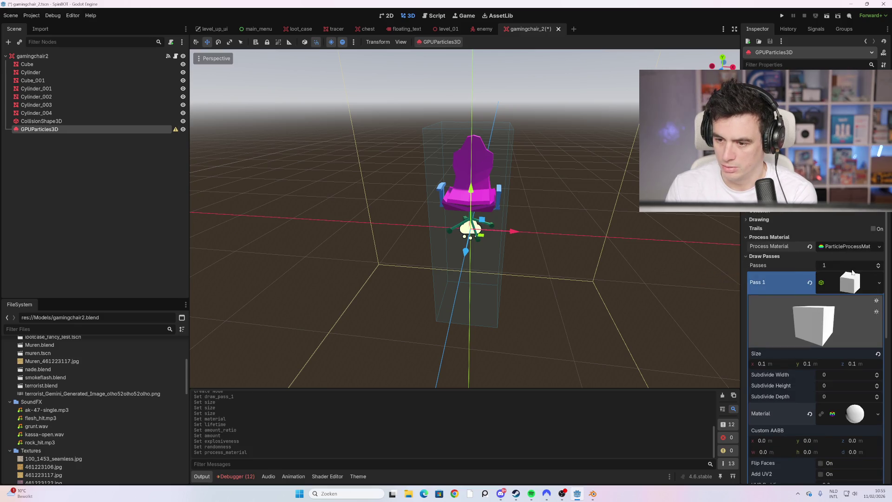
click(846, 247)
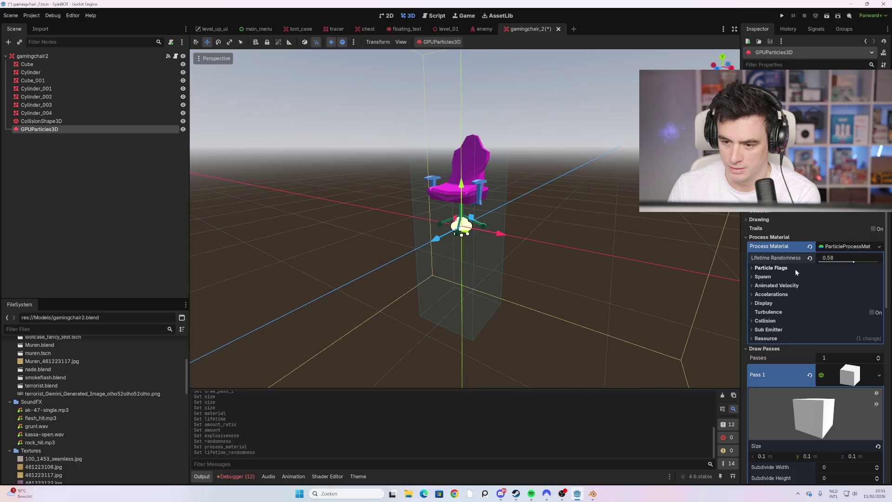
click(765, 276)
scroll(776, 286, up, 2)
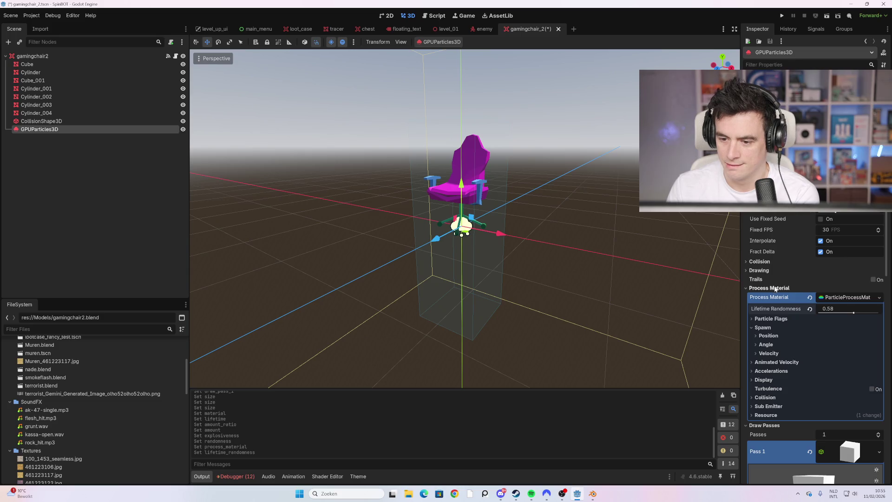
scroll(797, 293, down, 2)
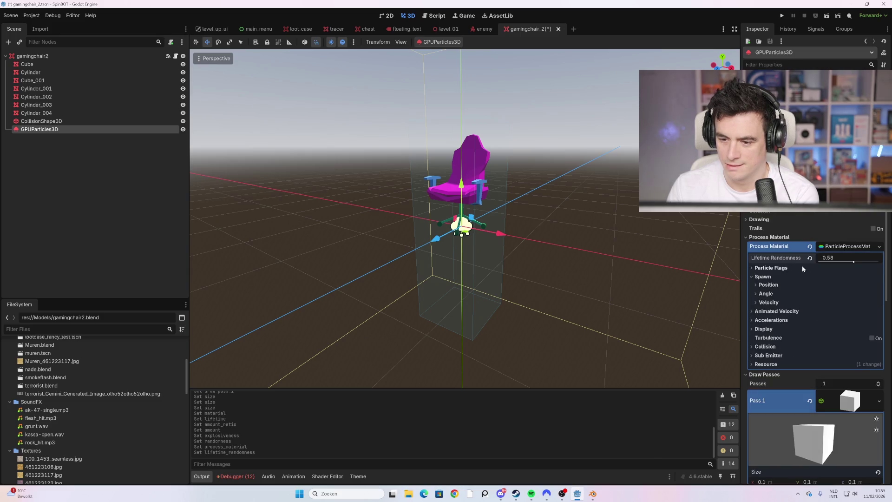
Try four draw passes, then revert to a single draw pass.
click(848, 247)
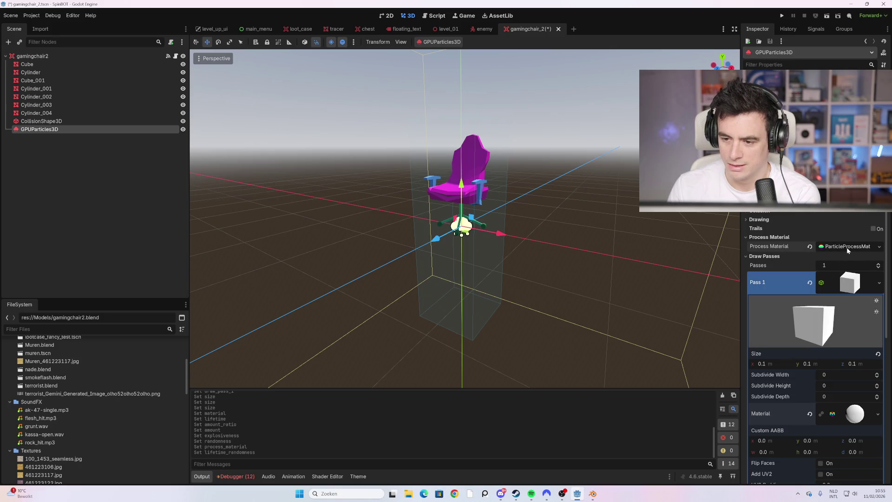
scroll(847, 247, down, 5)
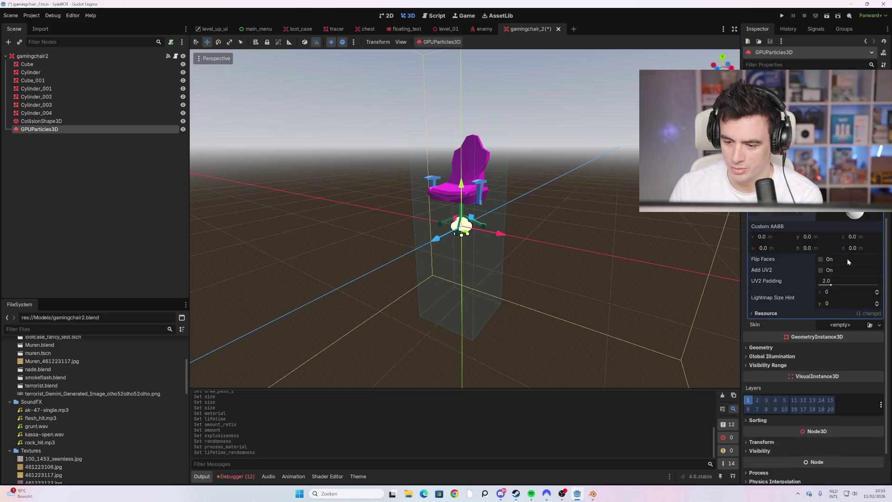
scroll(845, 260, up, 3)
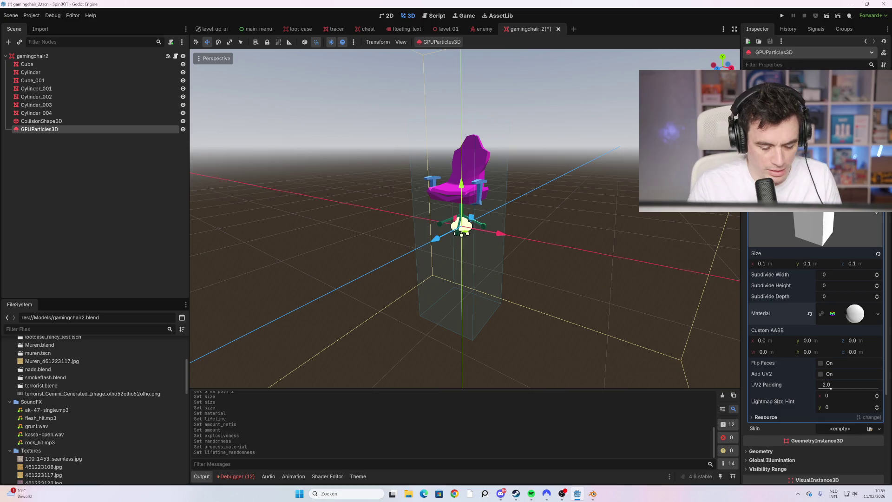
click(877, 210)
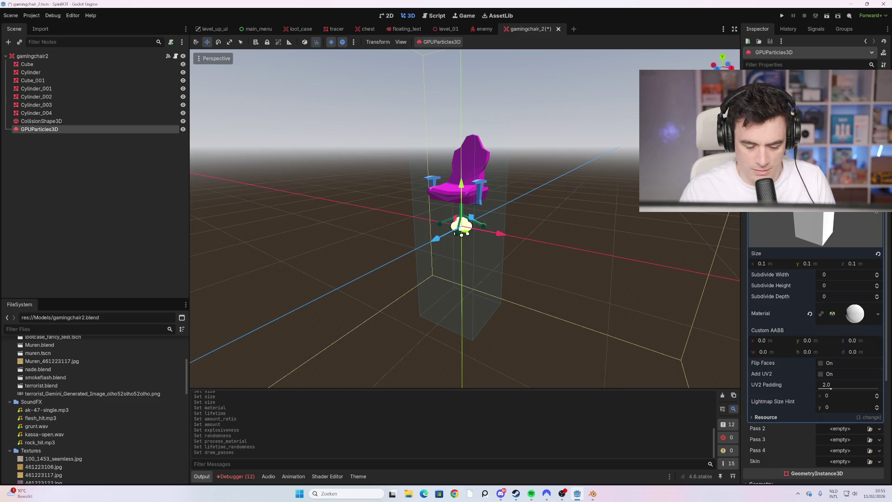
click(877, 210)
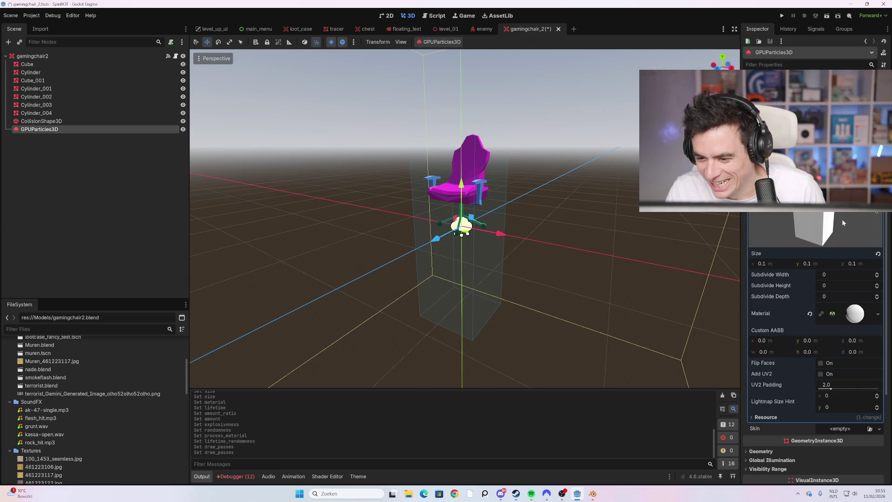
scroll(796, 302, down, 2)
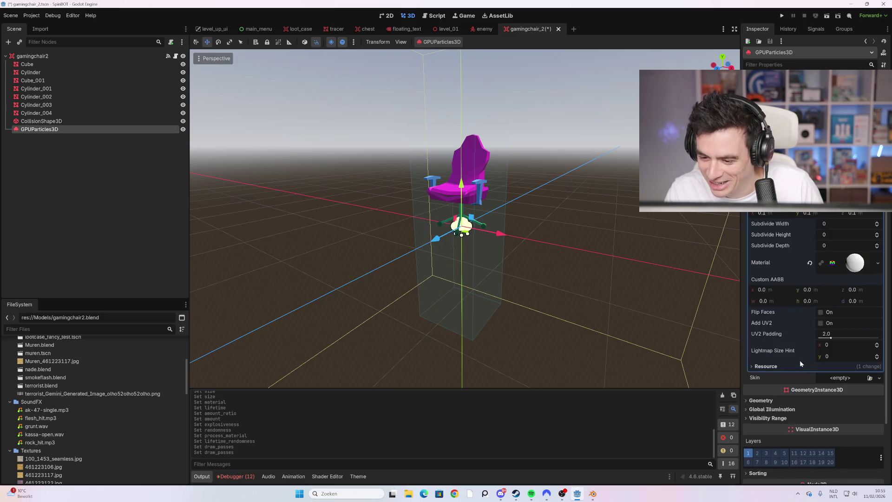
scroll(782, 391, up, 6)
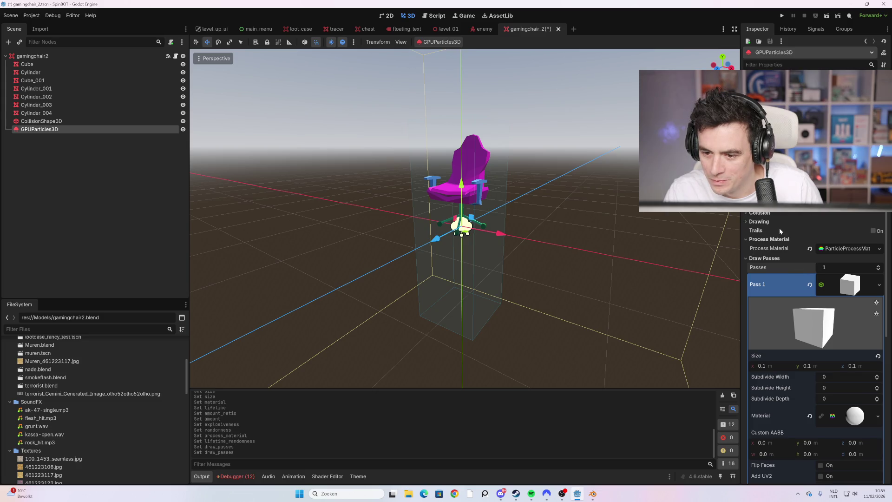
scroll(793, 211, up, 2)
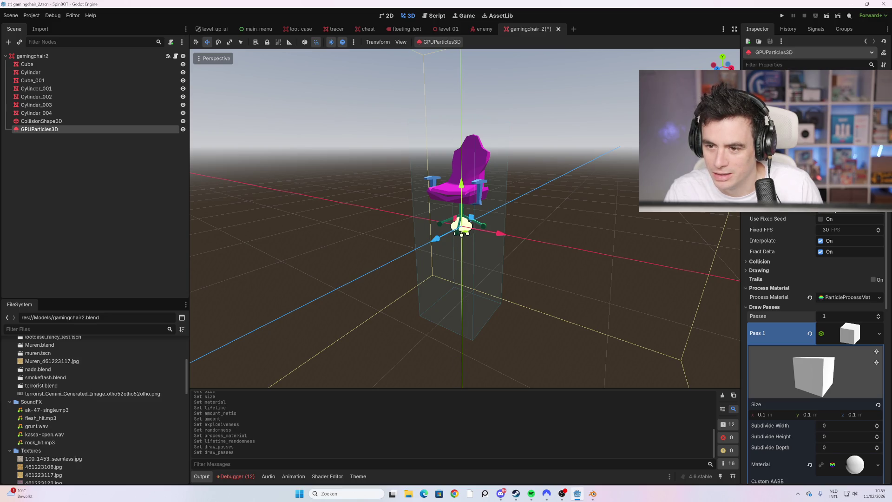
scroll(806, 258, down, 4)
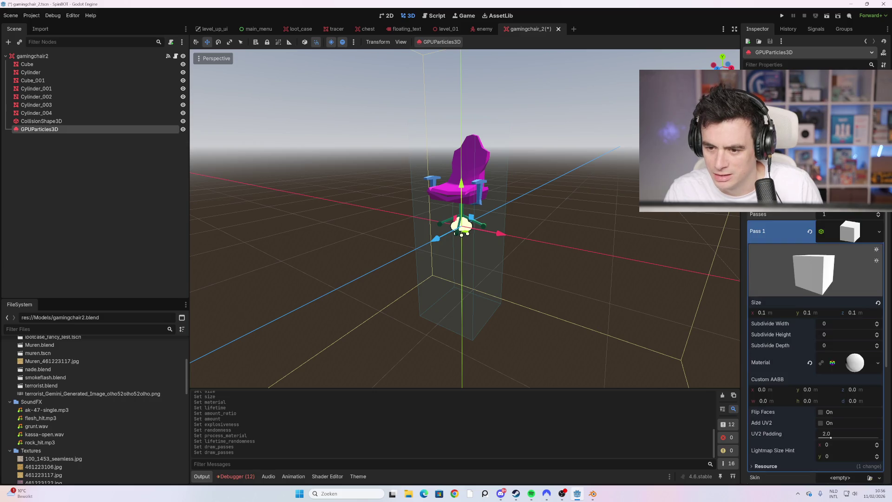
click(766, 276)
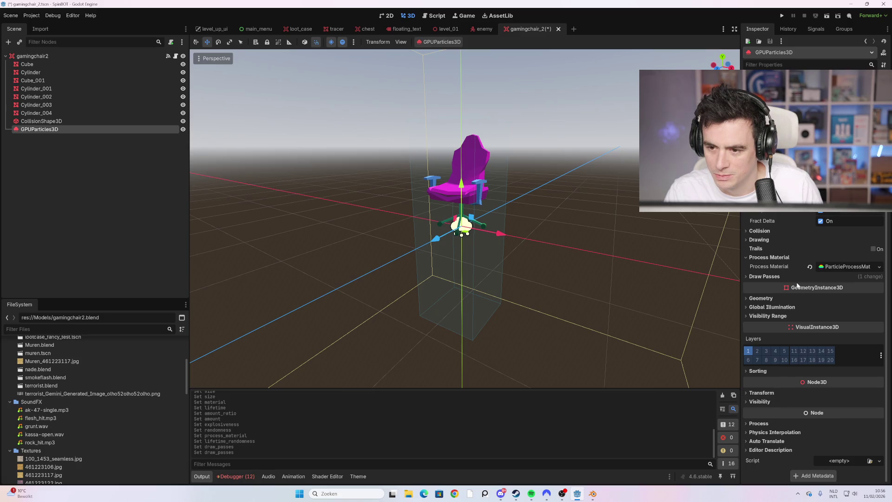
scroll(798, 285, up, 1)
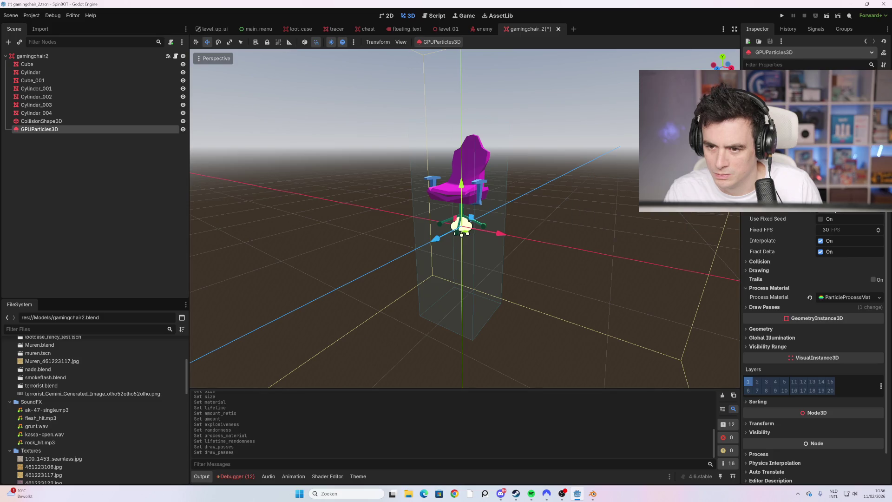
Review the draw pass BoxMesh and reopen the process material's settings.
click(779, 263)
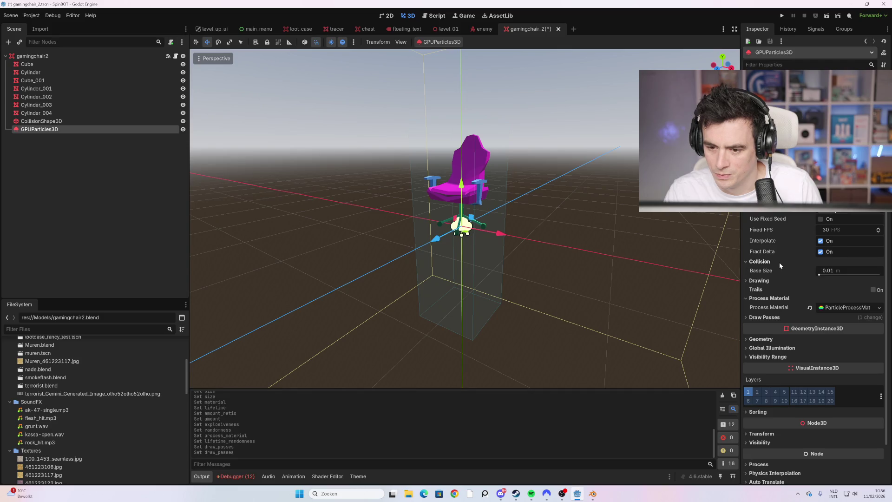
click(779, 262)
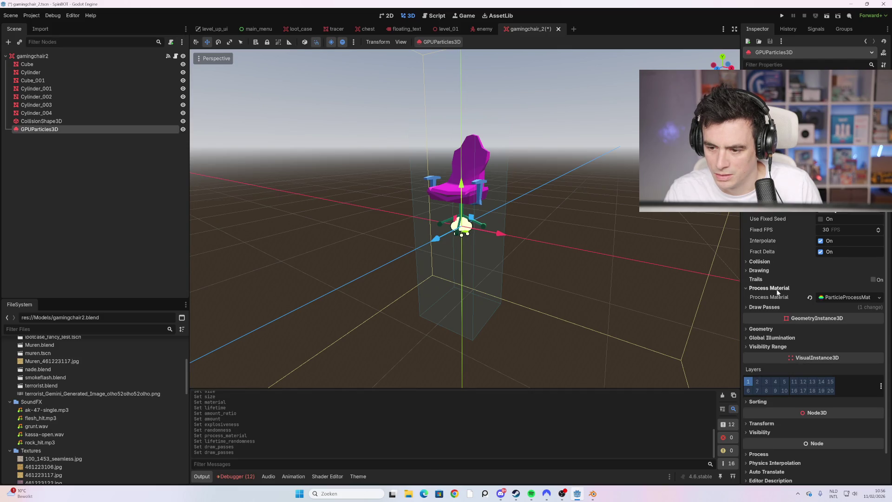
click(775, 308)
click(787, 314)
scroll(788, 312, down, 2)
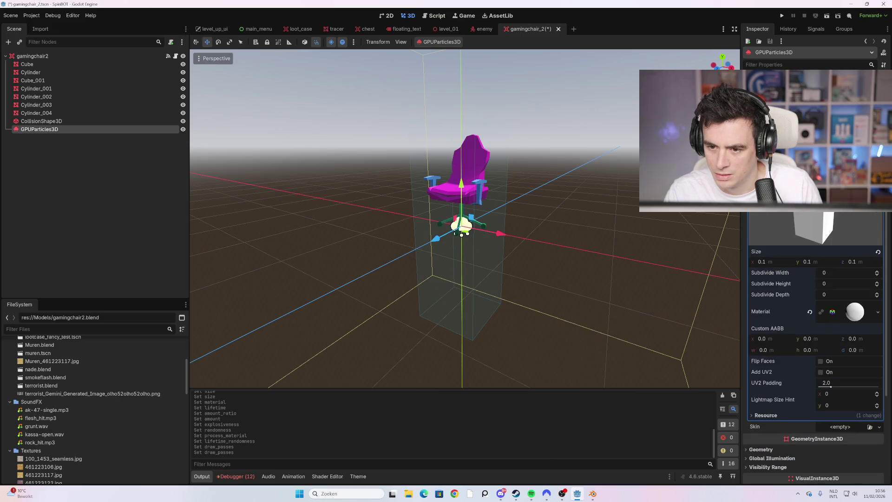
click(767, 168)
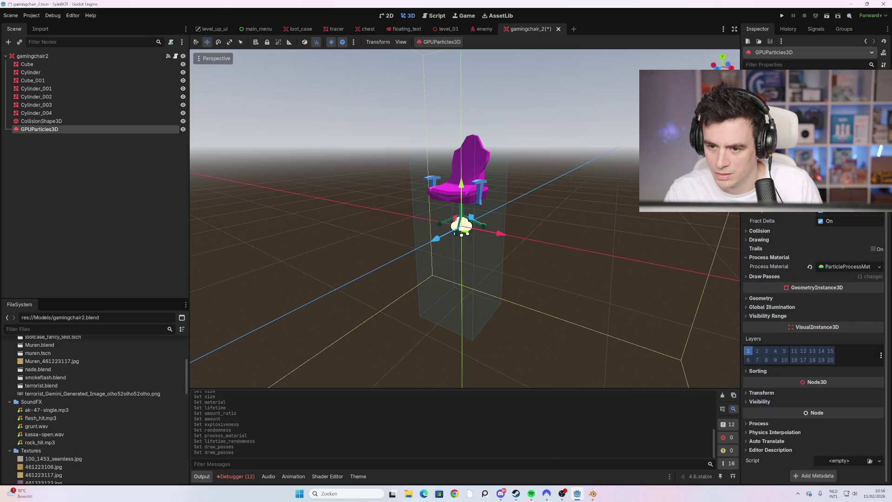
click(839, 267)
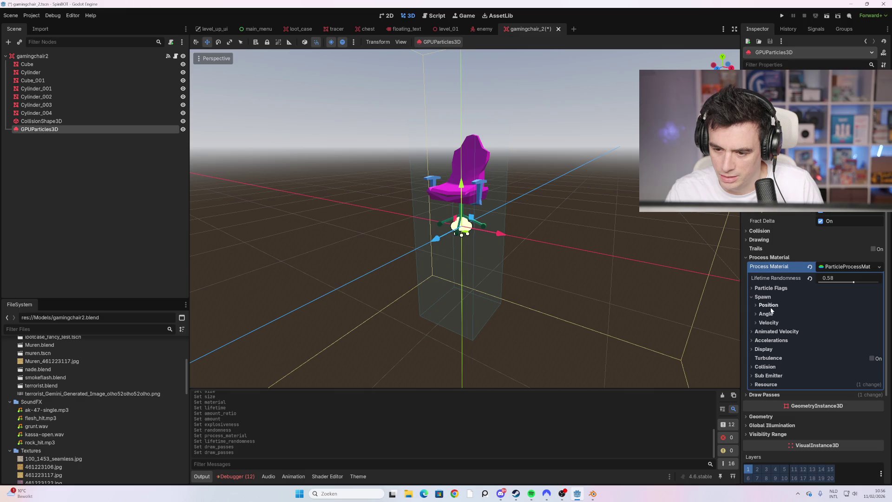
click(772, 323)
Inspect the process material's velocity, flags, sub emitter, collision and display sections.
click(772, 323)
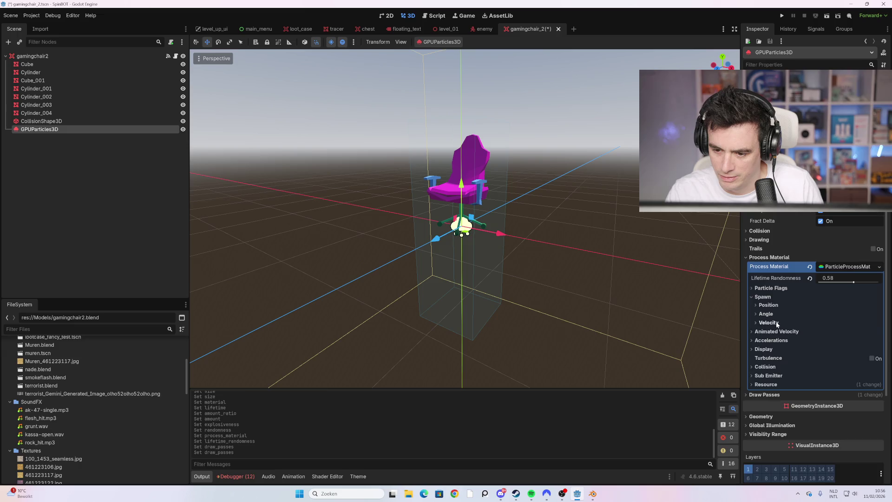
click(778, 324)
click(769, 323)
click(775, 288)
click(776, 289)
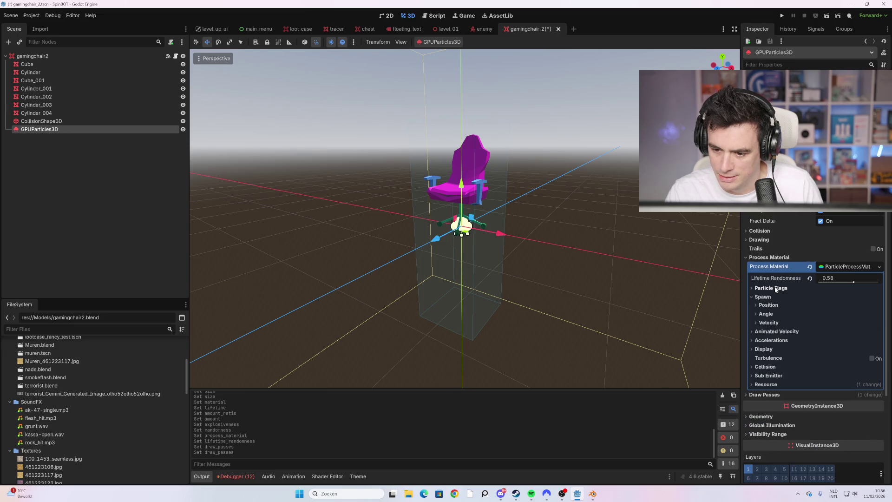
click(768, 375)
click(768, 376)
click(770, 367)
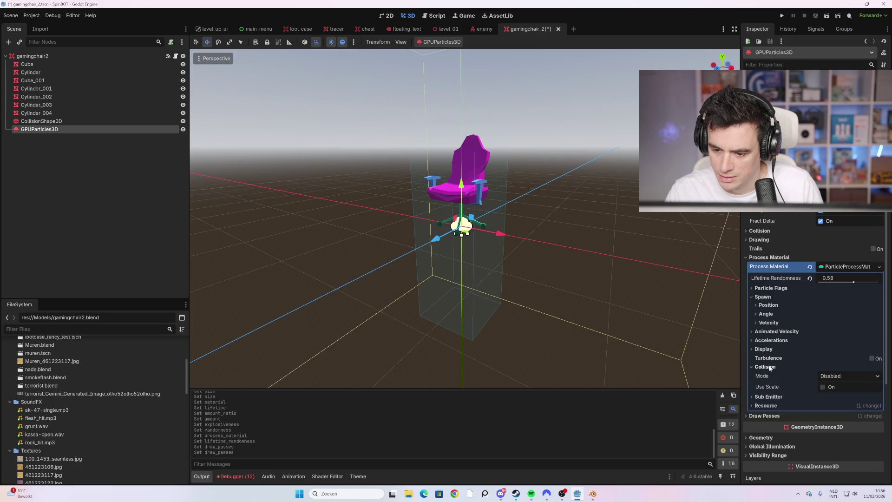
click(769, 366)
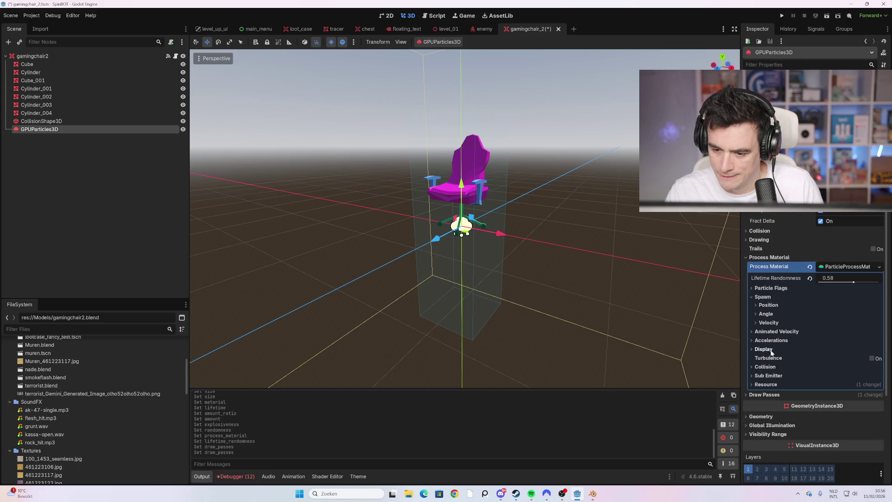
click(772, 353)
click(772, 352)
Set the process material's gravity to 0, 10.0, 0 so particles rise.
click(771, 342)
click(772, 349)
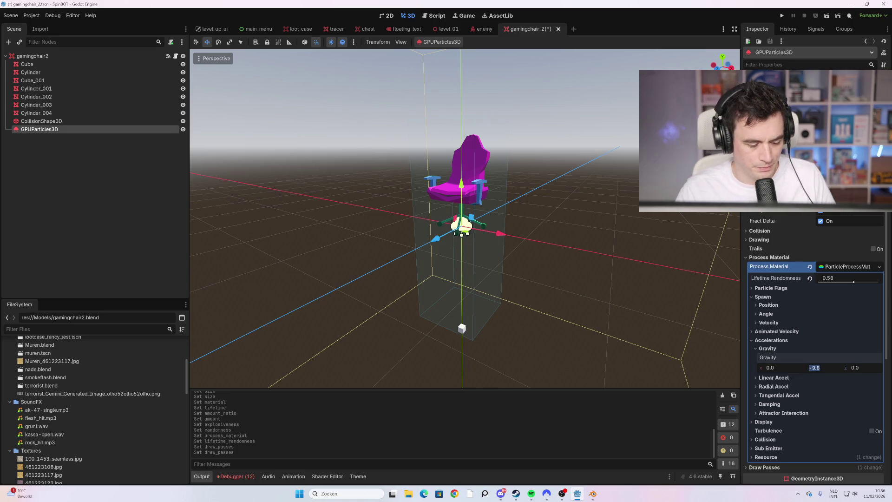
key(Return)
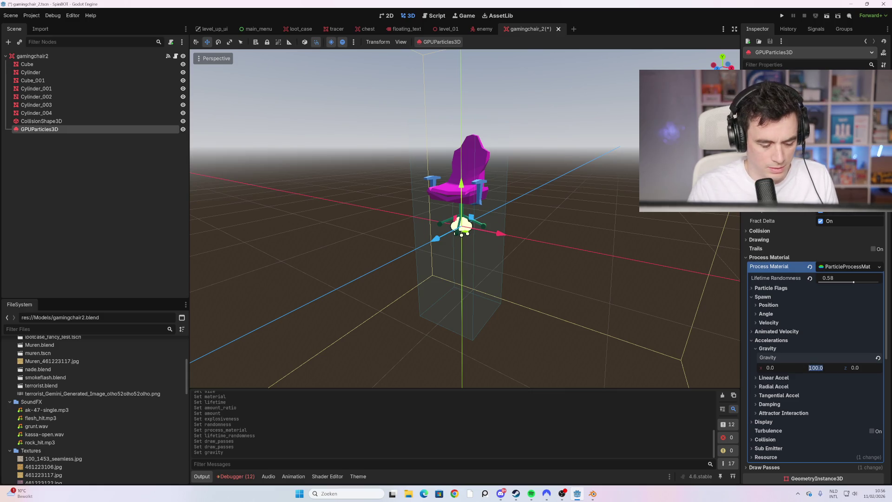
key(Return)
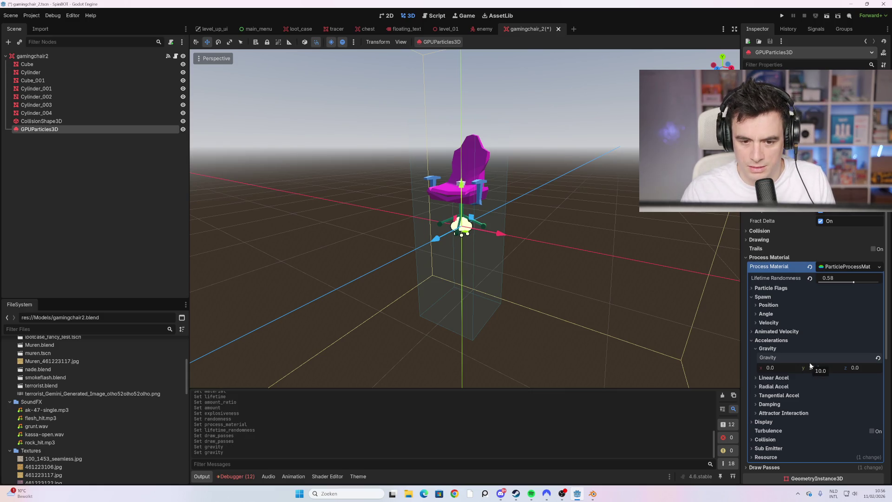
scroll(828, 366, down, 2)
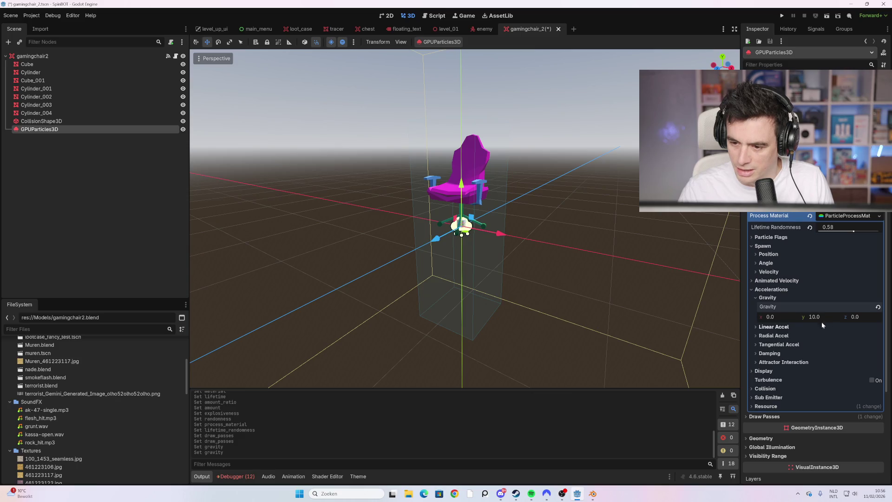
Set the emission shape to Sphere with a radius of 2.07.
click(769, 255)
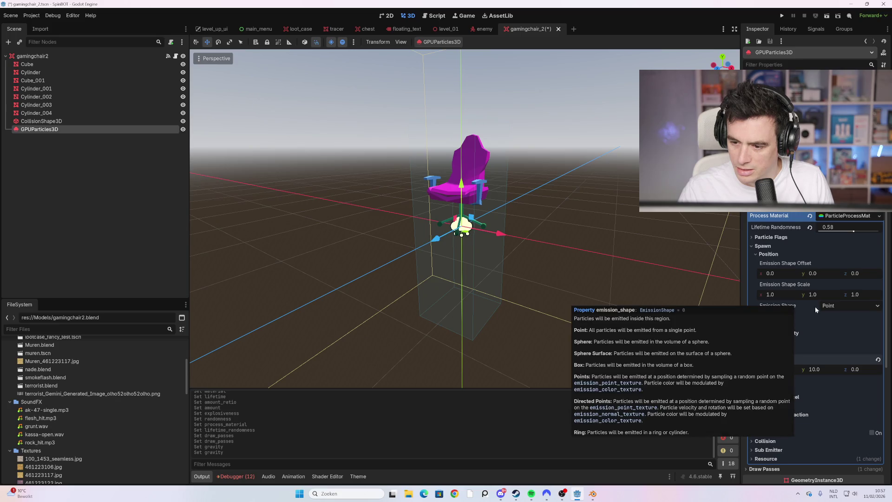
click(855, 307)
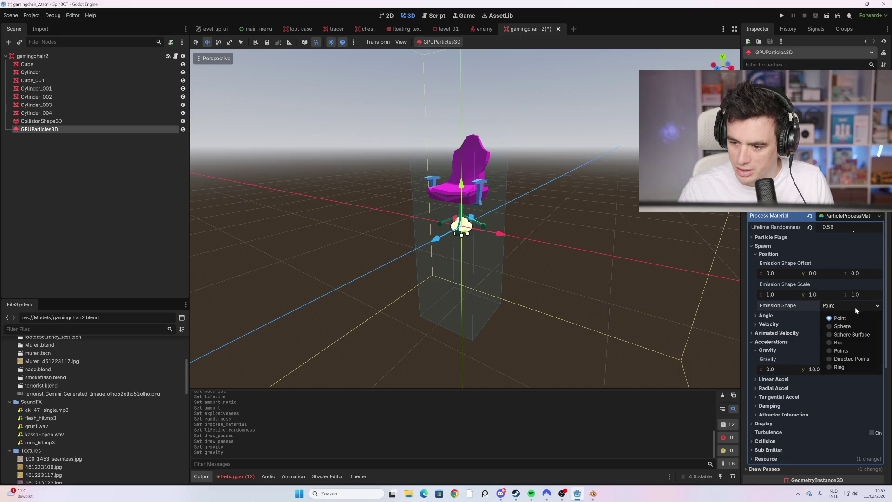
click(852, 367)
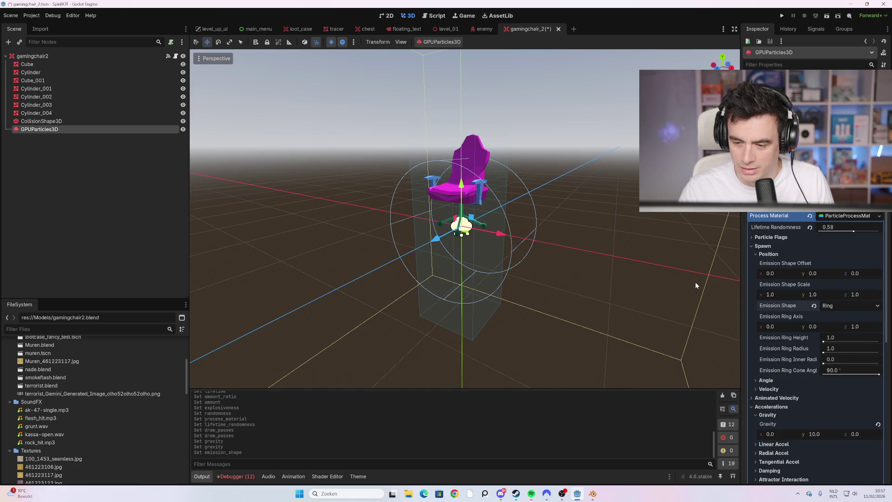
scroll(695, 285, down, 3)
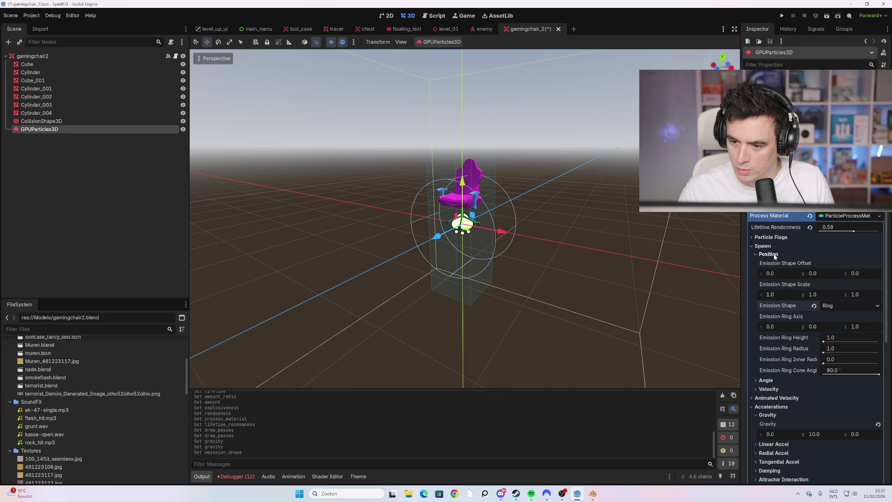
click(843, 308)
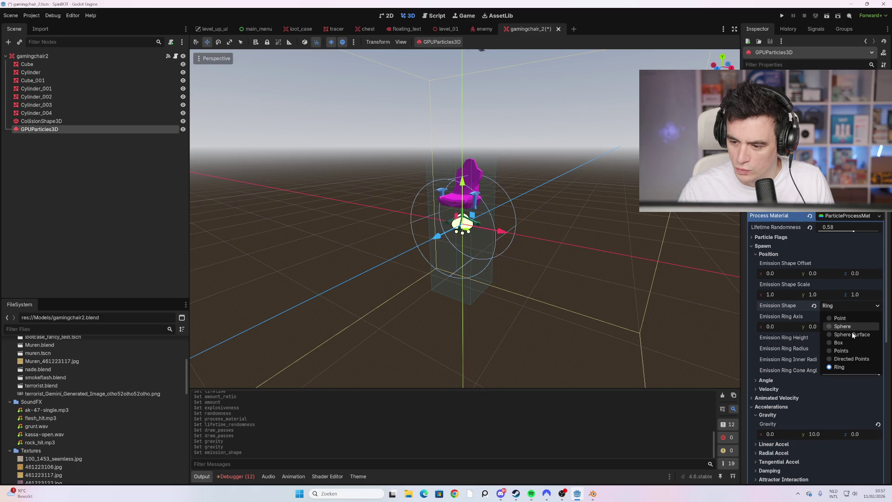
click(854, 335)
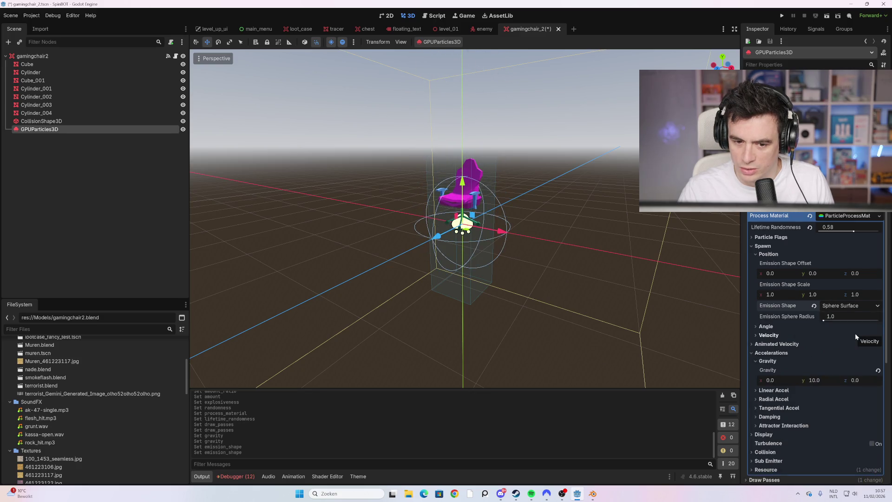
click(847, 307)
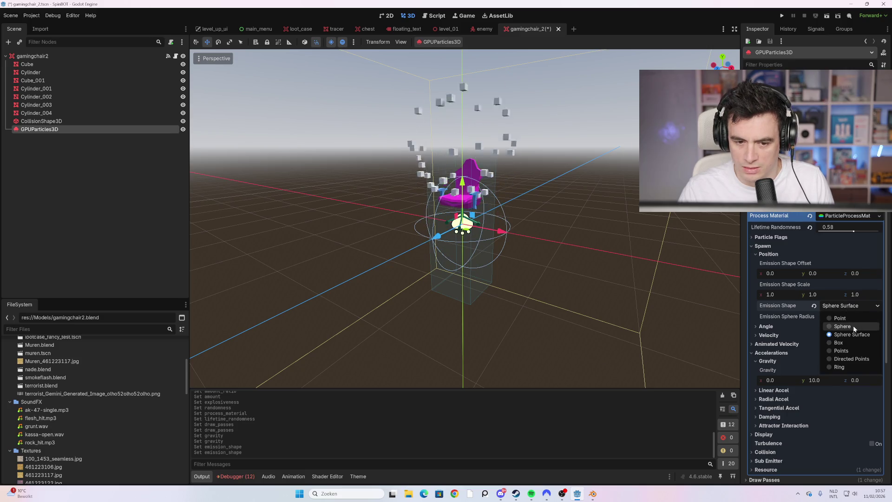
click(854, 326)
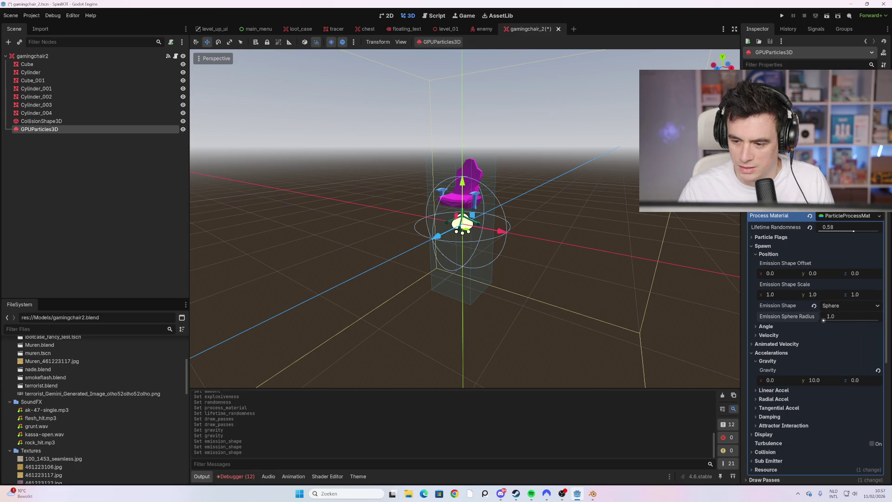
mouse_move(827, 319)
mouse_down()
mouse_move(837, 320)
mouse_move(824, 321)
mouse_up()
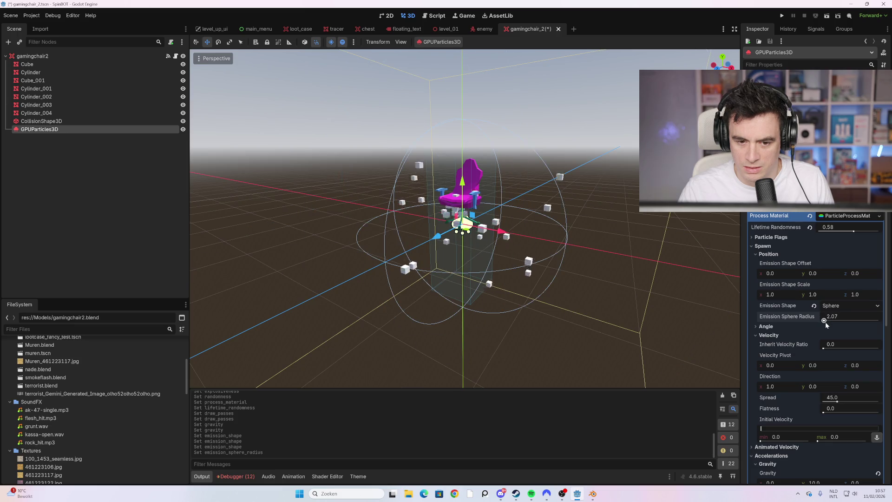
Set the particle angle range to min -363.4 and max -75.0.
click(795, 326)
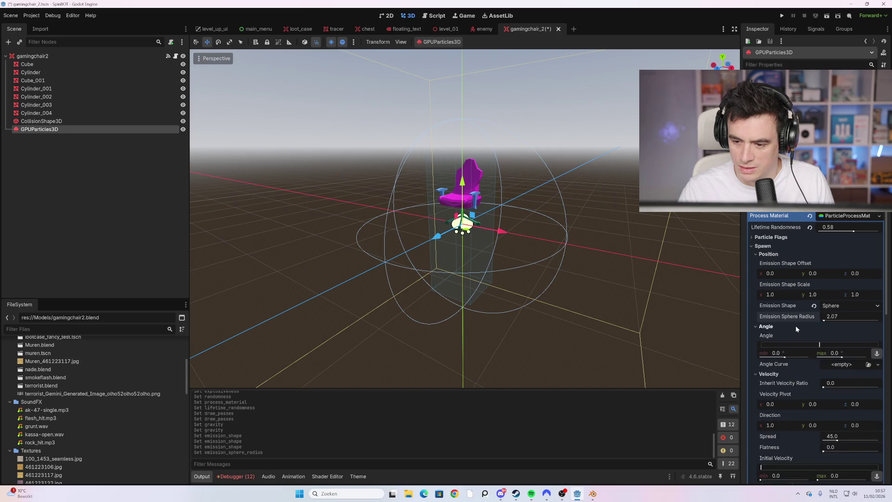
drag(784, 357, 771, 357)
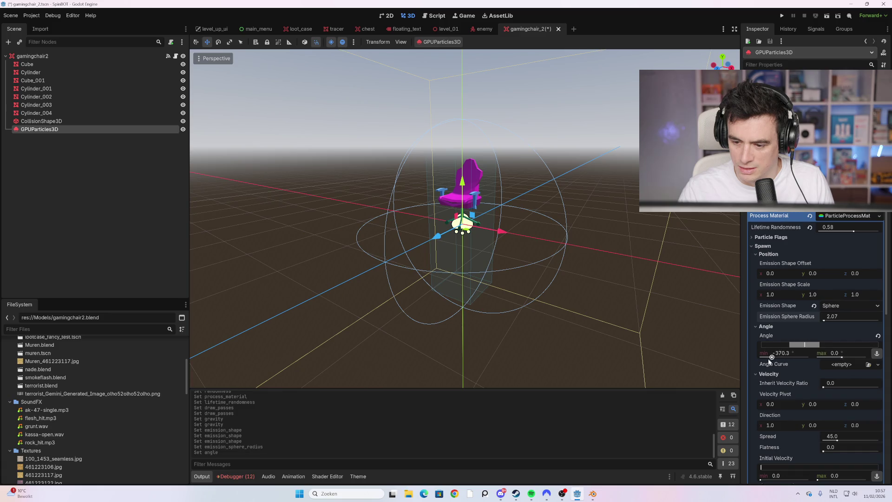
drag(856, 358, 836, 359)
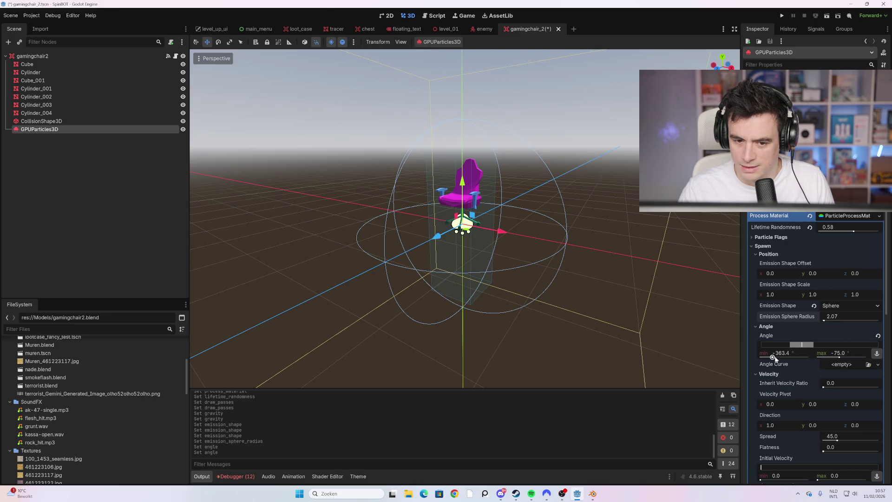
scroll(772, 357, up, 3)
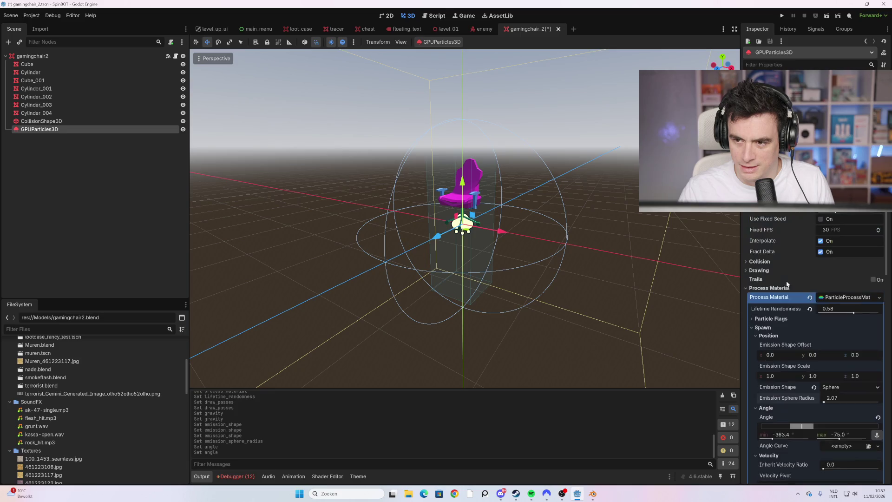
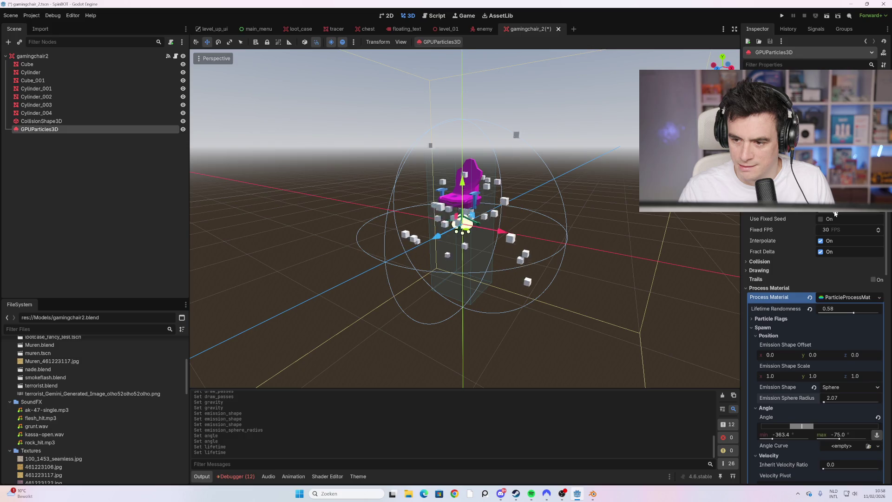
Shift the Emission Shape Offset and shrink its x and y scale tightly around the chair.
scroll(841, 312, down, 4)
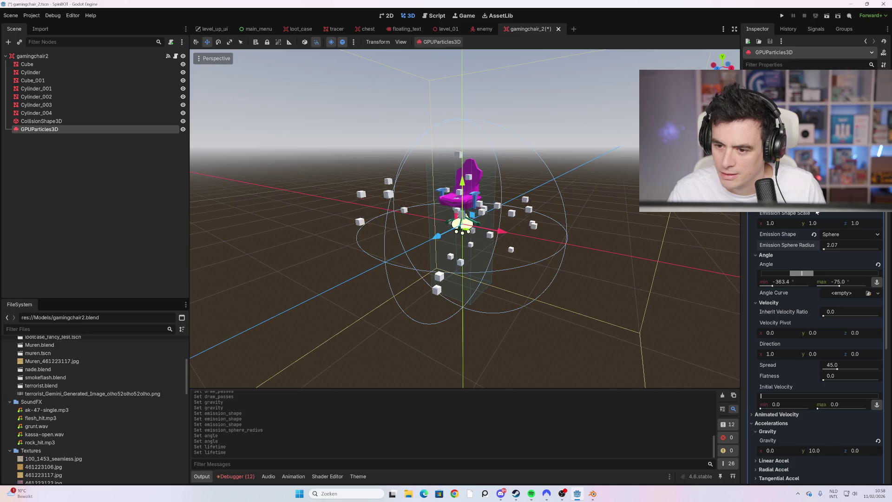
drag(771, 202, 762, 201)
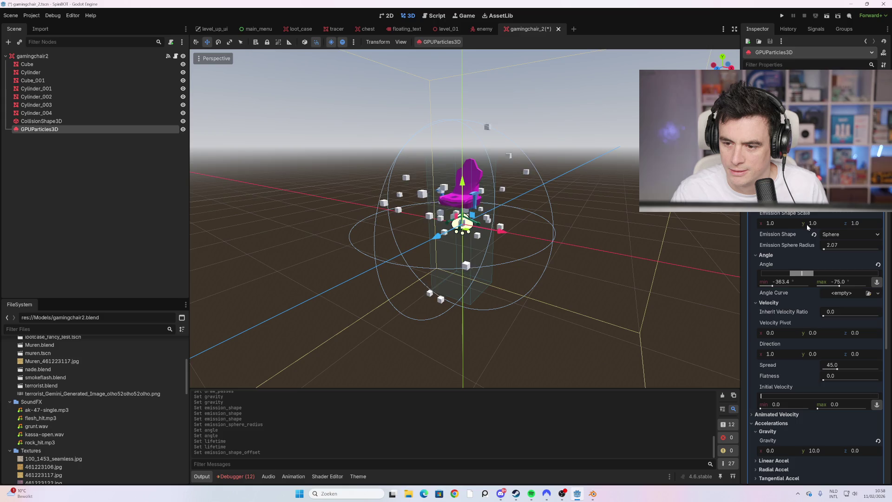
drag(774, 223, 758, 223)
mouse_move(826, 219)
mouse_down()
mouse_move(809, 219)
mouse_move(851, 223)
mouse_move(816, 223)
mouse_move(818, 202)
mouse_up()
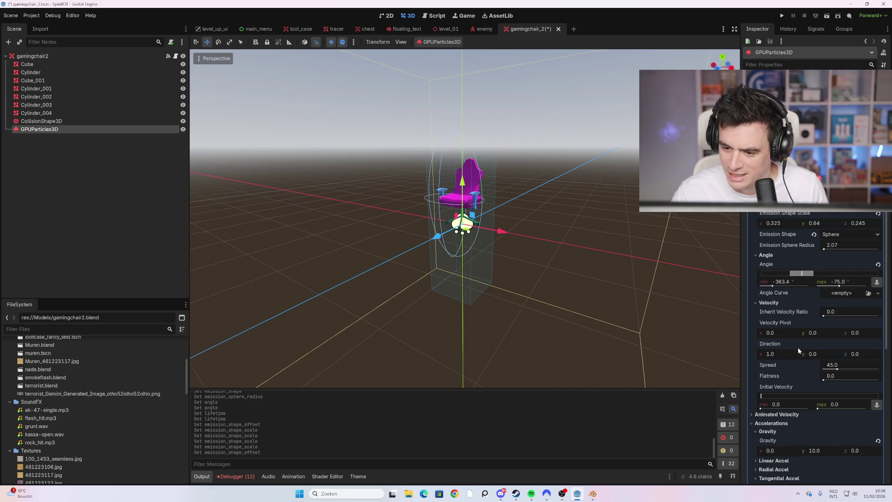
scroll(796, 348, down, 2)
Set velocity Spread to about 140.9 and the Initial Velocity range to 0–29.59.
mouse_move(832, 318)
mouse_down()
mouse_move(867, 321)
mouse_move(835, 327)
mouse_move(879, 330)
mouse_move(797, 335)
mouse_move(824, 331)
mouse_up()
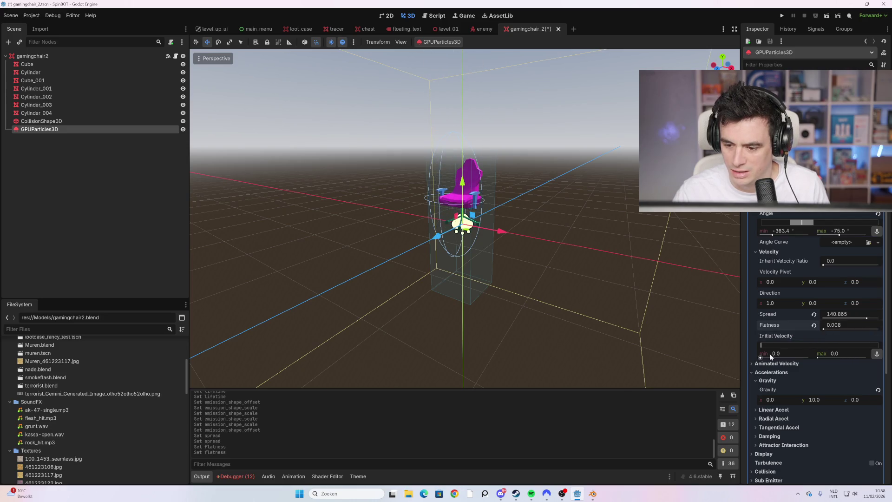
mouse_move(761, 345)
mouse_down()
mouse_move(762, 360)
mouse_move(769, 344)
mouse_move(867, 346)
mouse_up()
drag(762, 344, 782, 348)
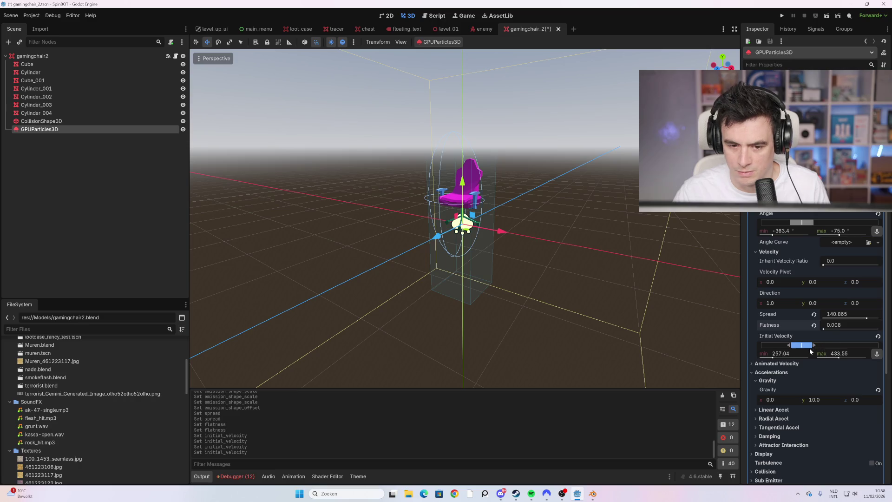
drag(808, 348, 774, 349)
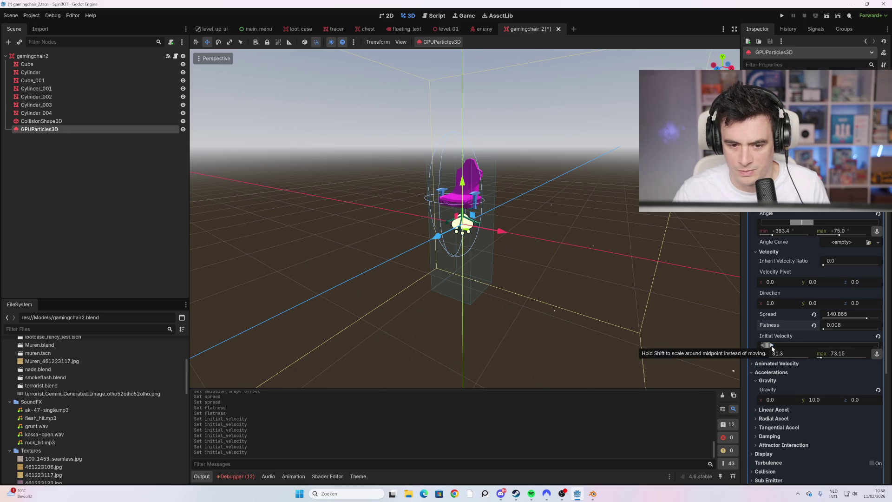
click(772, 349)
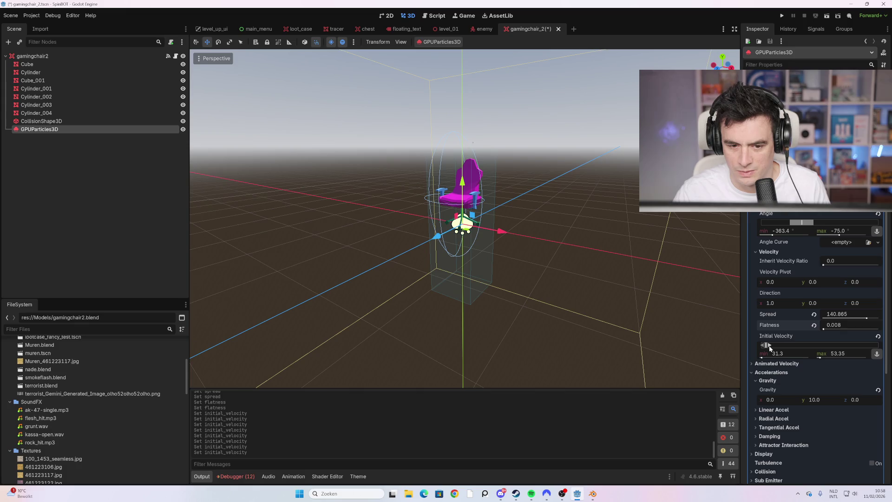
drag(765, 348, 767, 347)
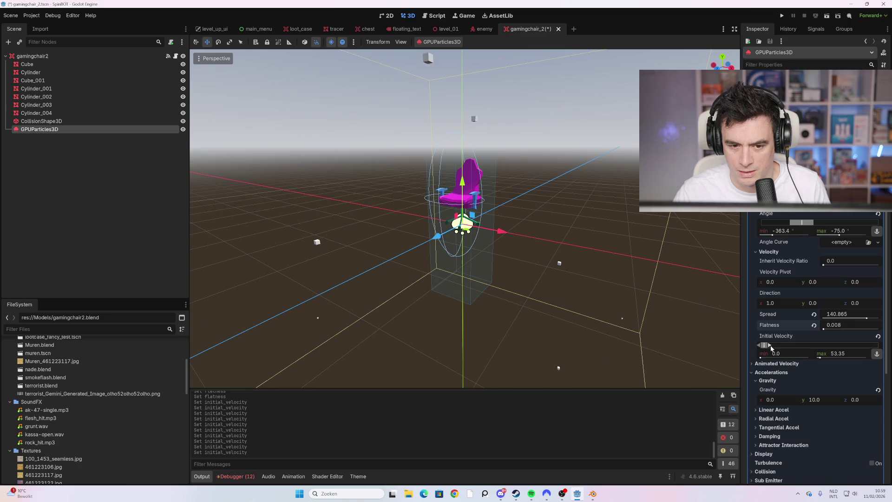
drag(767, 347, 768, 346)
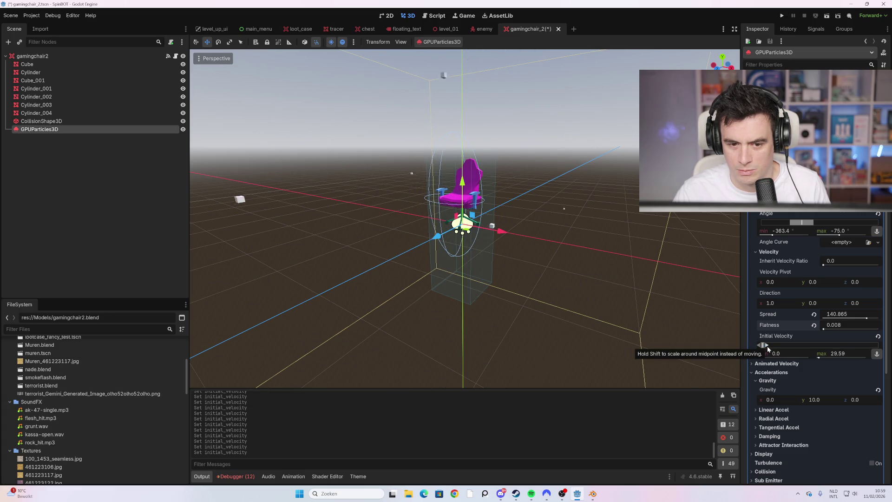
scroll(816, 351, down, 3)
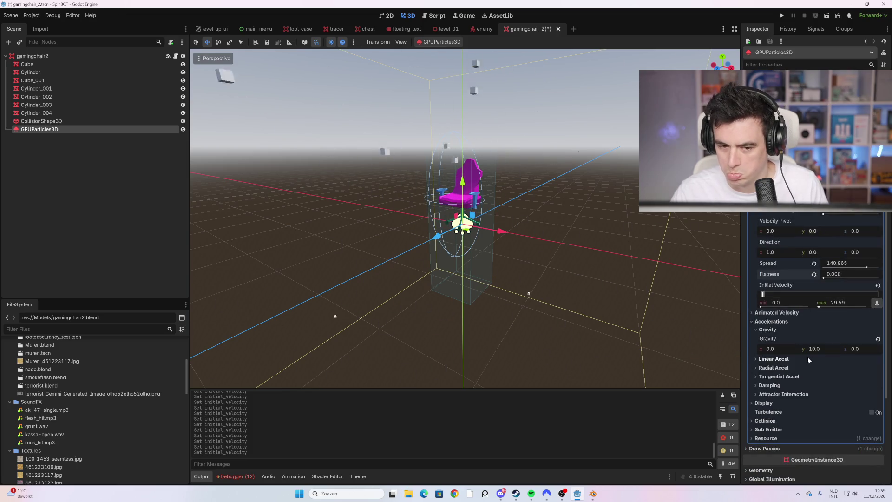
Zoom the 3D viewport in and out to preview the wider white-cube burst around the chair.
scroll(813, 246, up, 5)
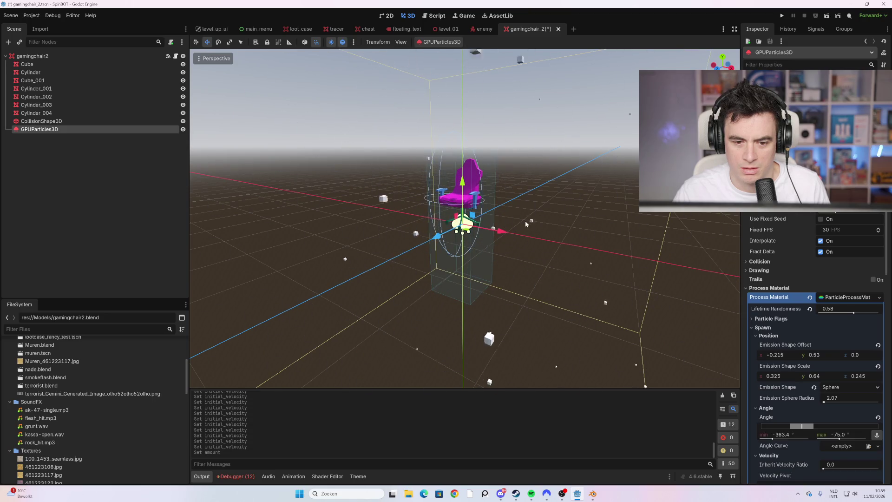
scroll(521, 230, down, 5)
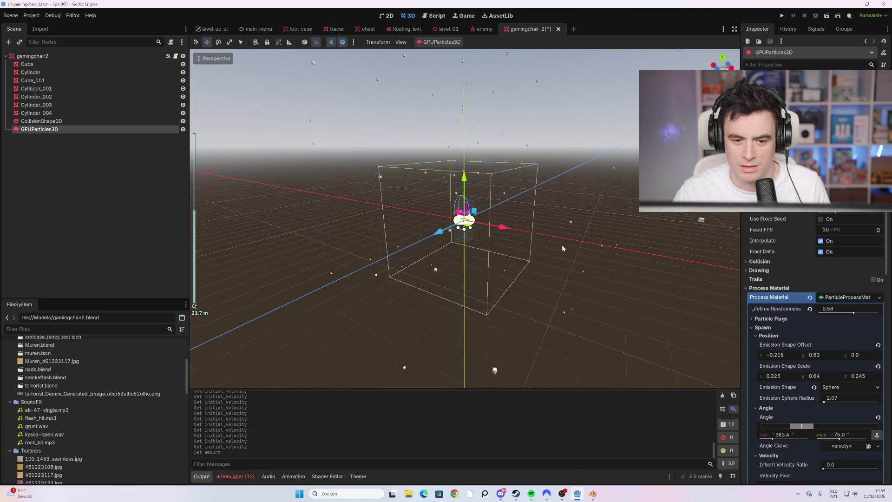
scroll(481, 232, up, 10)
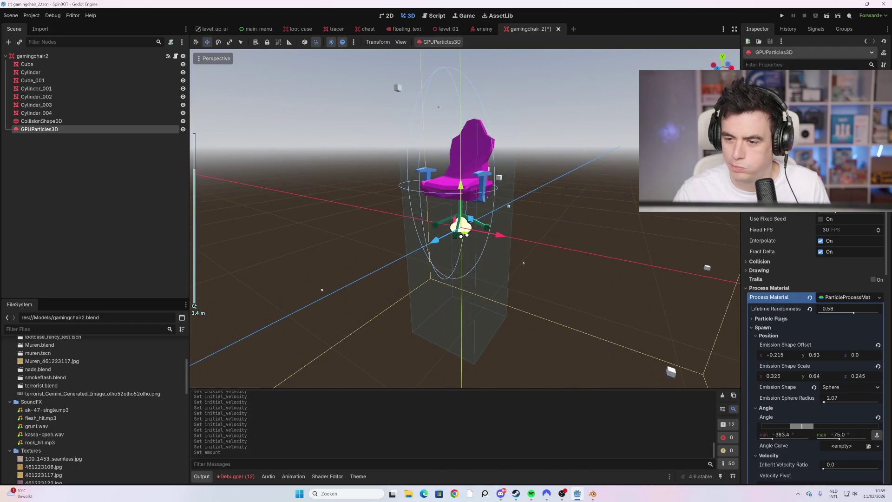
scroll(818, 348, down, 3)
scroll(818, 348, up, 3)
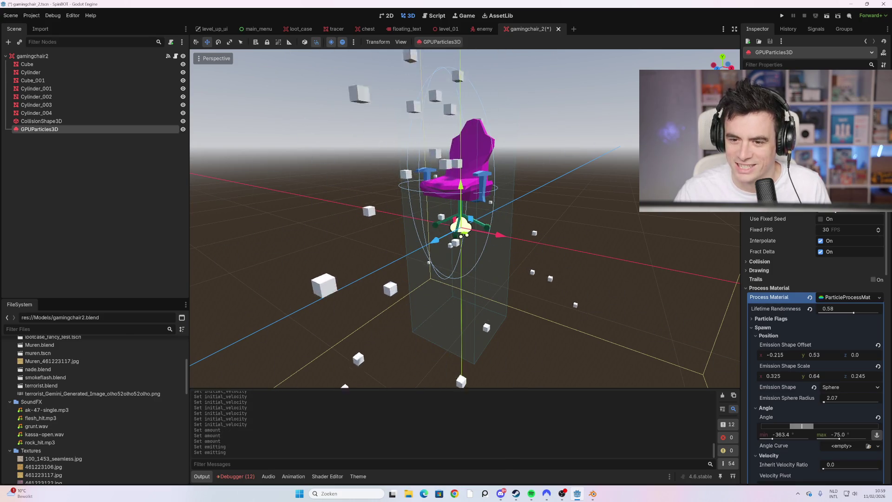
scroll(593, 221, down, 4)
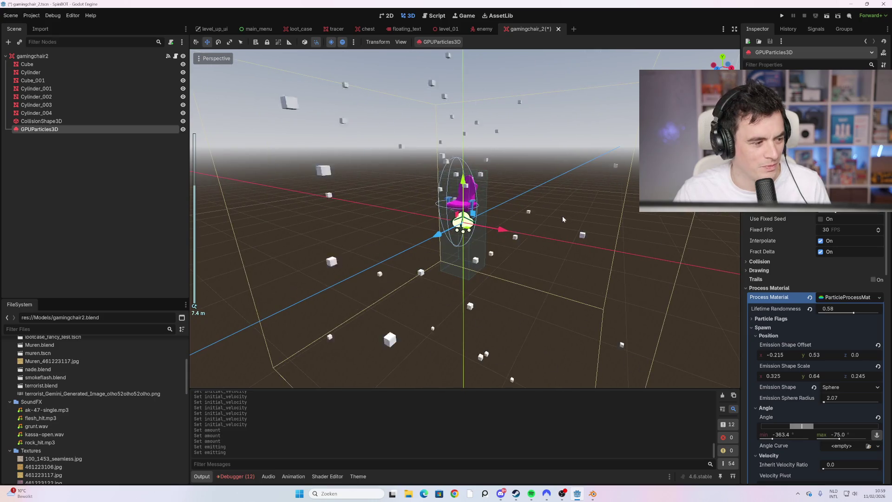
scroll(765, 303, down, 2)
scroll(808, 314, down, 15)
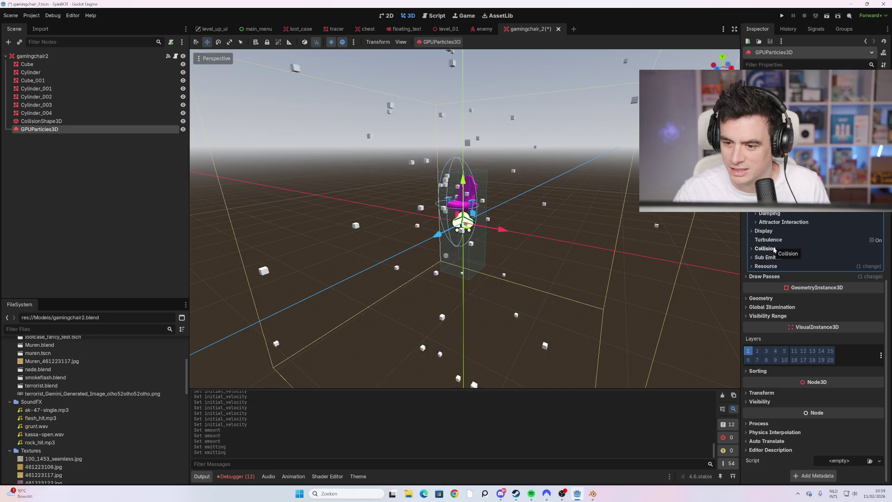
Toggle Turbulence (noise strength 1.0, scale 9.0) and expand the particle Display options.
click(872, 240)
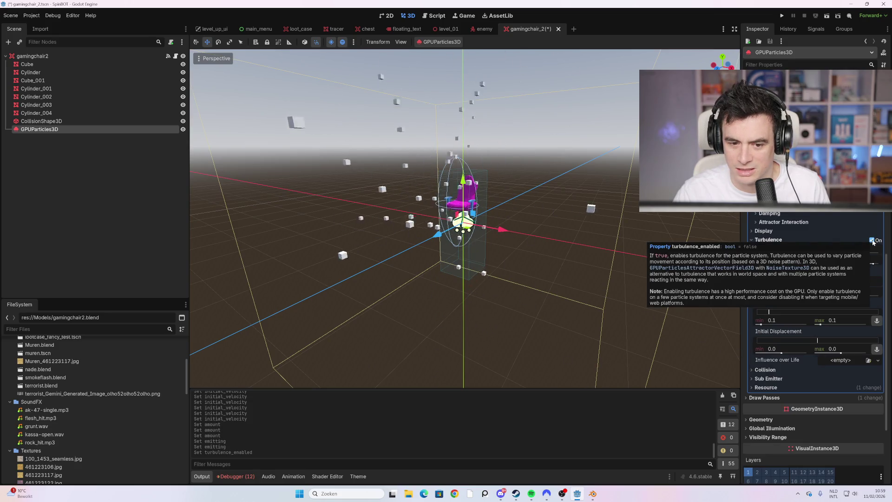
click(872, 241)
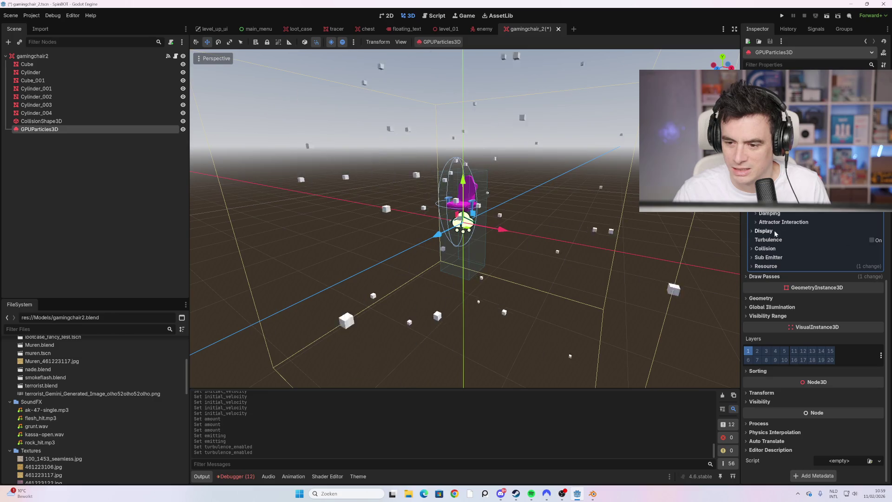
click(770, 232)
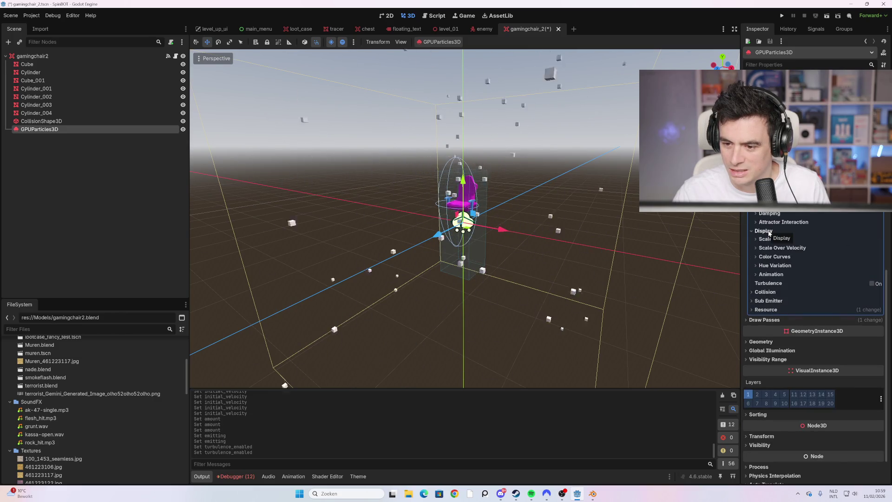
click(772, 232)
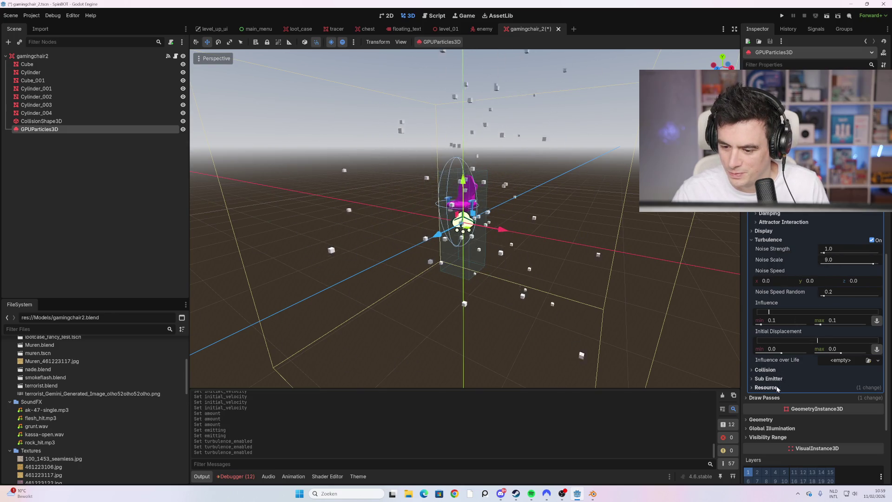
Inspect the Draw Passes box mesh settings used to draw the particles.
click(767, 398)
click(816, 465)
scroll(796, 367, down, 5)
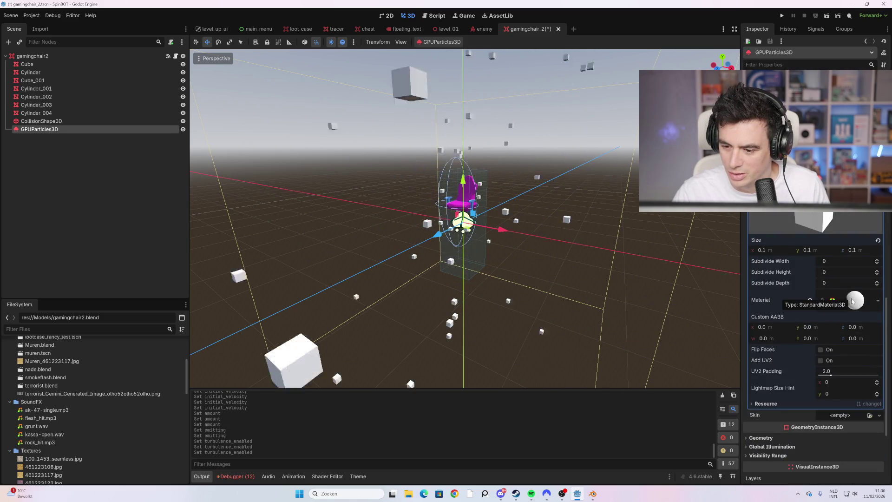
scroll(818, 298, up, 5)
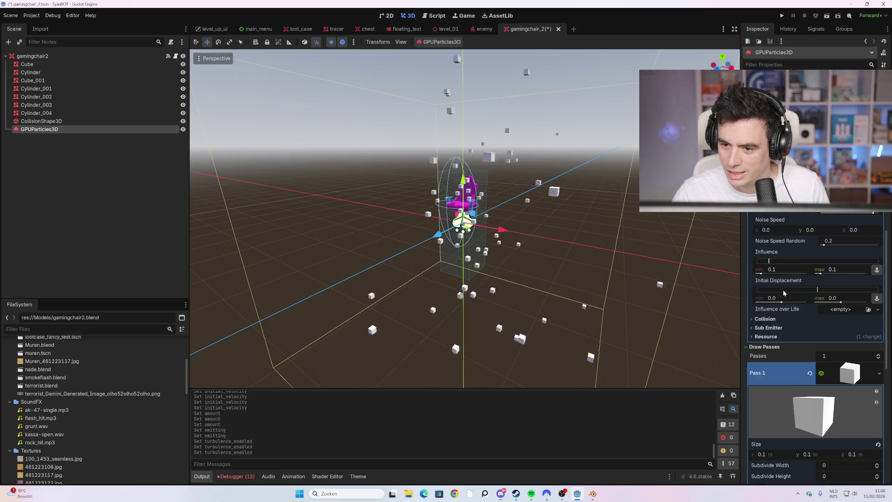
scroll(780, 229, up, 1)
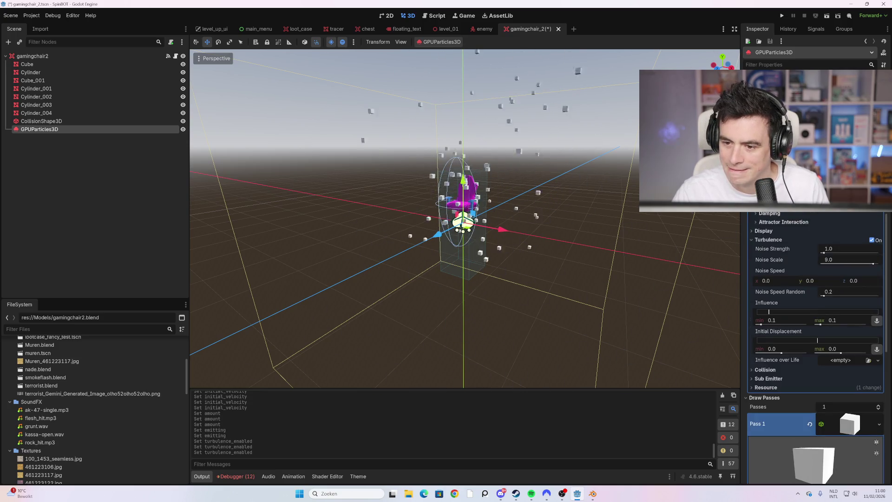
scroll(780, 230, up, 1)
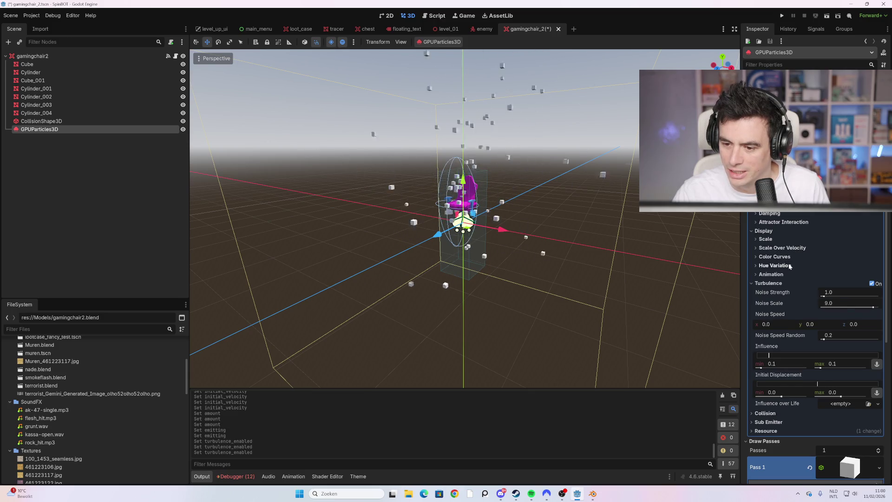
Set the Display Hue Variation range to -0.6 through 0.69.
click(806, 266)
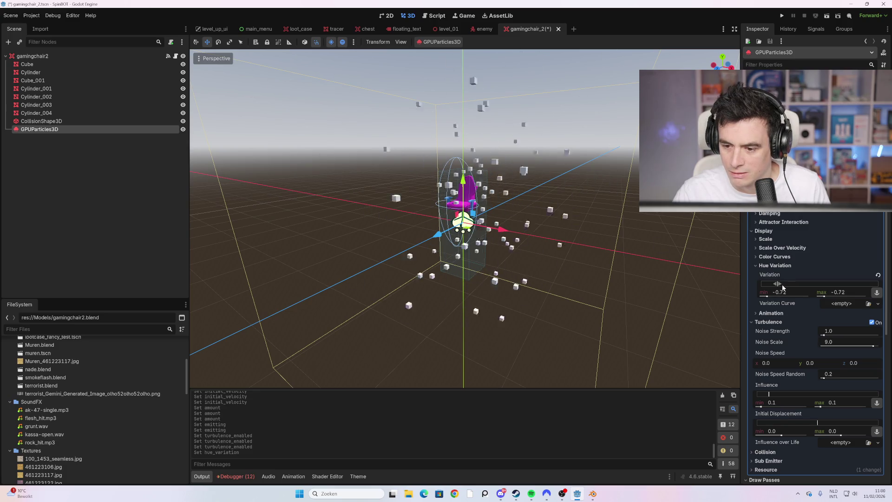
drag(782, 284, 807, 284)
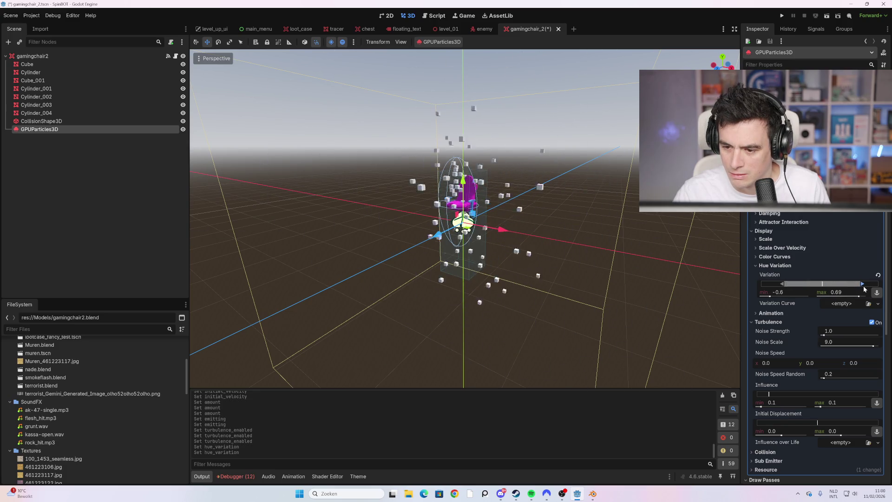
scroll(811, 341, down, 10)
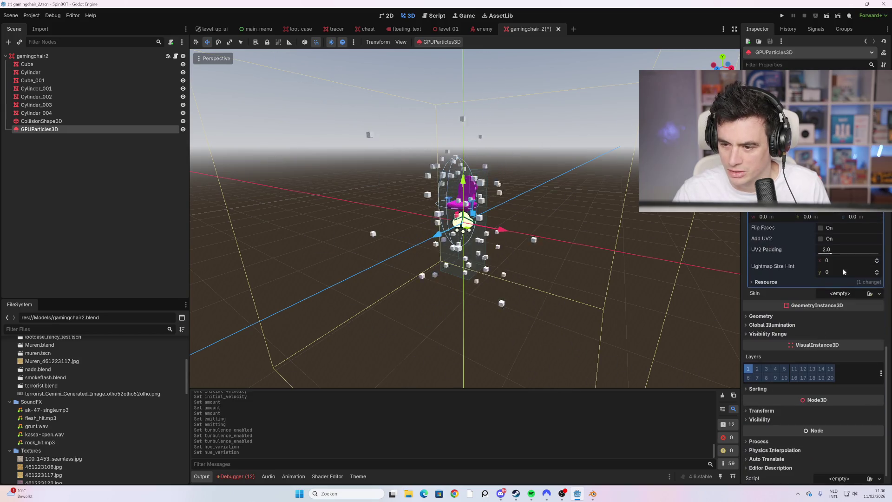
scroll(799, 279, up, 5)
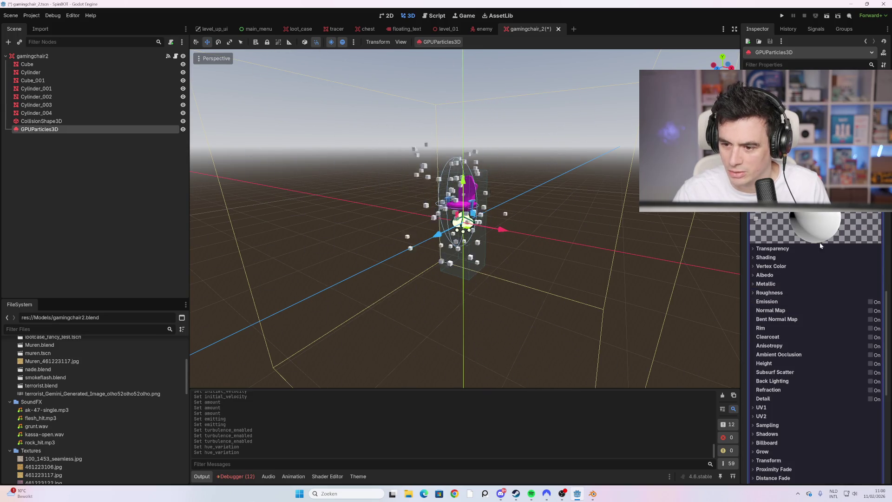
click(776, 258)
Change the draw-pass material's Albedo colour from white to a hot magenta-pink.
click(777, 259)
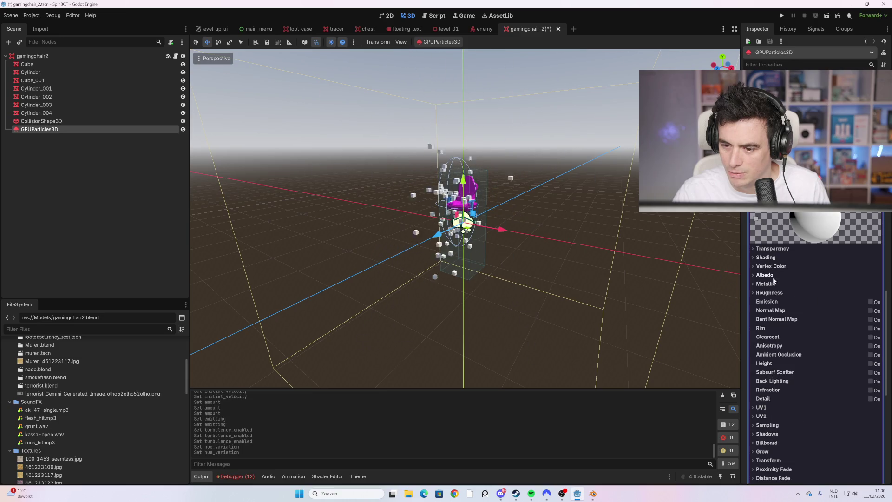
click(773, 277)
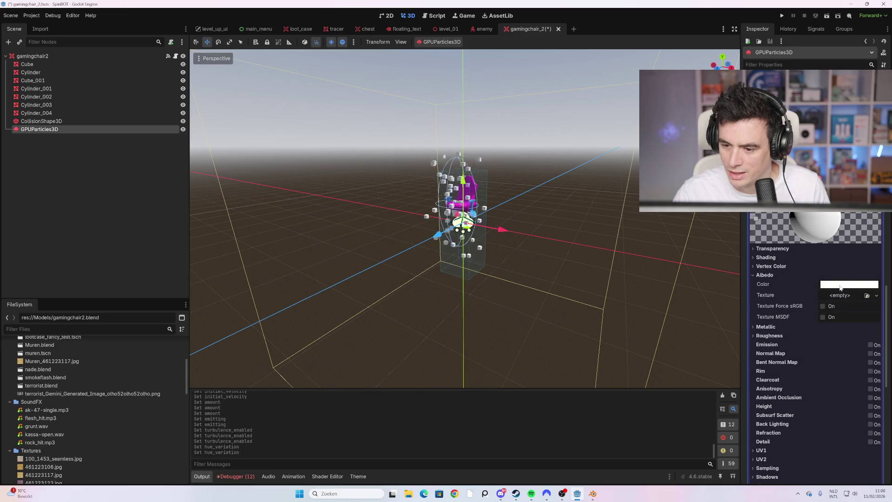
click(840, 288)
drag(850, 107, 871, 111)
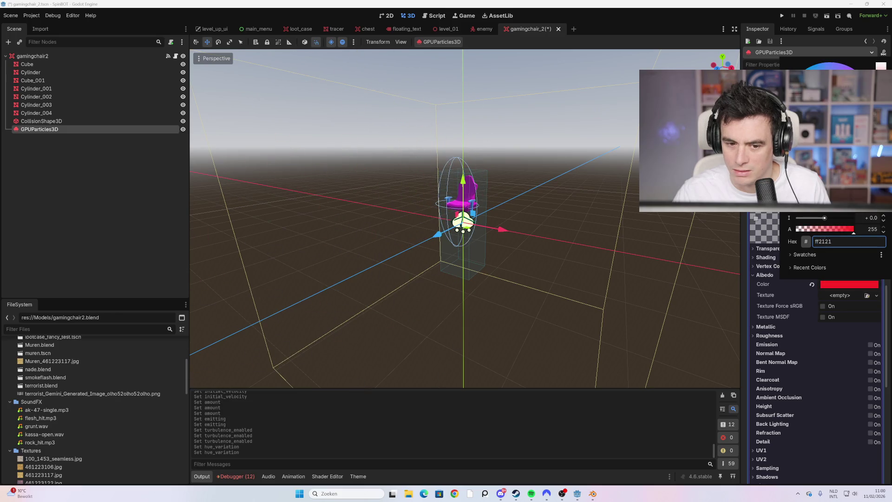
text(ff1212)
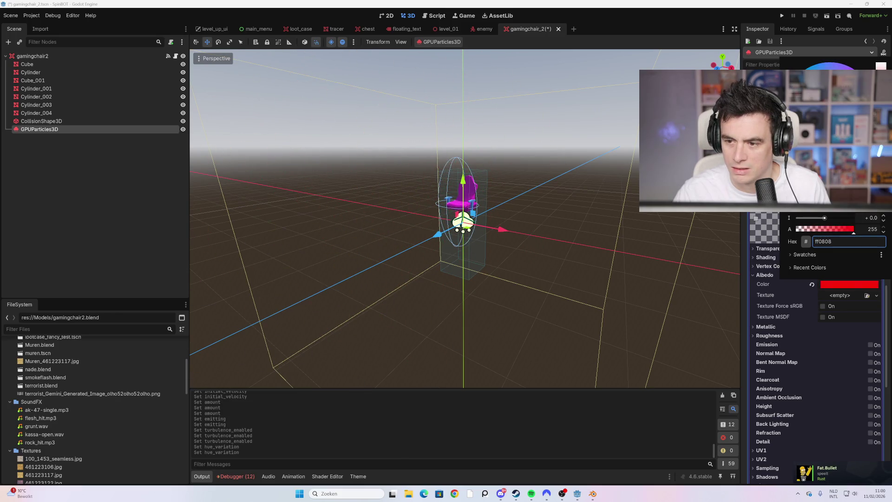
text(8d9000)
key(Return)
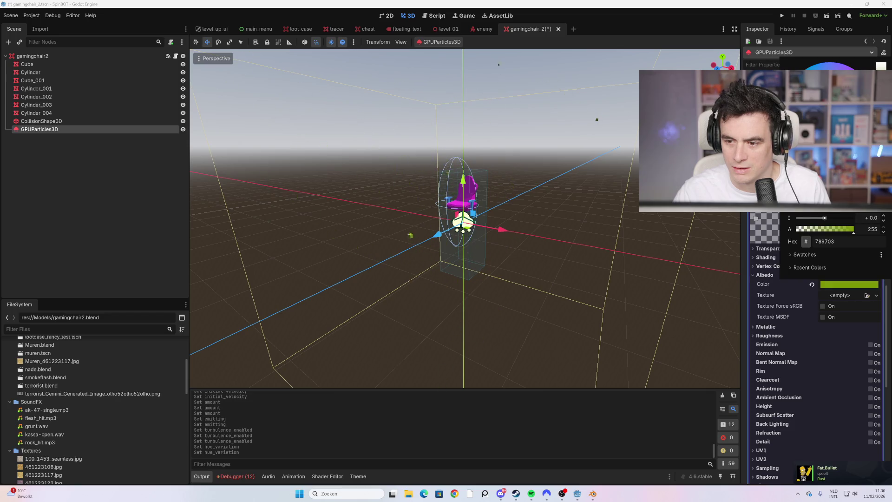
mouse_move(864, 84)
mouse_down()
mouse_move(790, 121)
mouse_move(800, 79)
mouse_move(810, 94)
mouse_move(811, 79)
mouse_move(790, 79)
mouse_move(800, 79)
mouse_move(790, 88)
mouse_up()
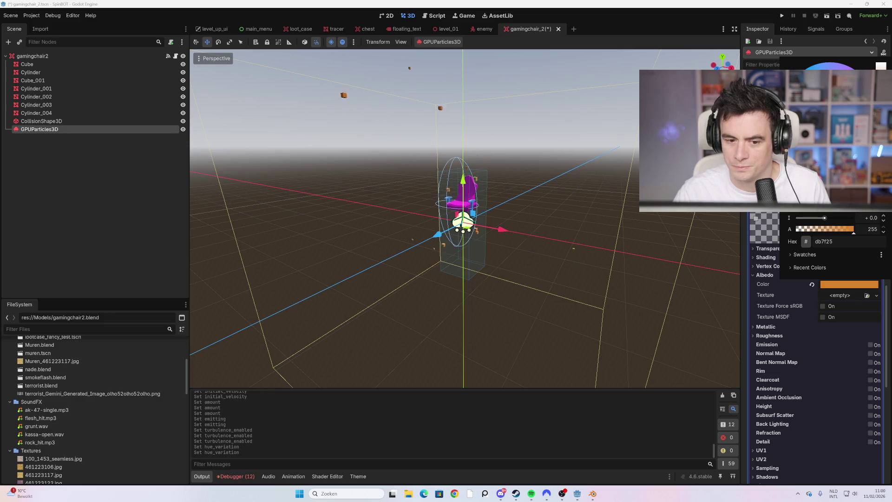
drag(790, 88, 786, 82)
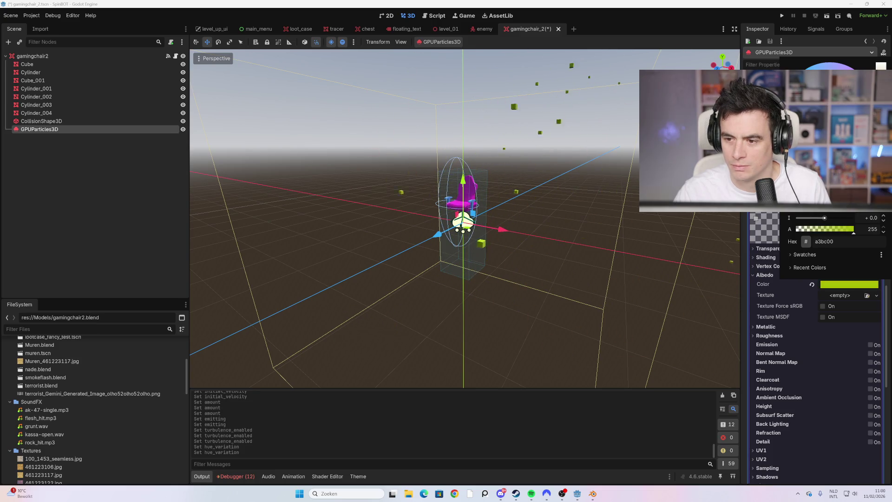
mouse_move(790, 93)
mouse_down()
mouse_move(798, 89)
mouse_move(811, 107)
mouse_move(869, 111)
mouse_move(834, 119)
mouse_move(825, 110)
mouse_move(851, 100)
mouse_move(855, 121)
mouse_move(841, 107)
mouse_move(858, 102)
mouse_up()
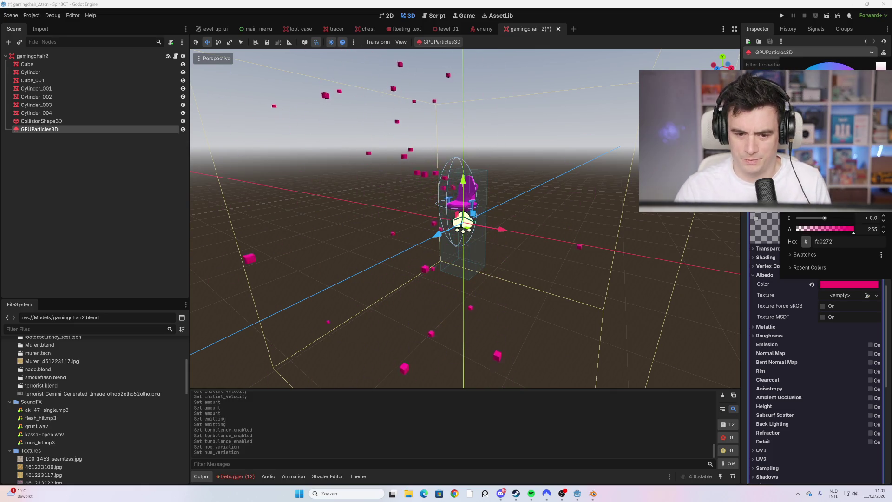
click(825, 326)
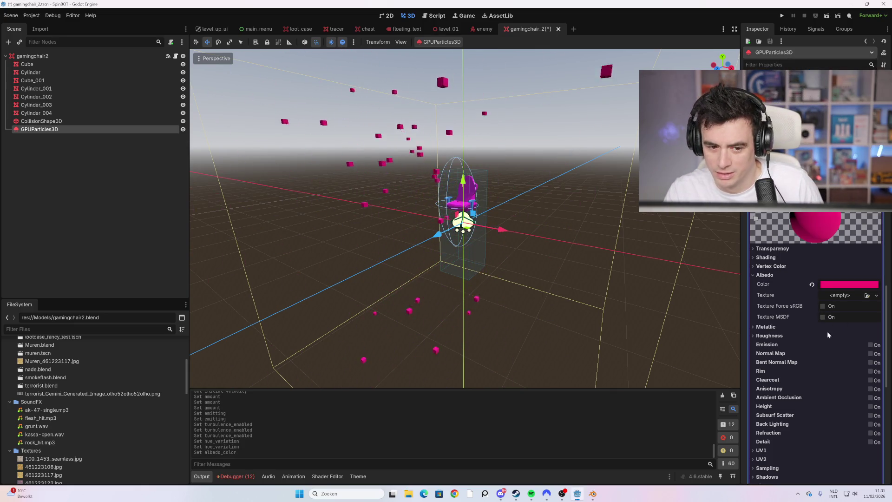
Widen the Hue Variation minimum down to -1.0.
scroll(828, 288, up, 10)
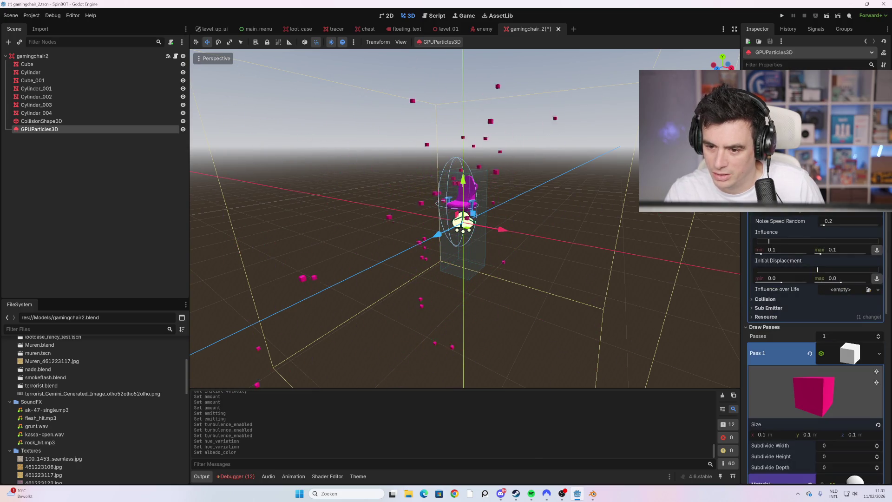
scroll(819, 278, up, 3)
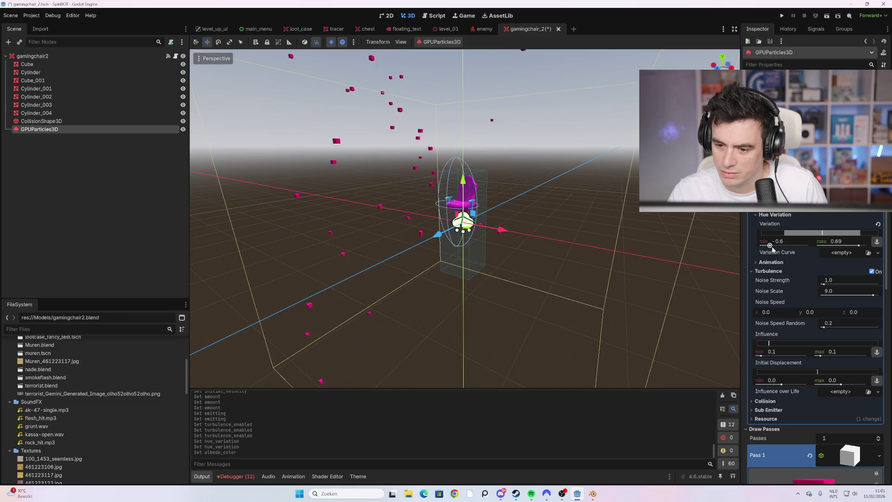
drag(809, 245, 733, 246)
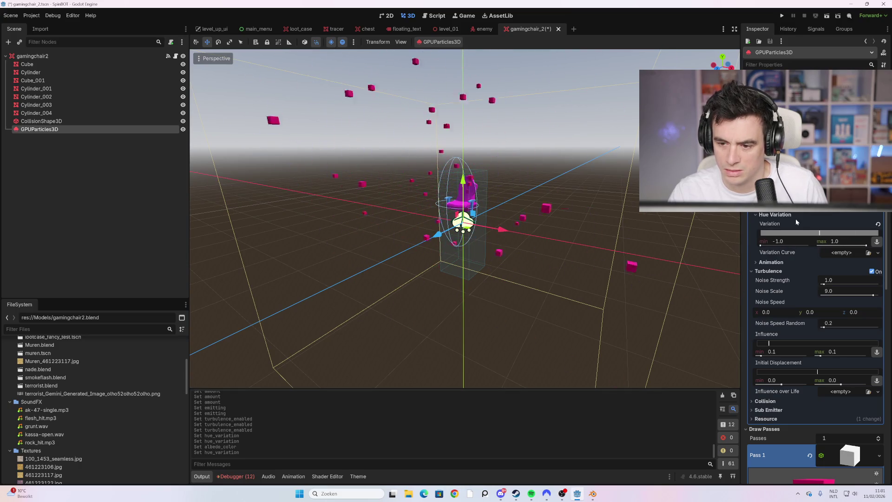
Set the particles' maximum Scale to 1.5.
scroll(780, 216, up, 2)
mouse_move(851, 218)
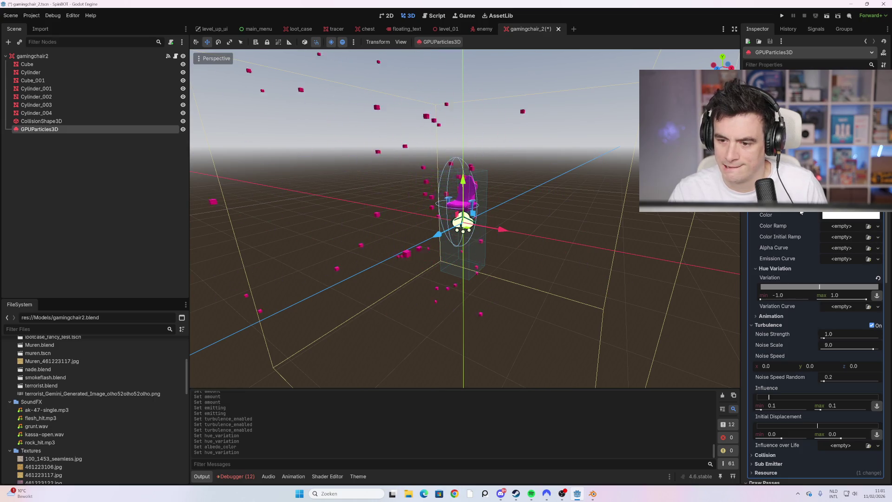
scroll(851, 218, up, 2)
drag(765, 219, 754, 220)
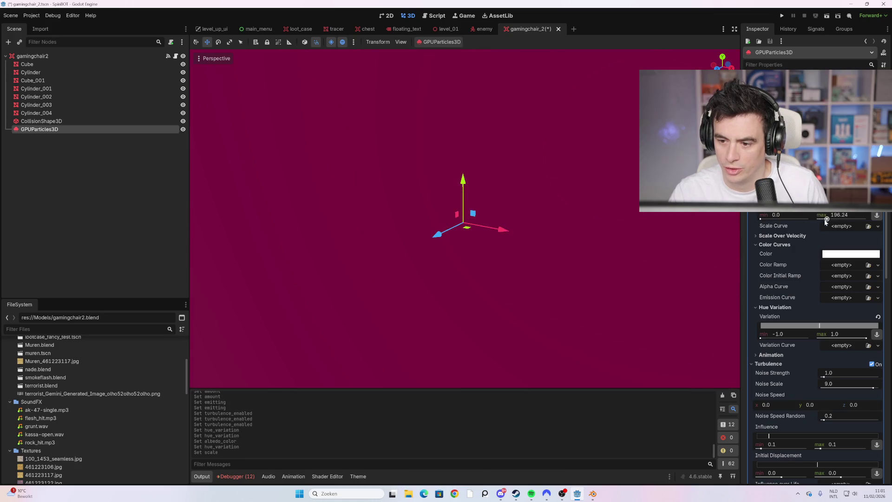
drag(827, 220, 818, 220)
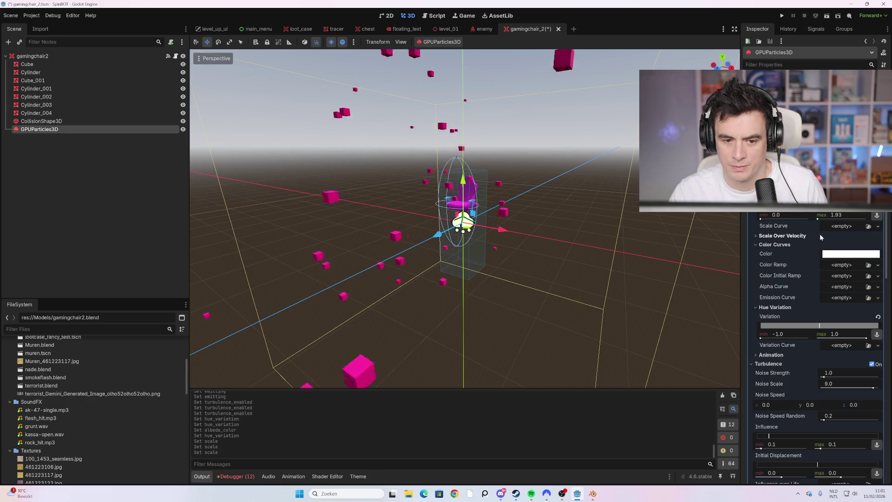
click(830, 215)
text(1)
key(Return)
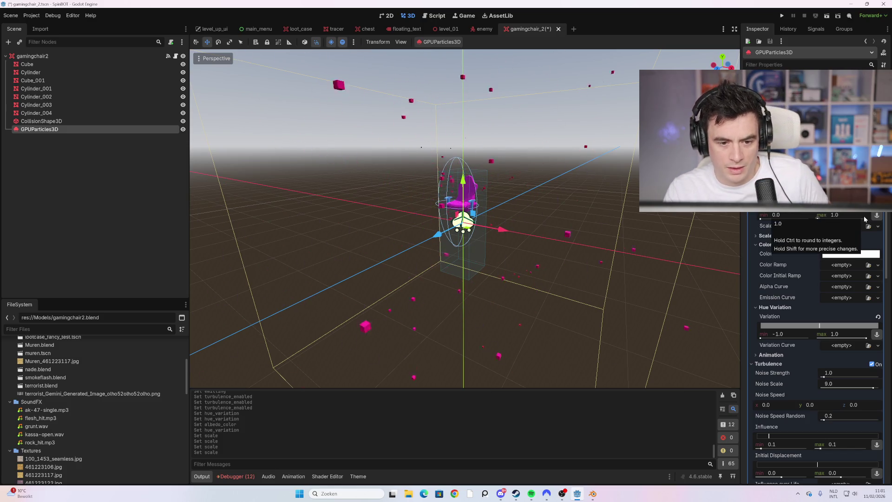
click(864, 215)
text(1.5)
key(Return)
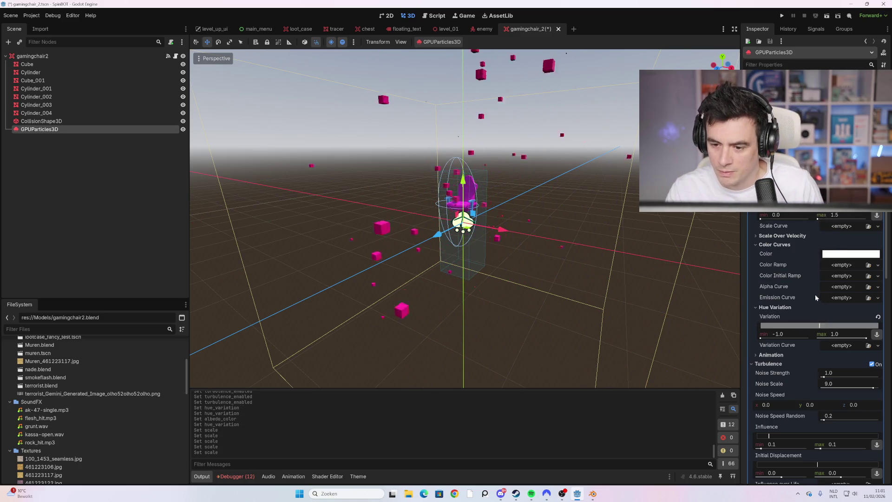
Lower turbulence Noise Strength to 0.68 and Noise Scale to about 3.739.
scroll(831, 325, down, 3)
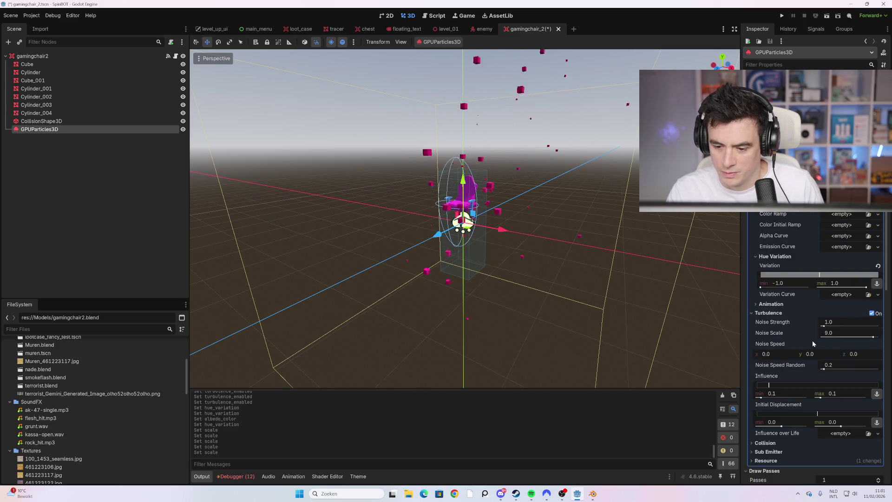
scroll(811, 344, down, 3)
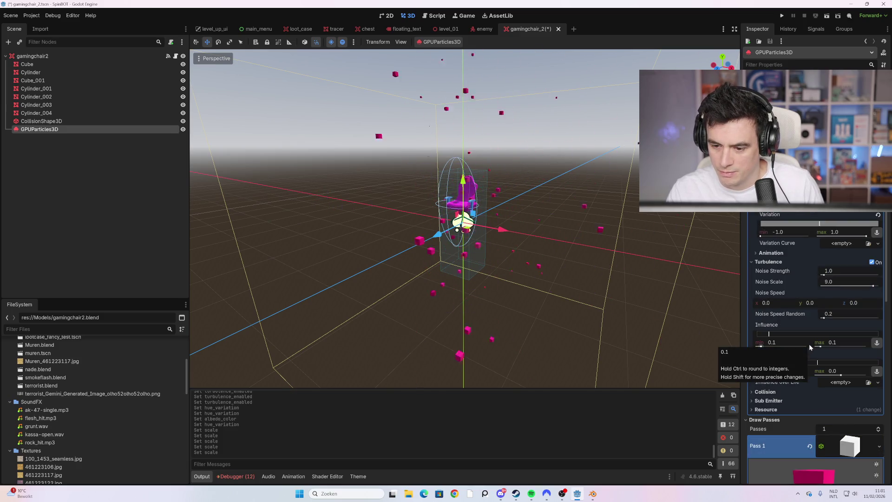
click(824, 276)
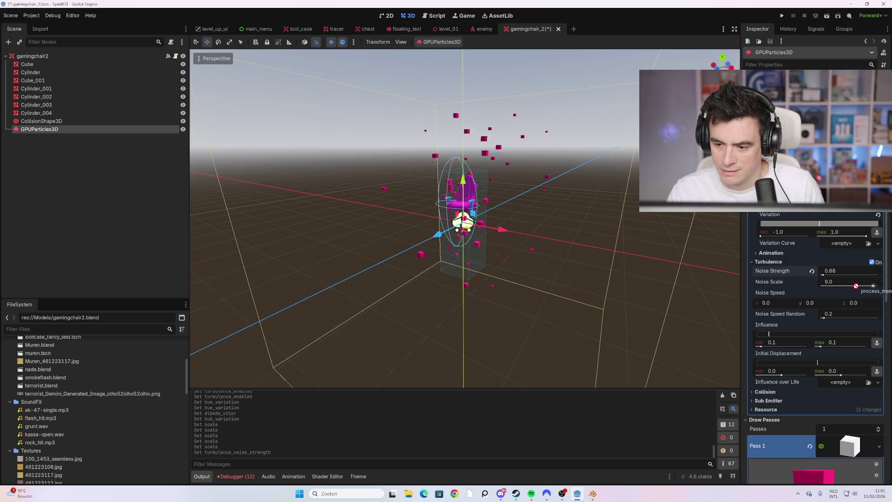
drag(874, 287, 845, 288)
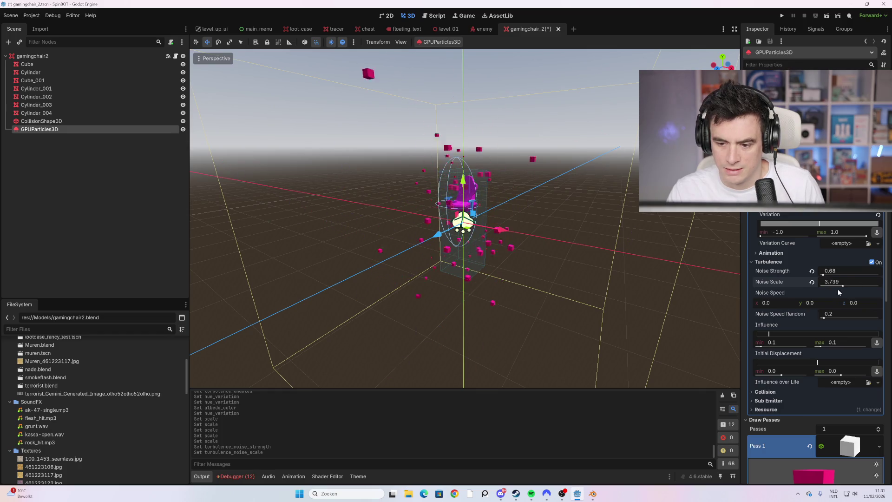
scroll(837, 325, down, 3)
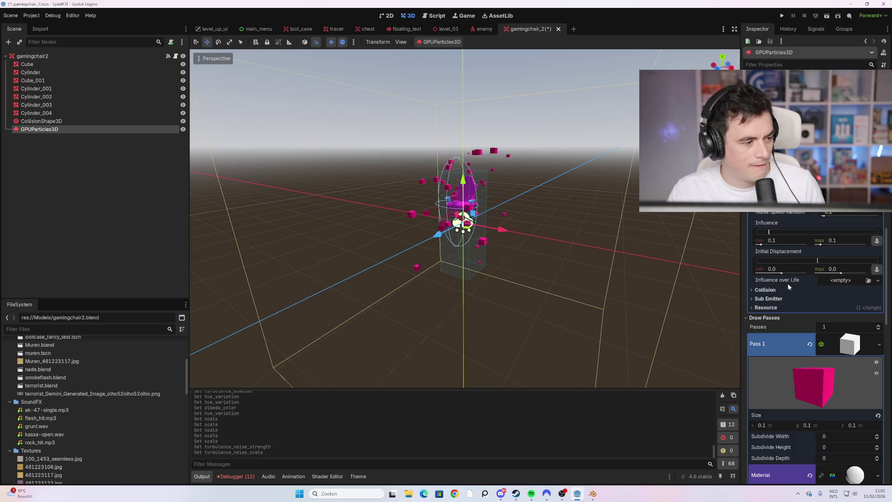
scroll(789, 284, down, 5)
scroll(797, 391, down, 2)
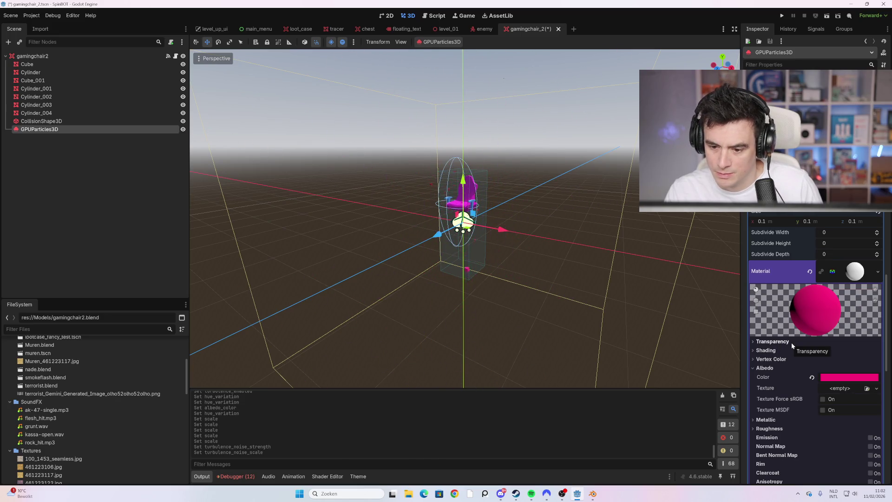
Enable Vertex Color as albedo so the particles show their varied hues.
scroll(841, 345, down, 2)
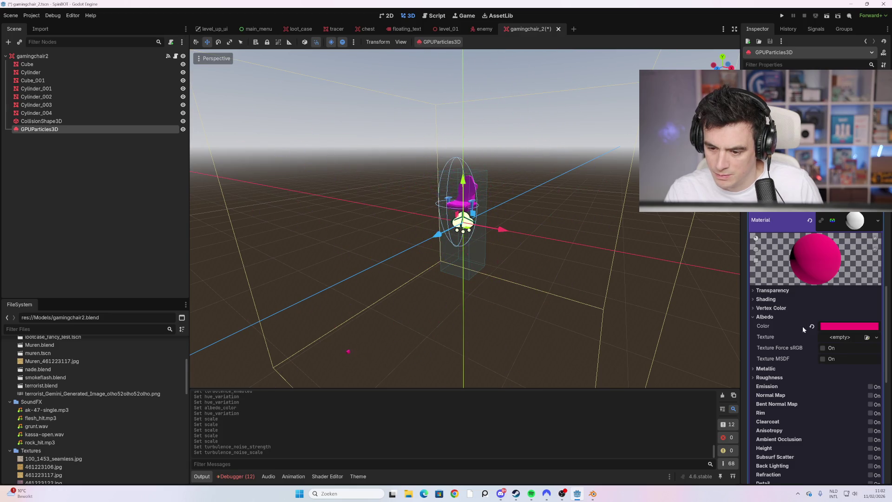
click(774, 308)
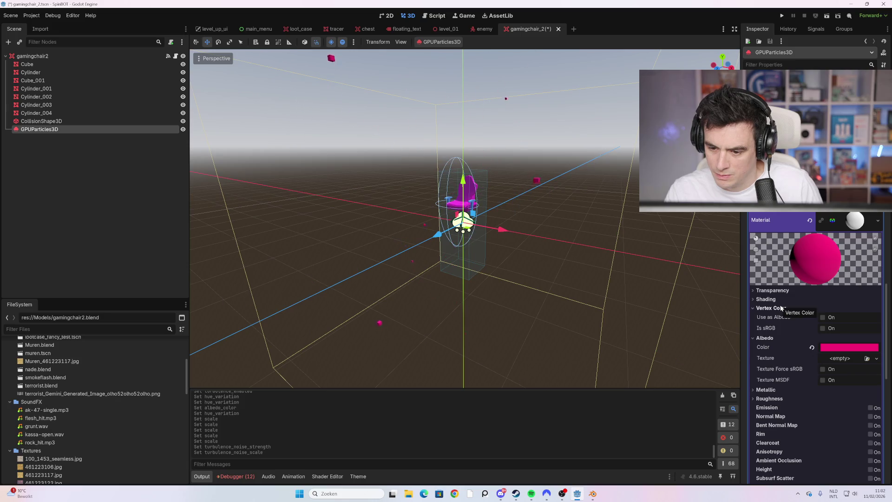
click(823, 318)
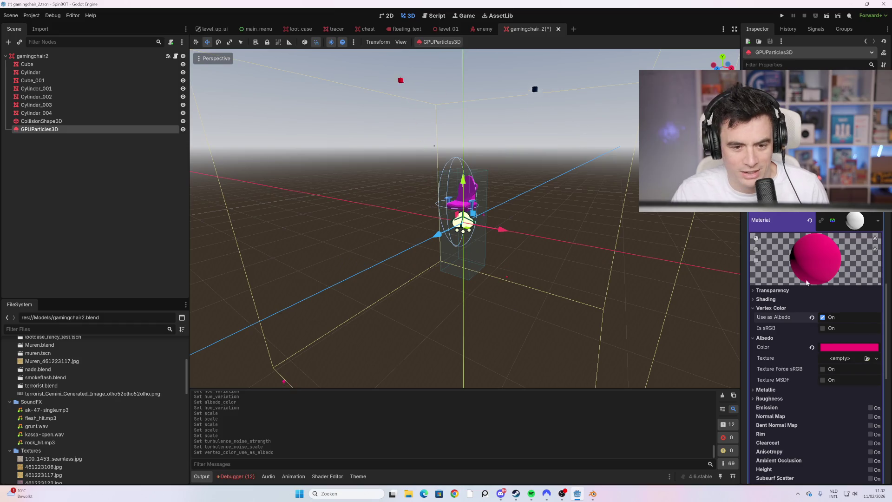
scroll(806, 244, up, 4)
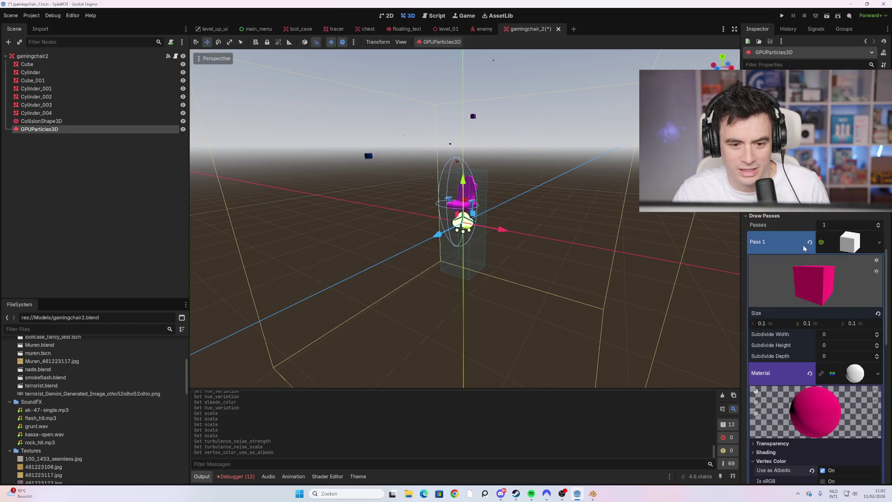
scroll(846, 283, up, 3)
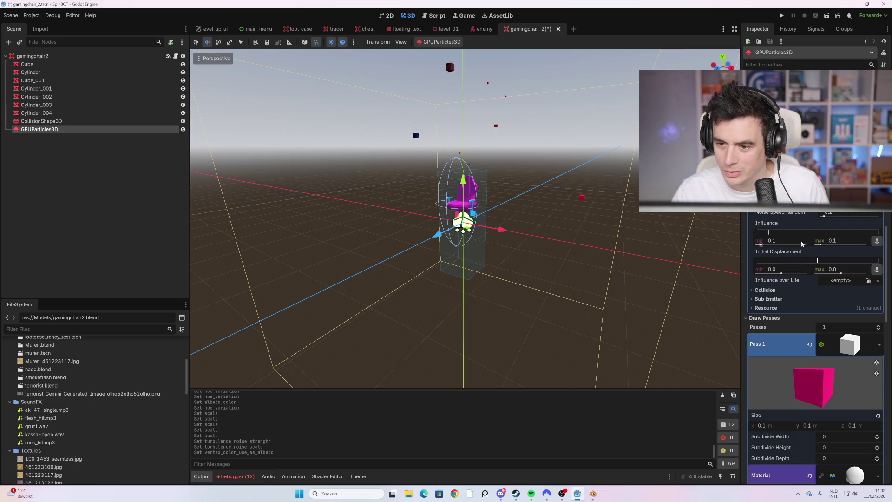
scroll(829, 303, down, 5)
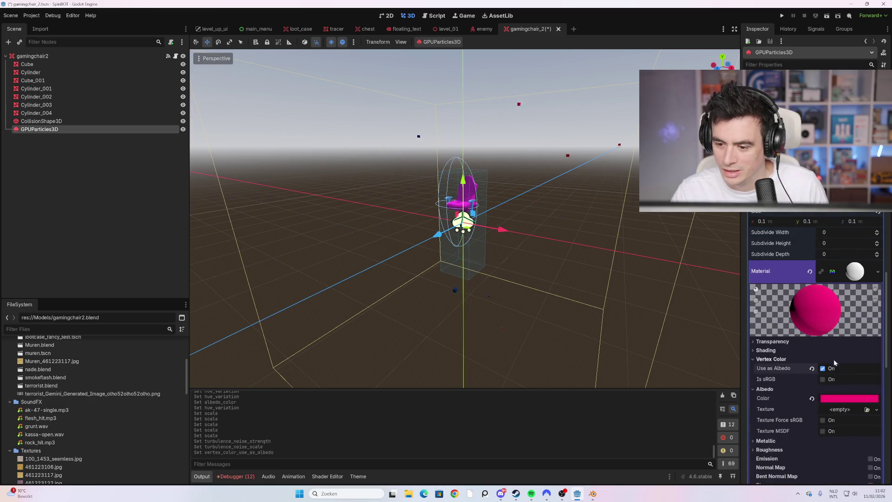
Set the material's albedo base colour to red (f72e45).
click(849, 398)
mouse_move(821, 250)
mouse_down()
mouse_move(829, 254)
mouse_move(813, 198)
mouse_up()
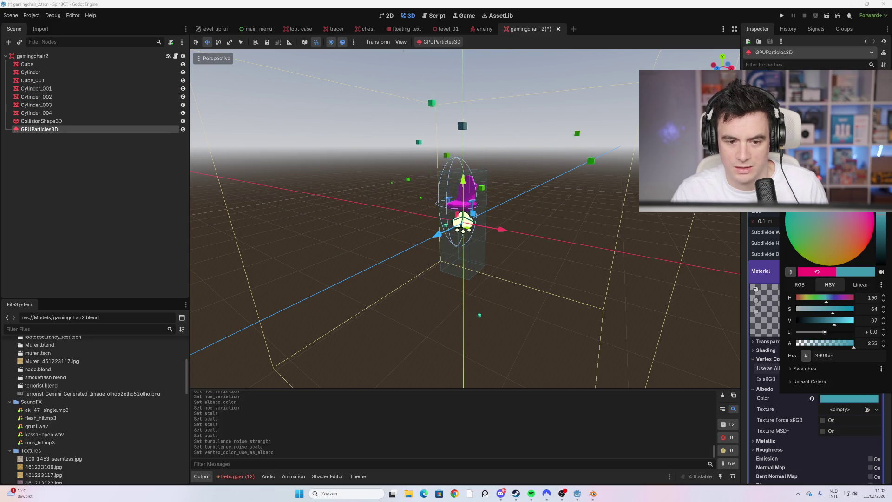
mouse_move(796, 229)
mouse_down()
mouse_move(832, 258)
mouse_move(871, 240)
mouse_up()
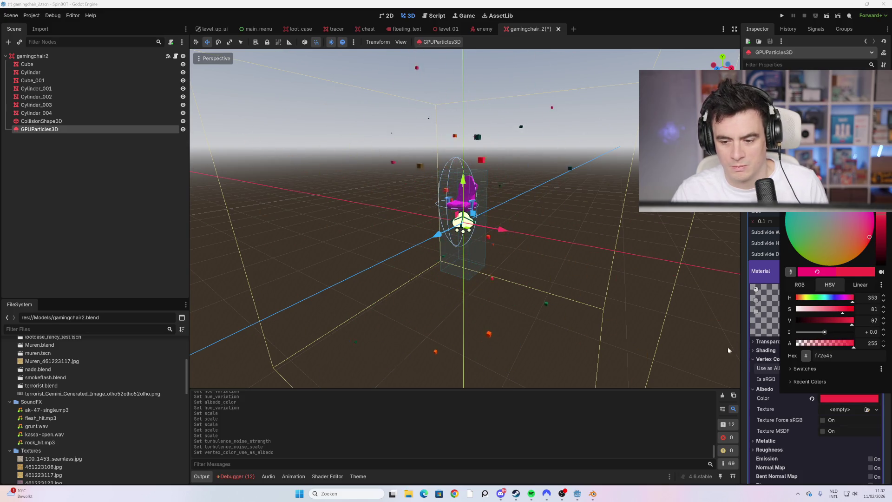
click(690, 378)
scroll(806, 373, down, 5)
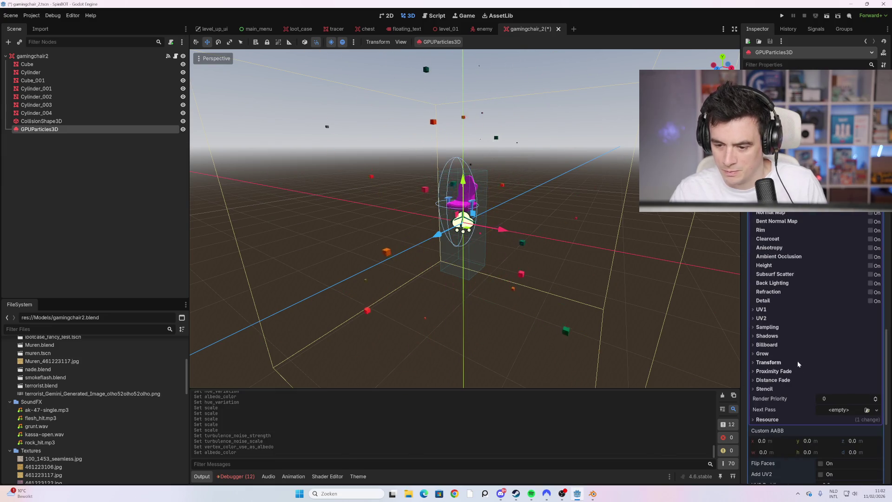
Try the UV1 and Ambient Occlusion material settings, leaving both unchanged.
click(774, 309)
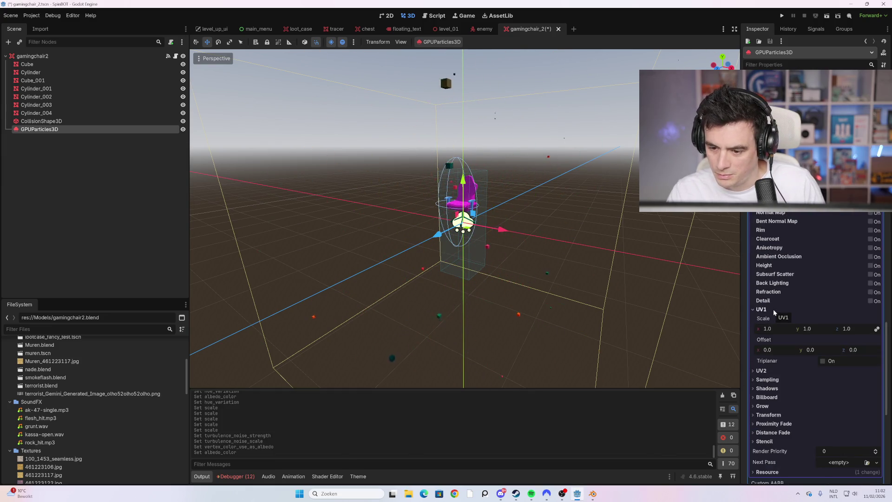
click(773, 309)
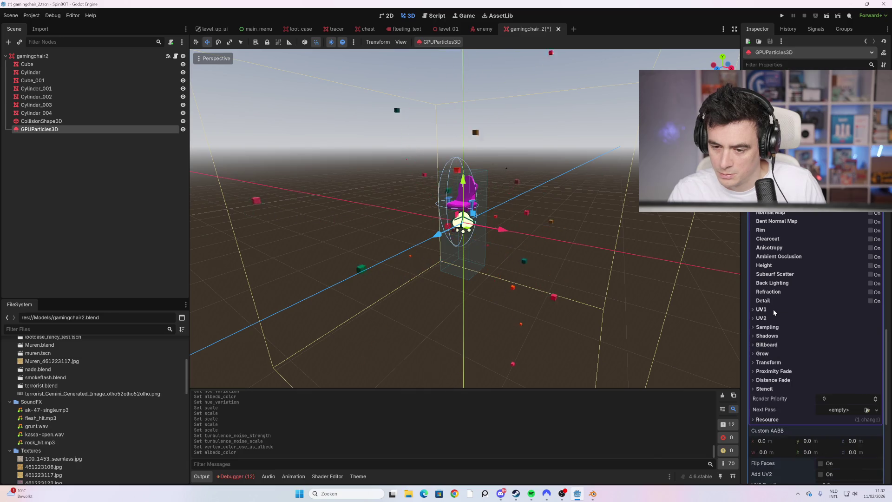
click(871, 257)
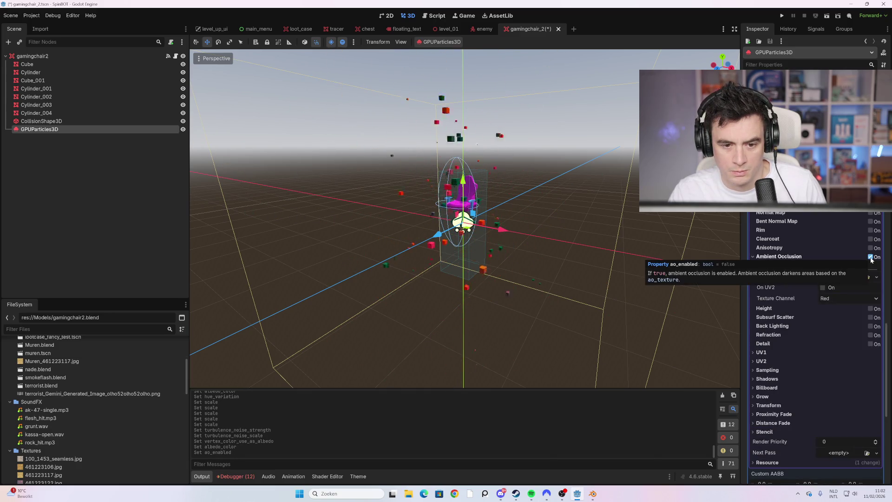
click(871, 258)
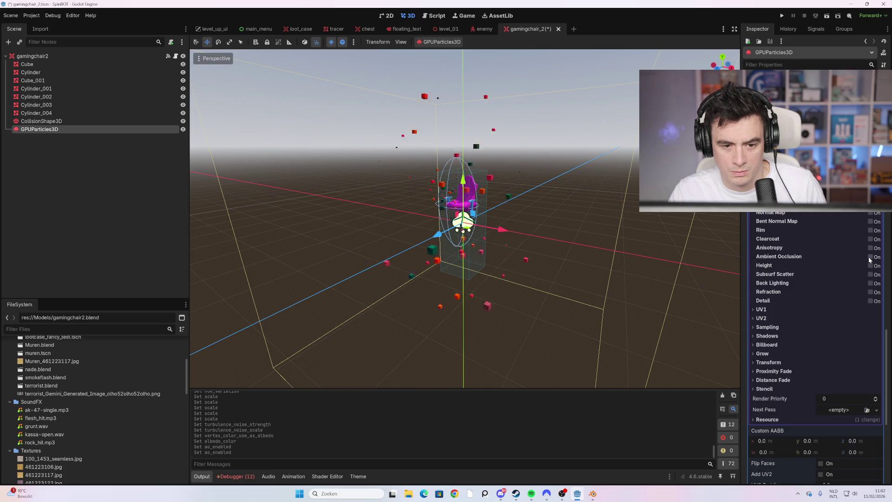
scroll(790, 236, down, 3)
scroll(804, 252, up, 1)
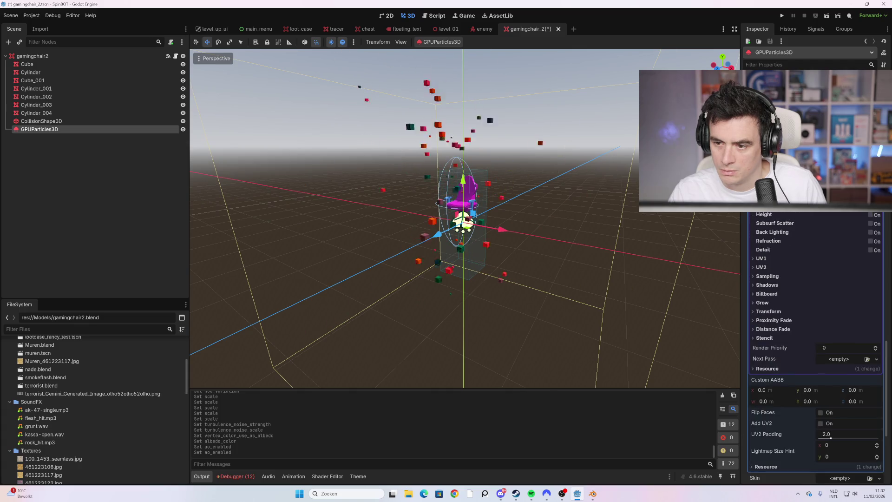
Enable light red (ff5c5c) emission with a higher energy multiplier, toggle On UV2, and run the game.
click(871, 153)
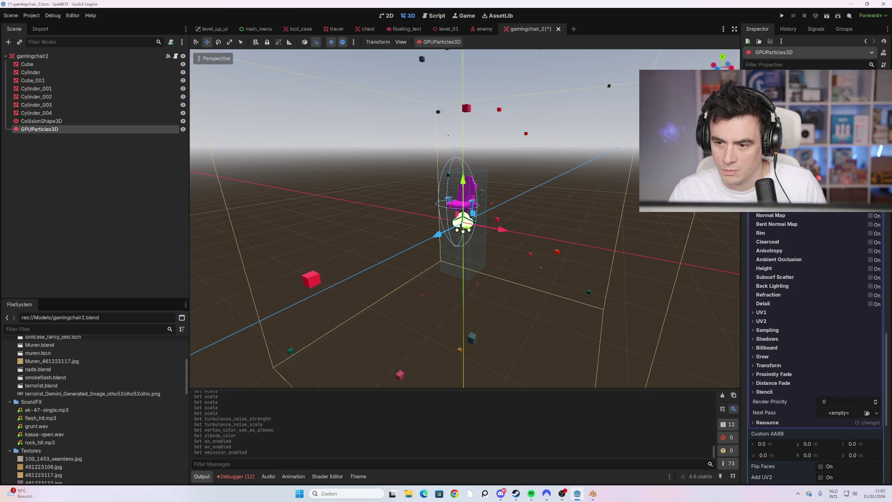
click(837, 163)
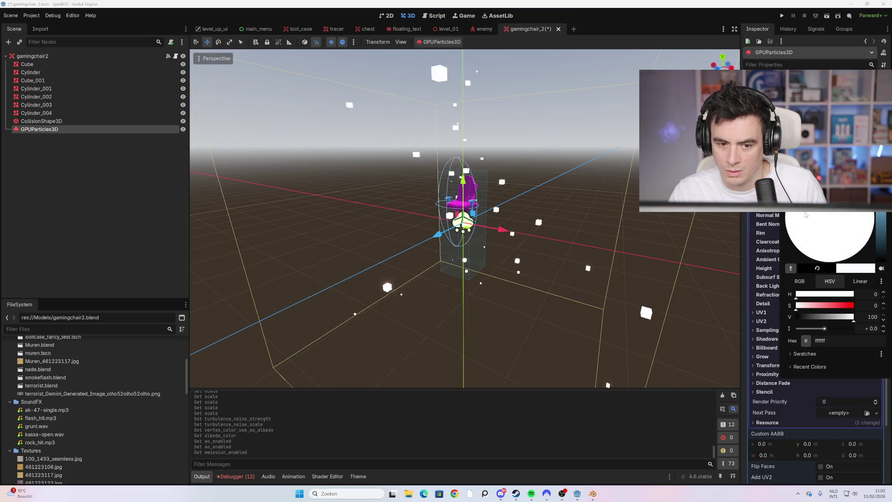
drag(830, 217, 833, 280)
click(830, 280)
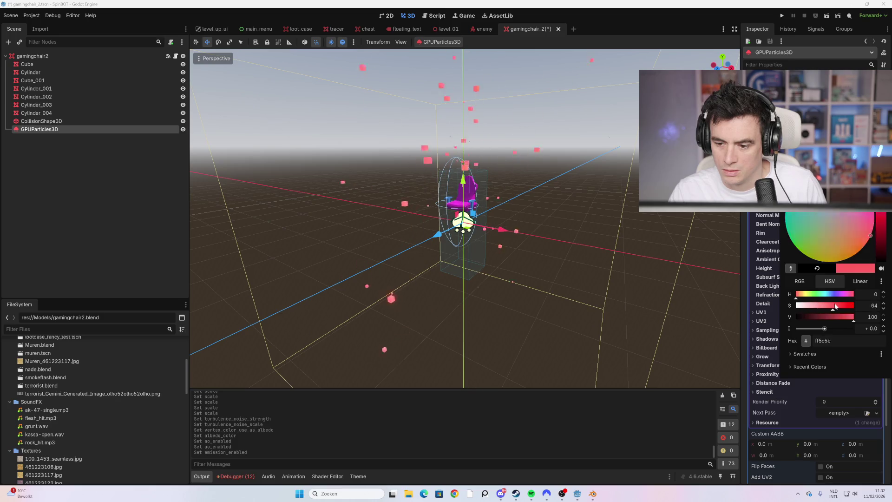
click(710, 285)
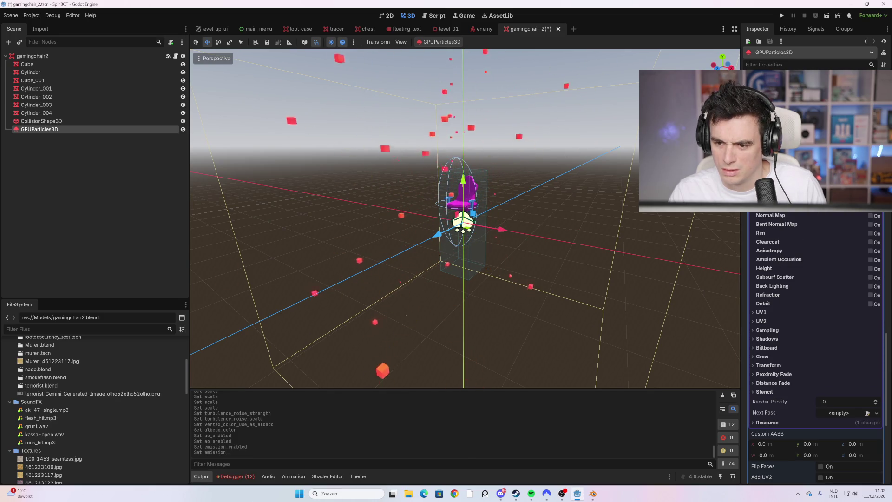
drag(837, 173, 860, 173)
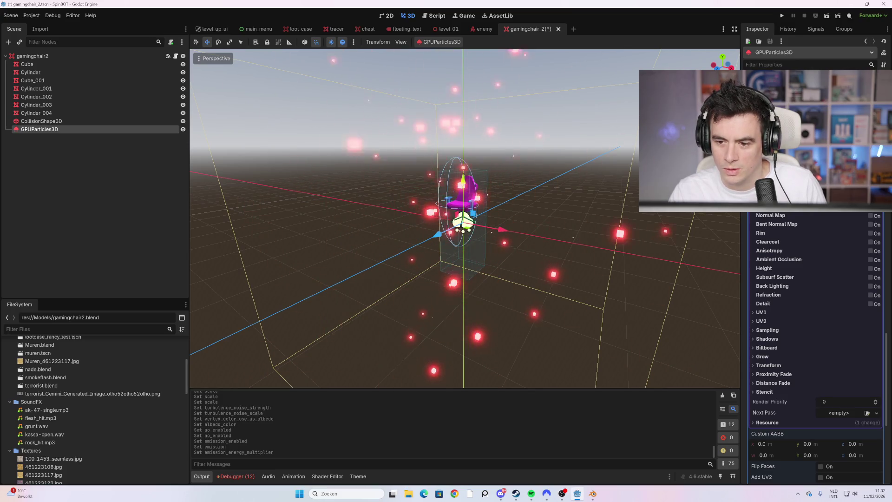
click(821, 200)
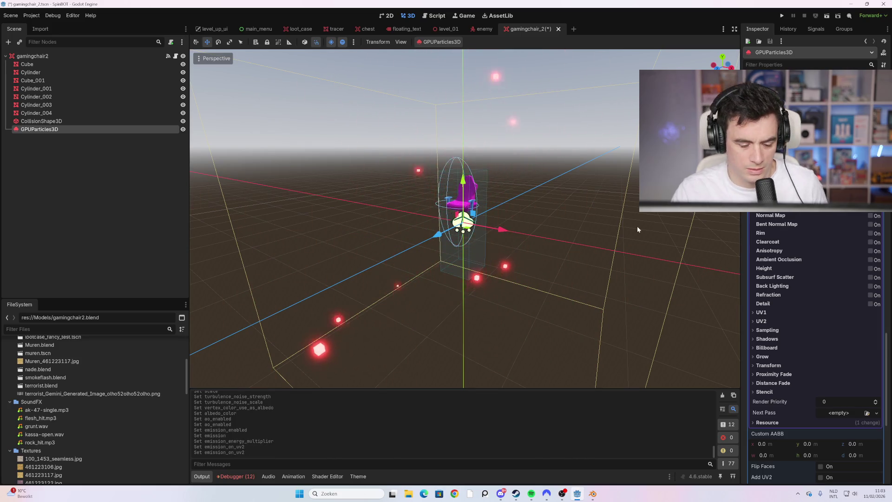
key(F5)
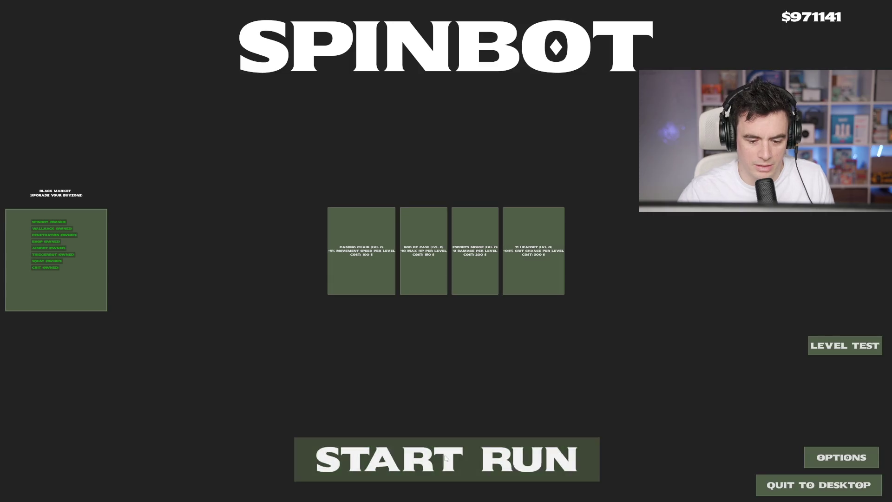
Start a new run and walk north past the pink chair, shooting nearby enemies.
click(446, 459)
key(w)
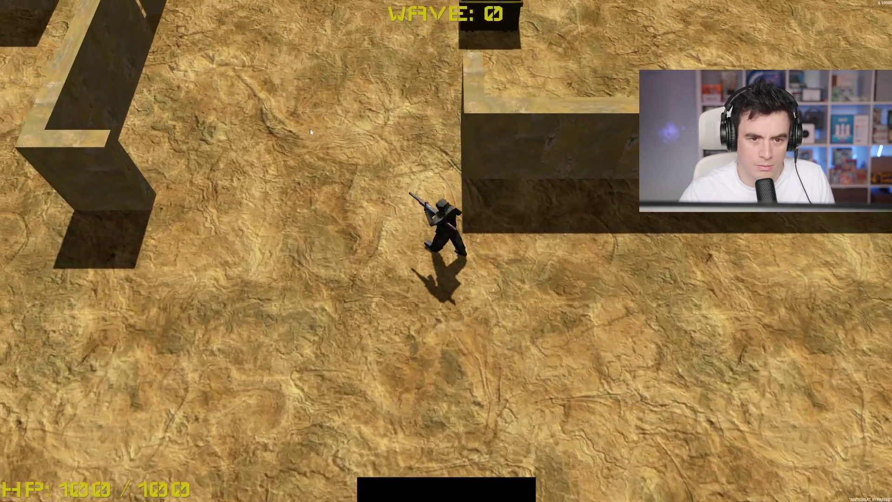
key(w)
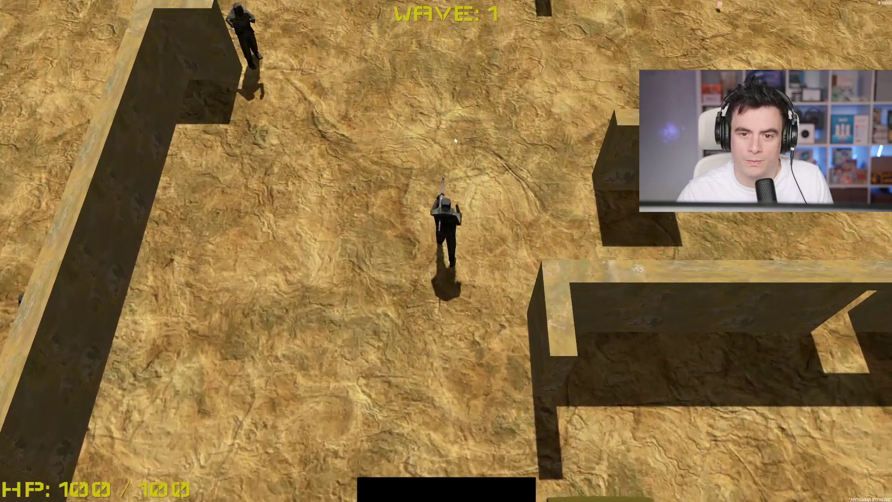
key(w)
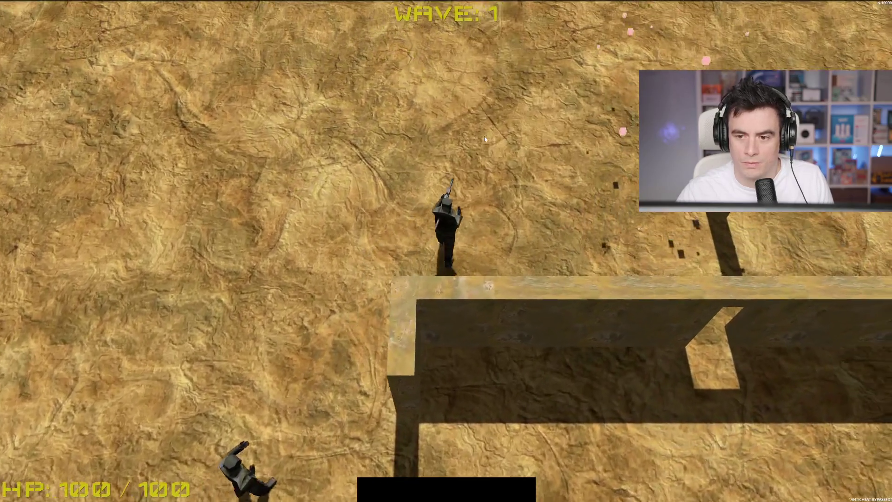
key(w)
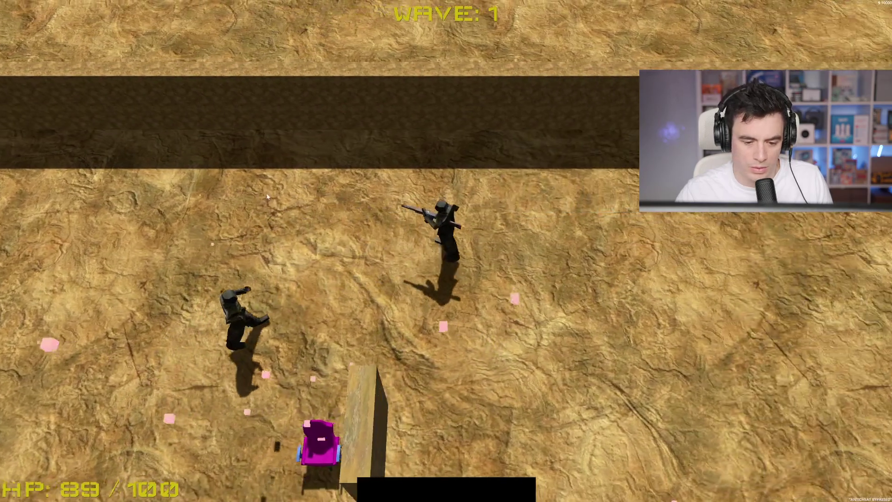
key(s)
click(267, 198)
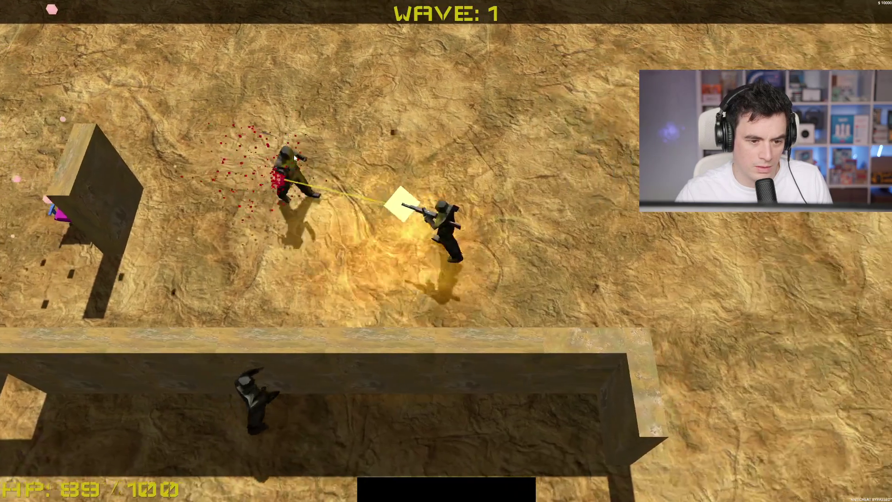
click(294, 159)
key(d)
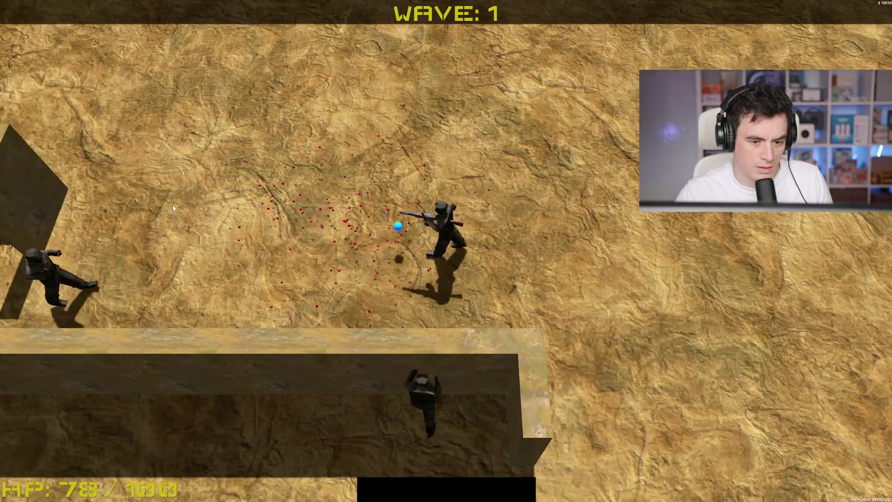
key(s)
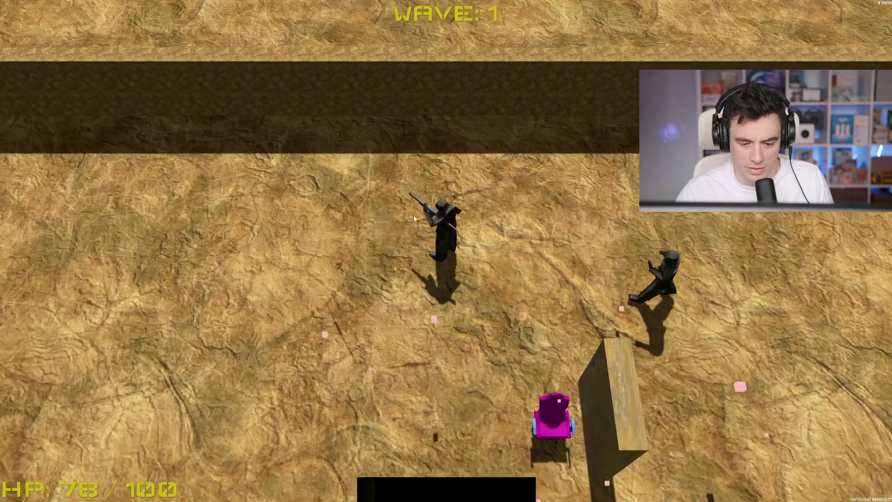
key(s)
key(a)
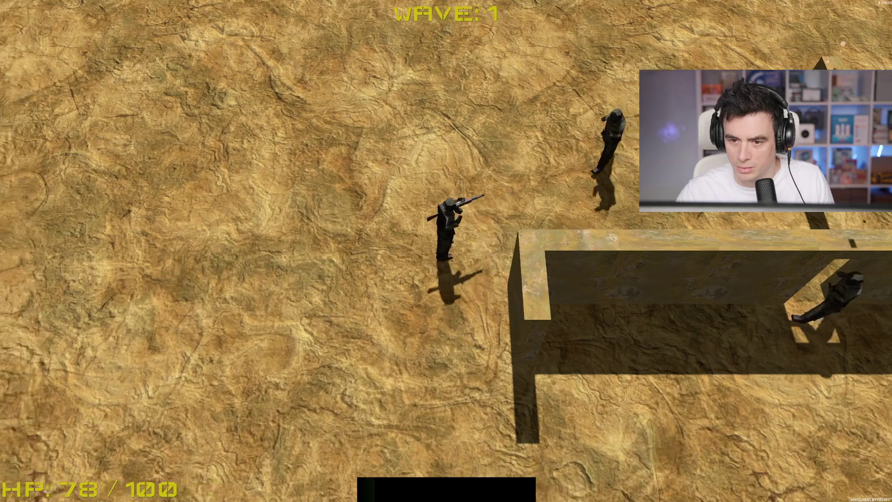
key(a)
Fight through wave 2, dodging and shooting soldiers as health drops to 18/100.
click(637, 252)
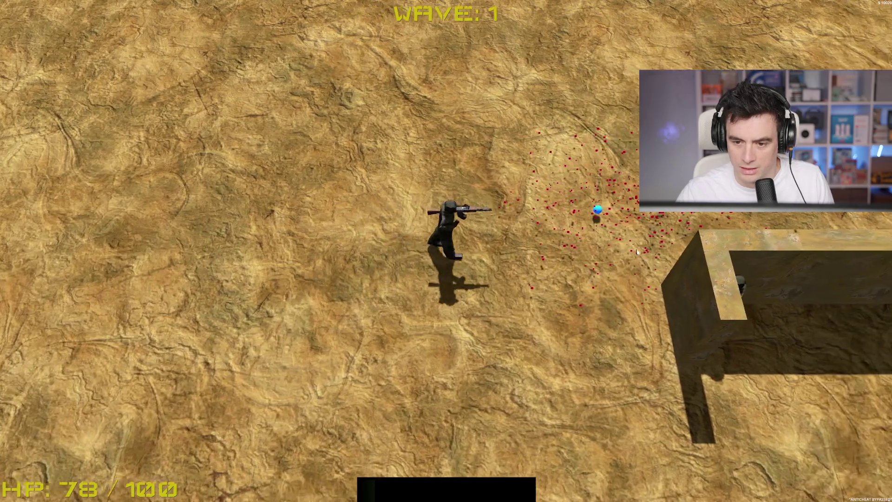
key(d)
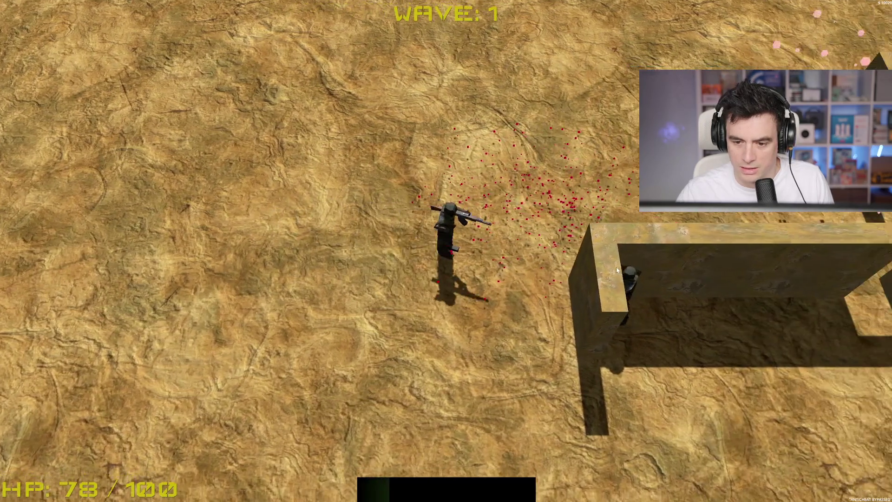
key(w)
click(454, 124)
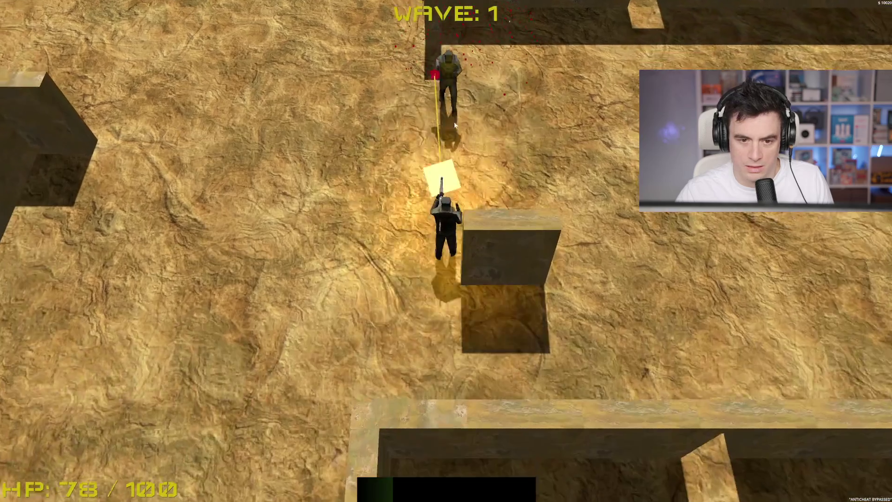
key(w)
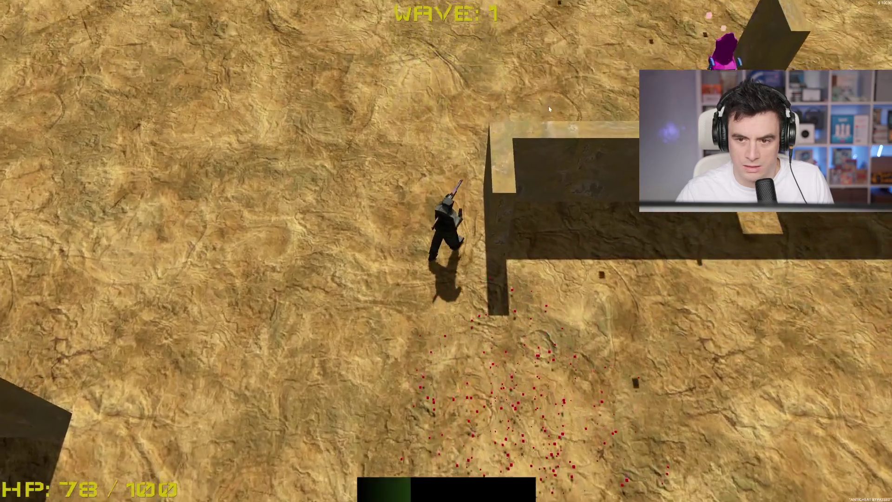
key(w)
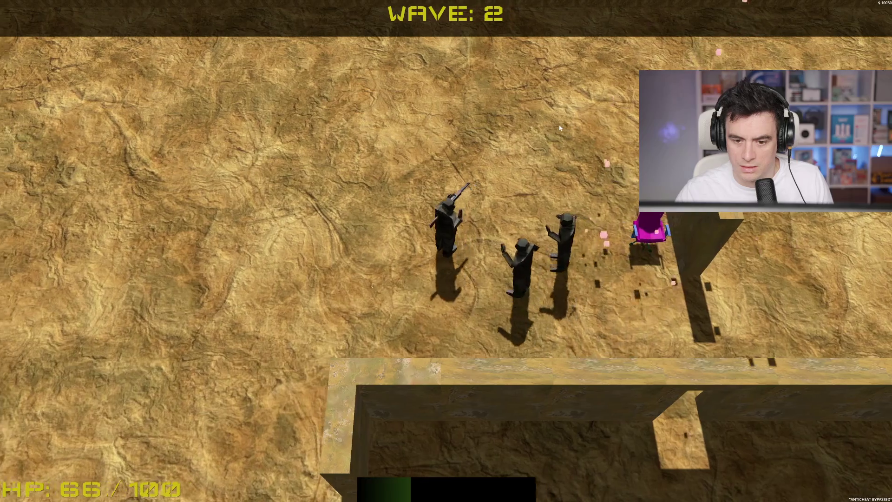
key(a)
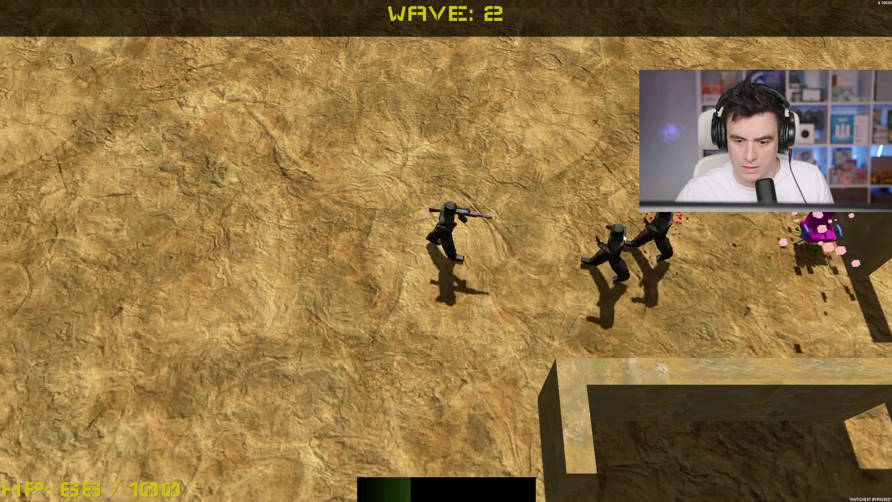
key(s)
click(575, 159)
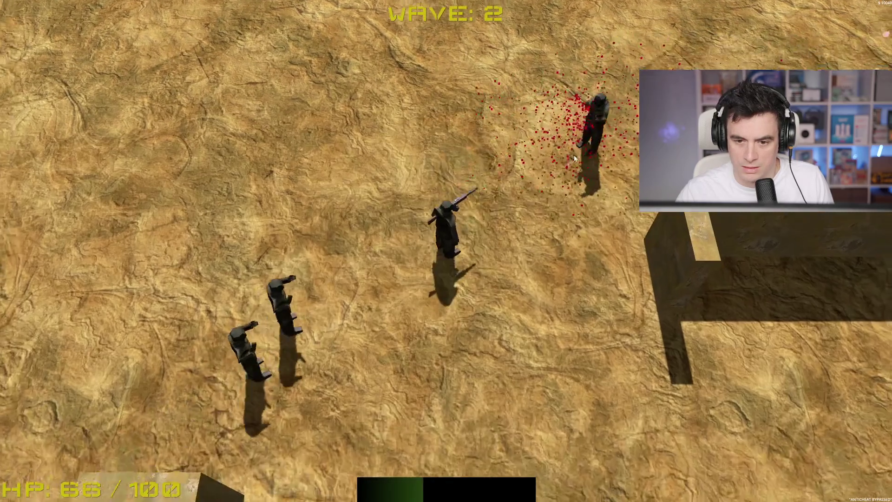
key(w)
key(d)
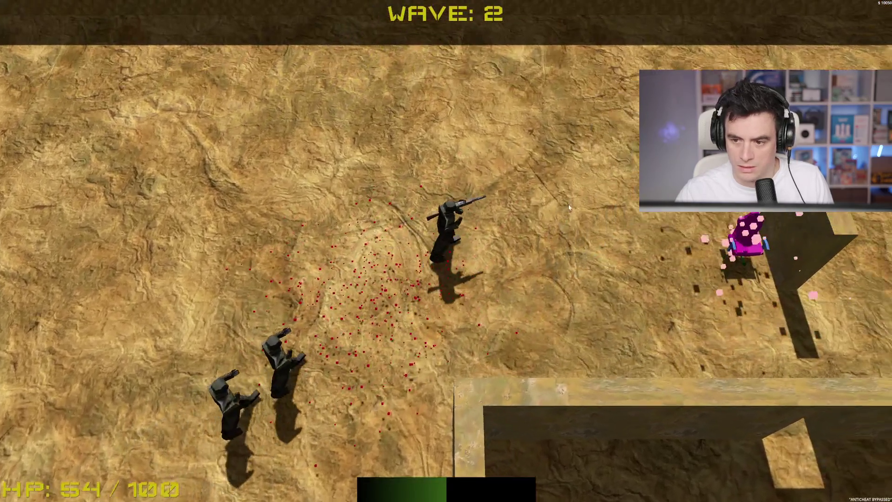
click(524, 207)
key(d)
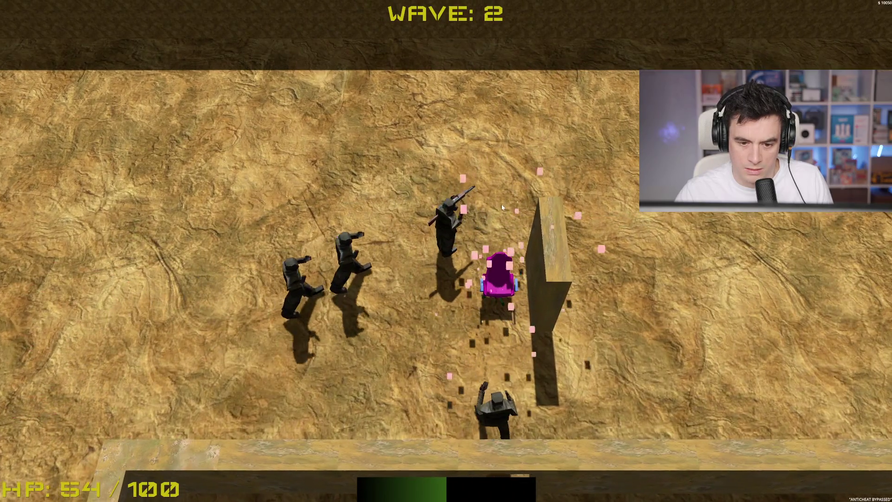
key(w)
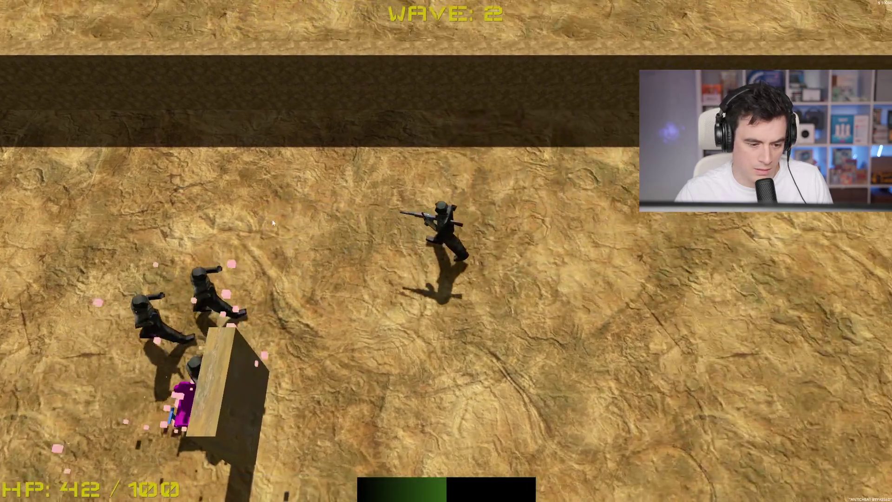
key(s)
key(a)
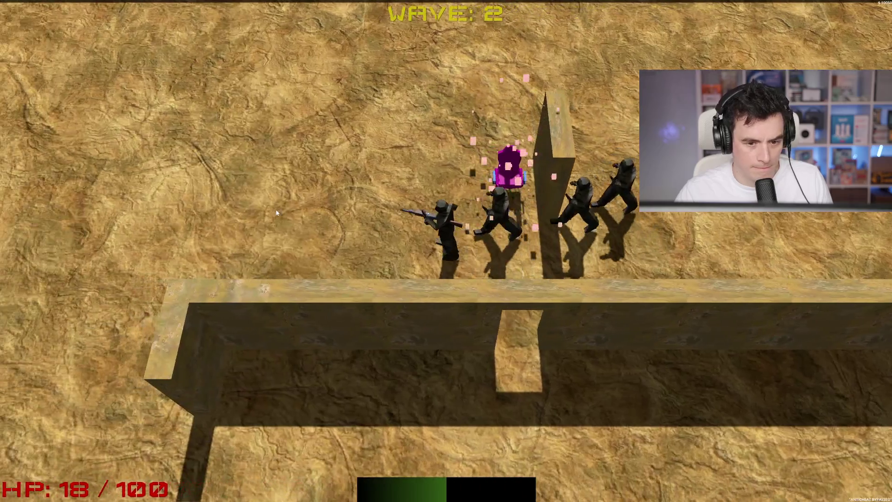
Turn off Emission on the chair's particle material.
scroll(816, 349, up, 10)
scroll(820, 264, down, 5)
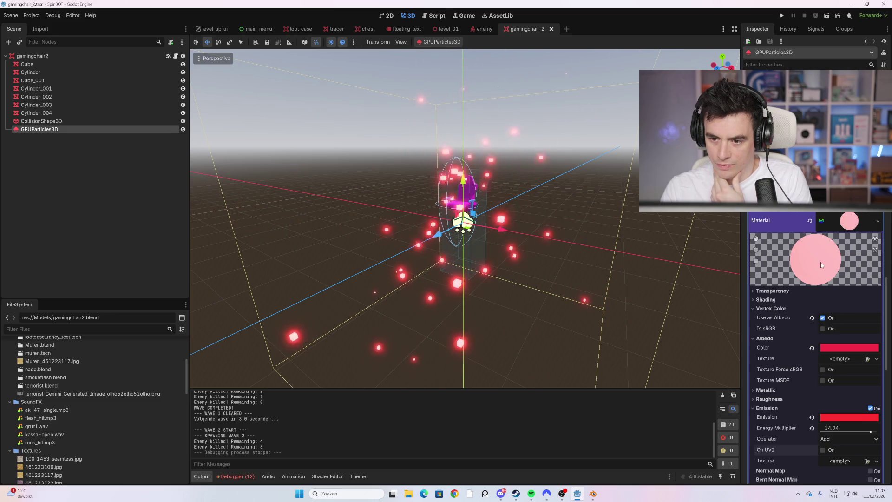
scroll(821, 262, up, 5)
scroll(820, 260, down, 5)
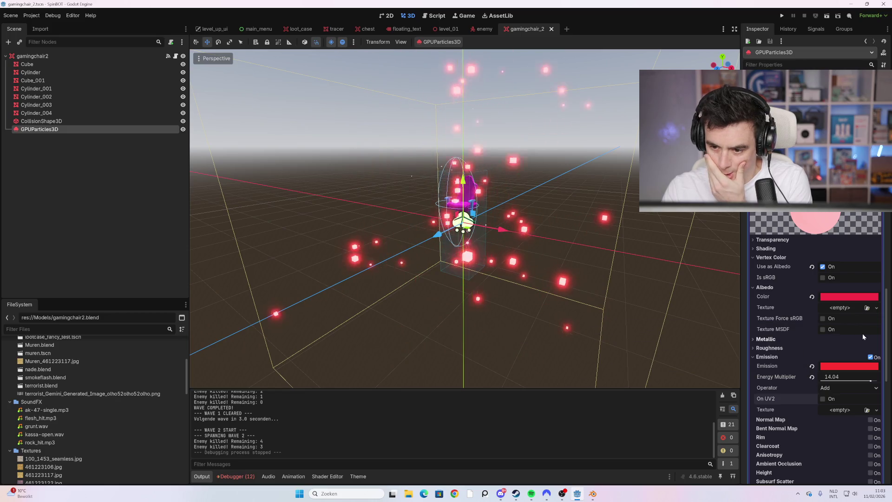
click(871, 357)
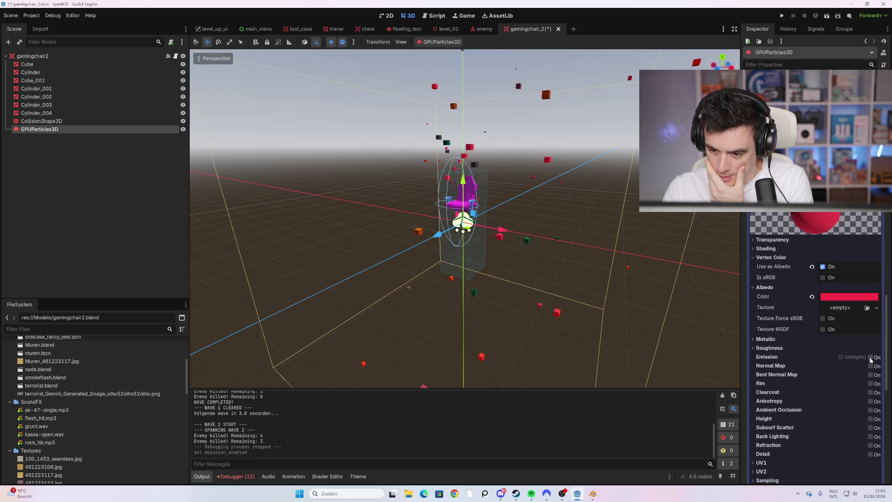
Toggle Emitting and enable One Shot on the GPUParticles3D, then select the gamingchair2 root.
scroll(816, 237, up, 10)
scroll(815, 244, up, 10)
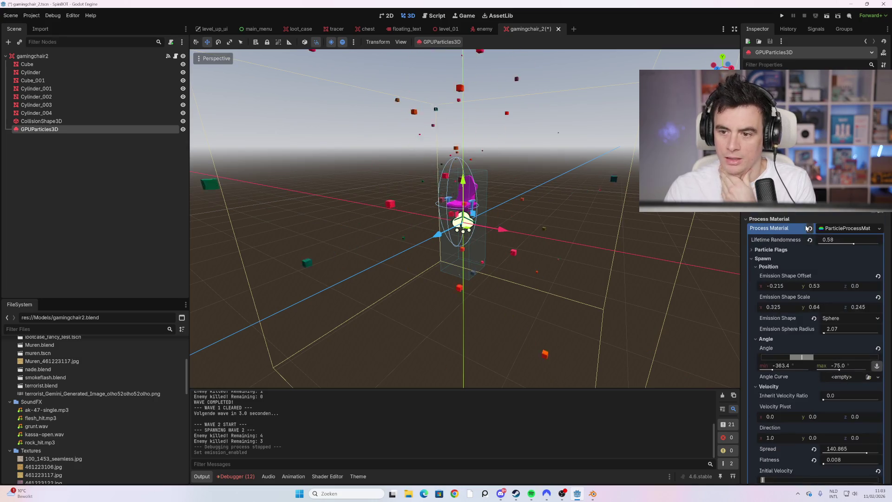
click(821, 89)
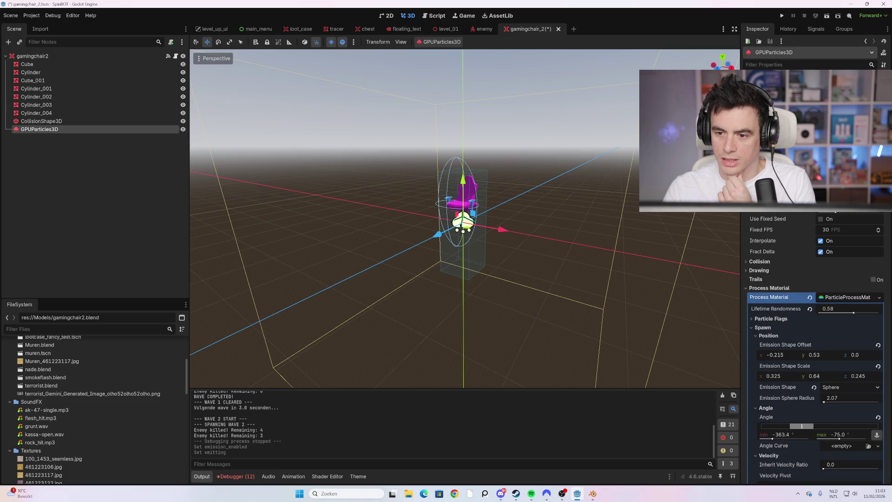
click(821, 164)
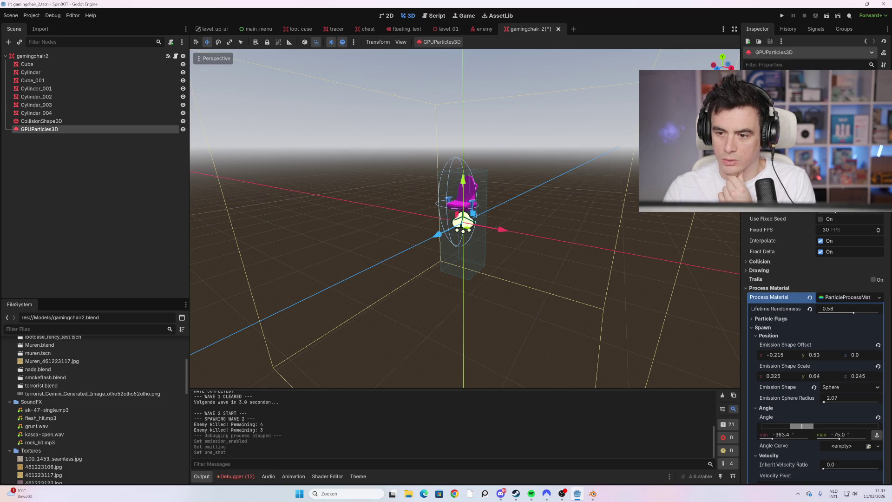
click(143, 57)
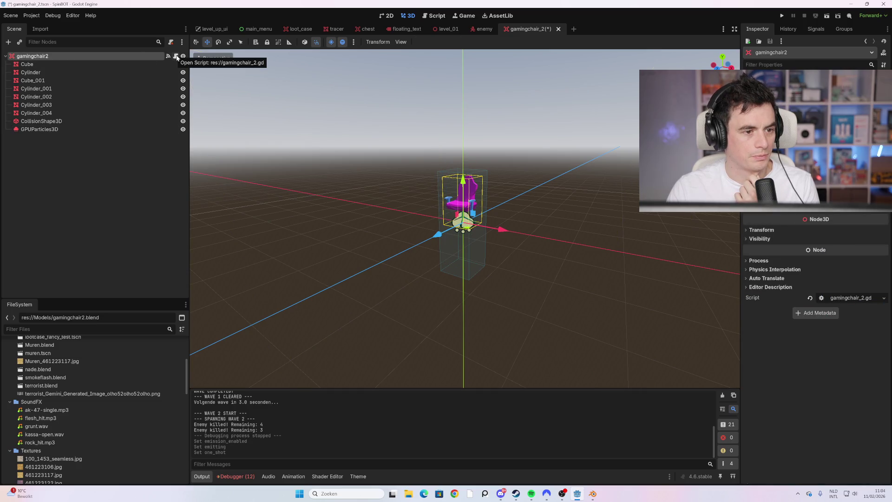
click(176, 57)
click(94, 130)
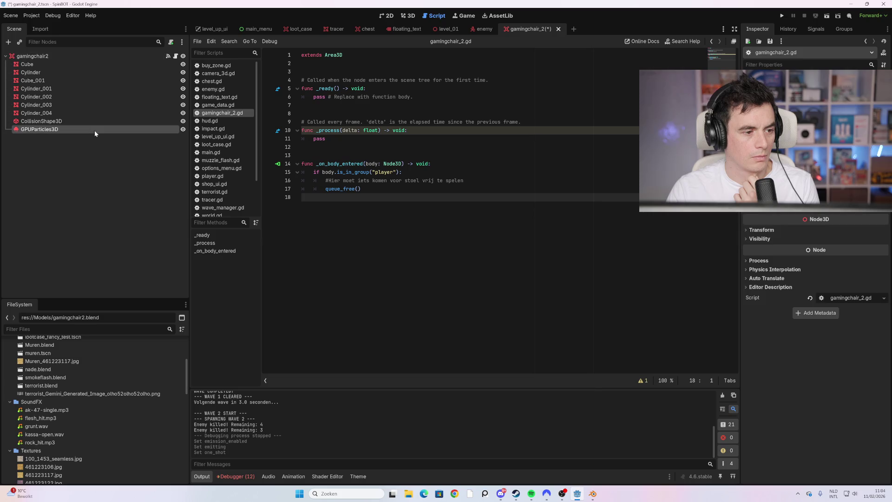
mouse_move(111, 129)
mouse_down()
mouse_move(275, 104)
mouse_move(337, 72)
mouse_up()
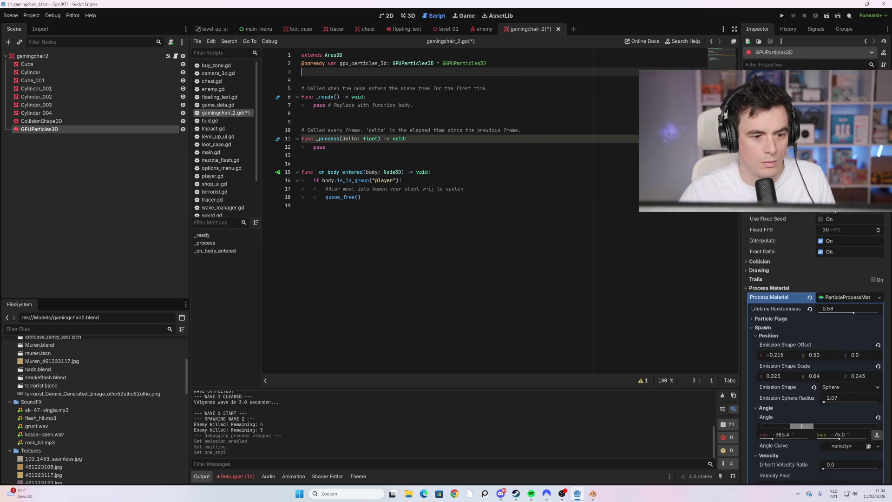
Add 'gpu_particles_3d.emitting = true' on a new line before queue_free().
click(325, 147)
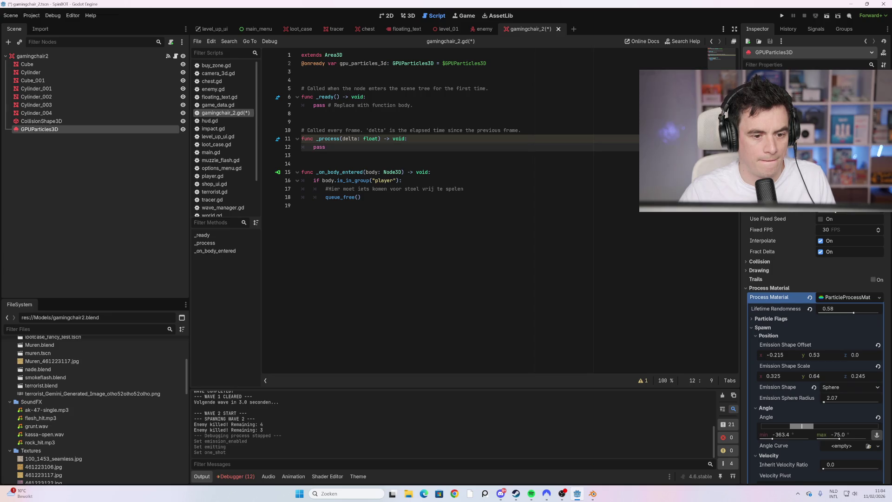
click(464, 189)
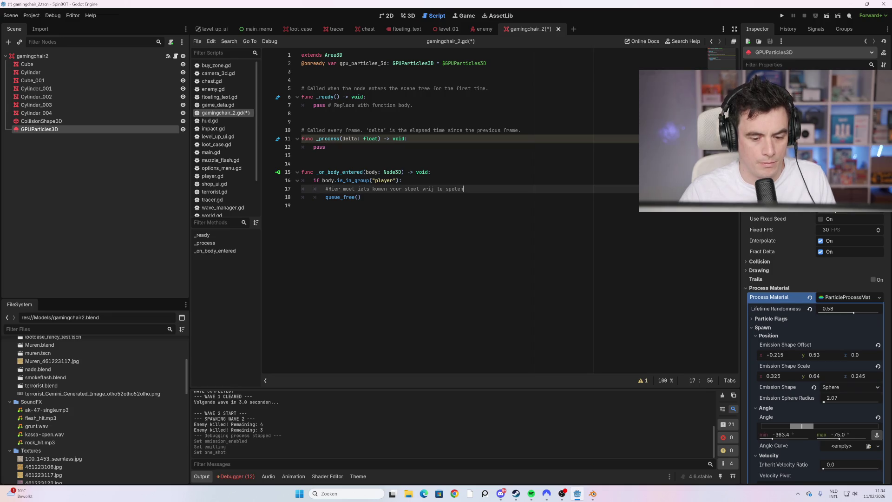
key(Return)
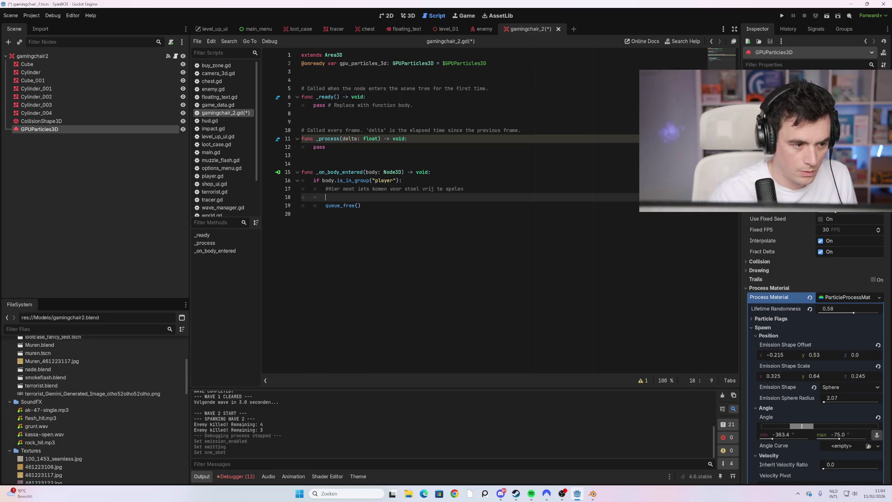
text(Gp)
key(BackSpace)
text(g)
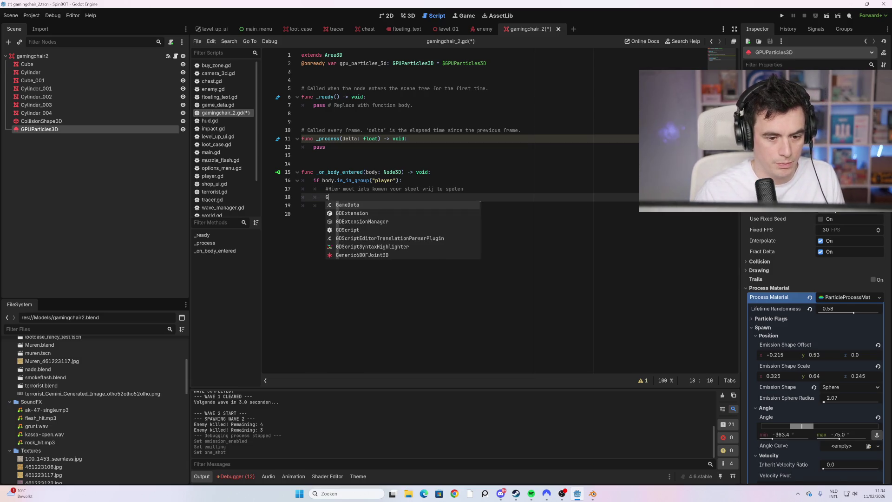
text(P)
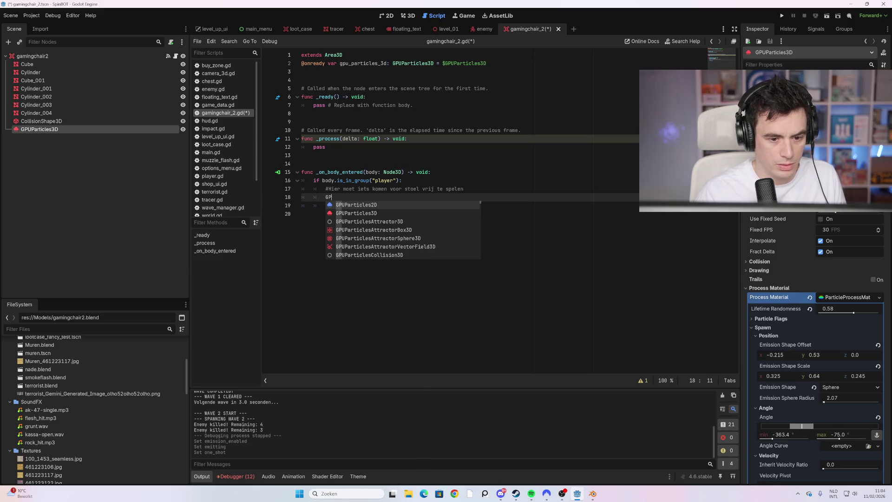
key(Escape)
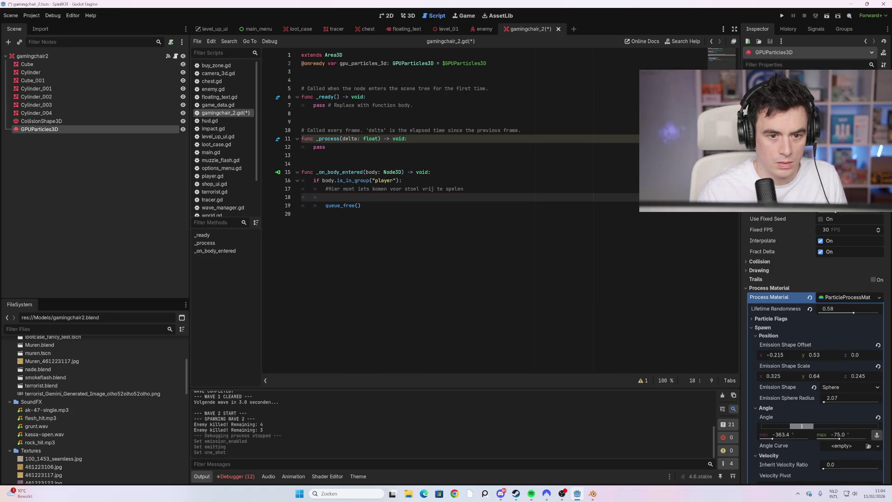
text(gpu_p)
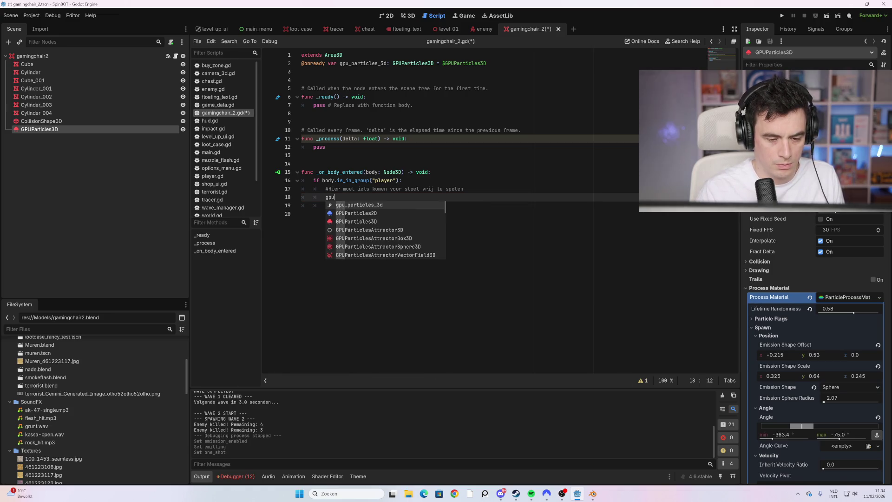
key(Return)
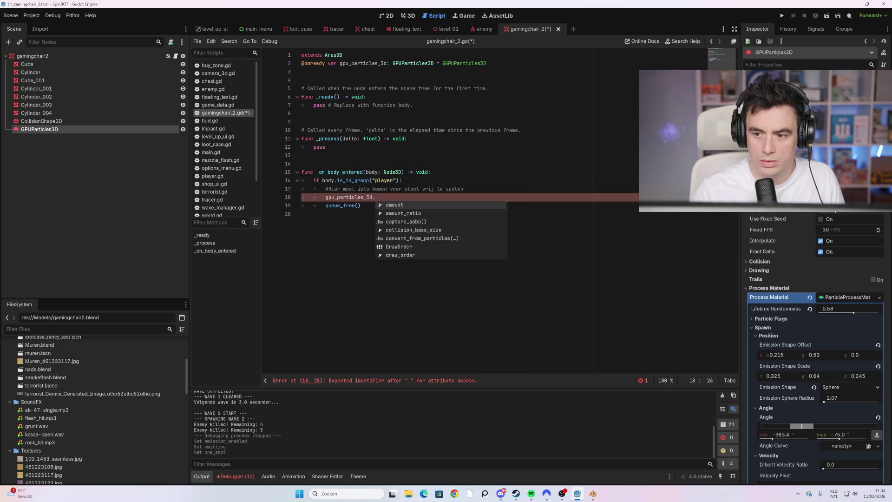
click(75, 121)
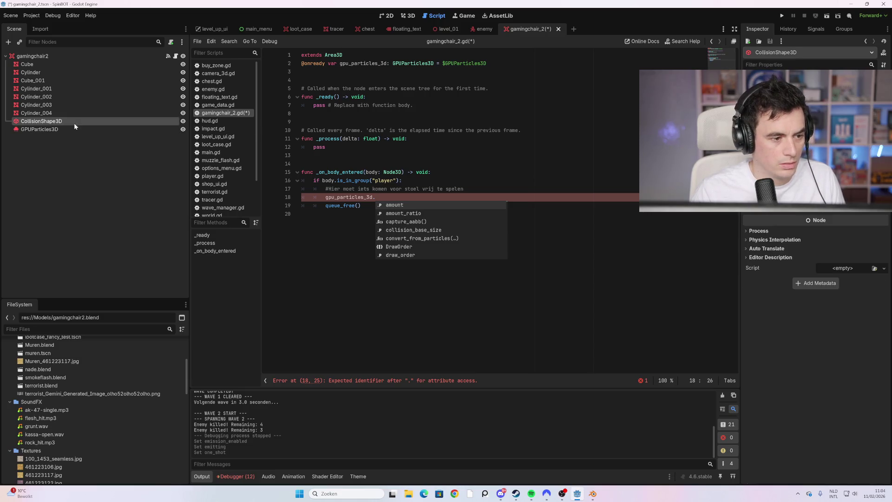
key(Escape)
text(emit)
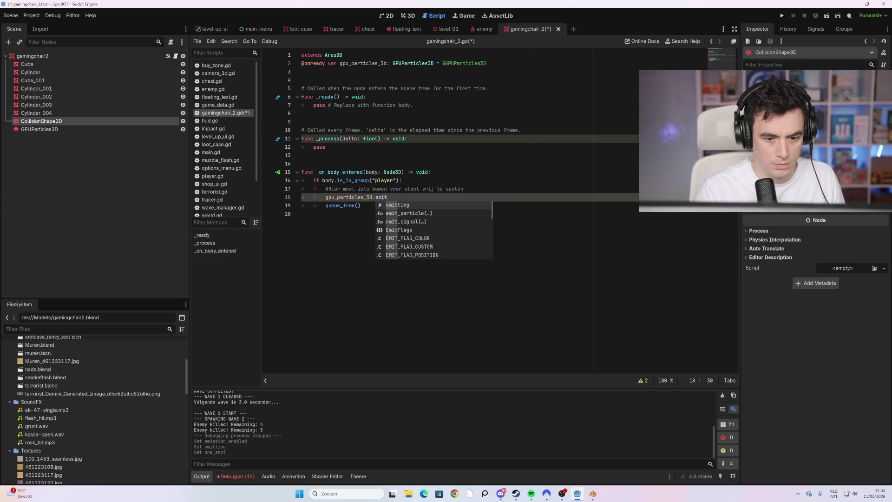
key(Return)
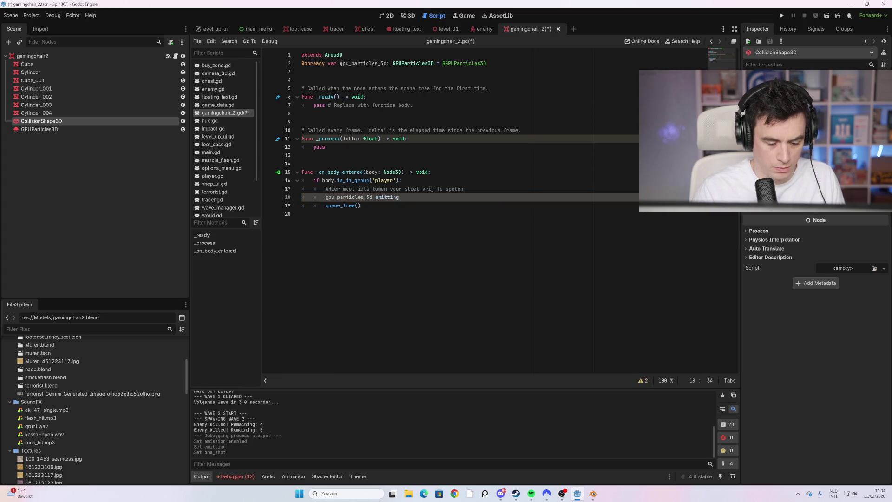
text( =)
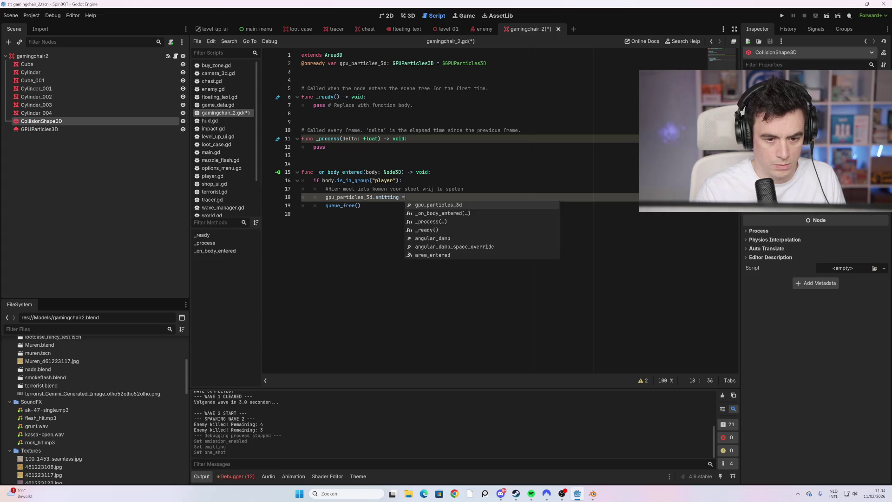
text( true)
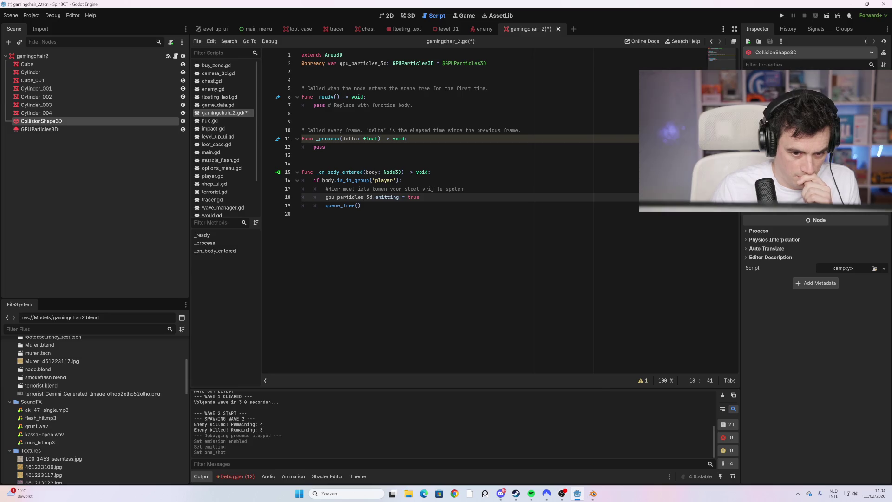
Run the game with F5 to playtest the particle trigger.
mouse_move(344, 205)
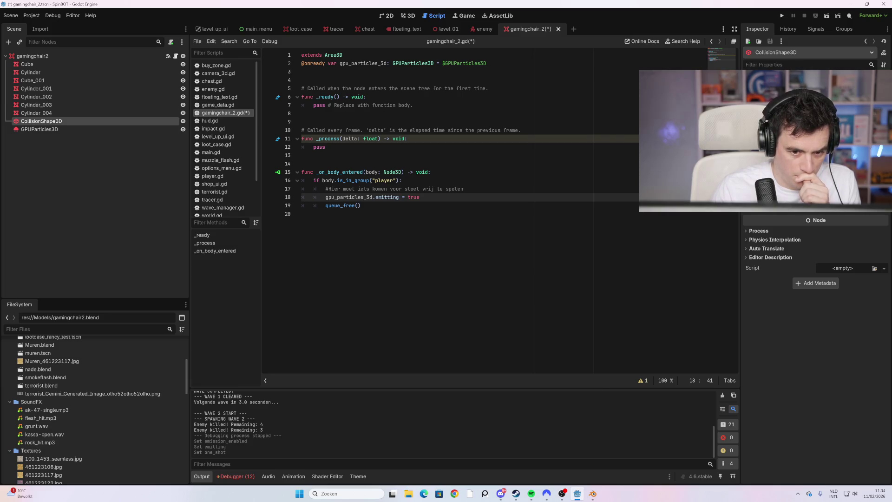
click(343, 205)
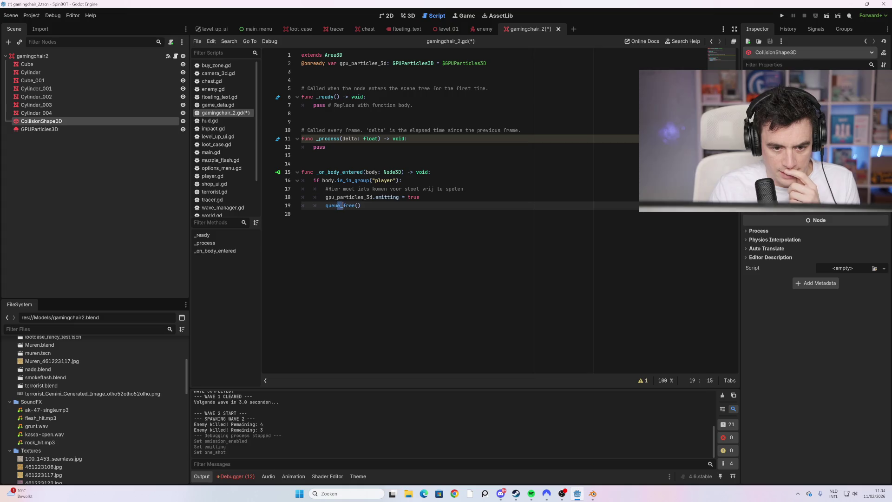
click(302, 213)
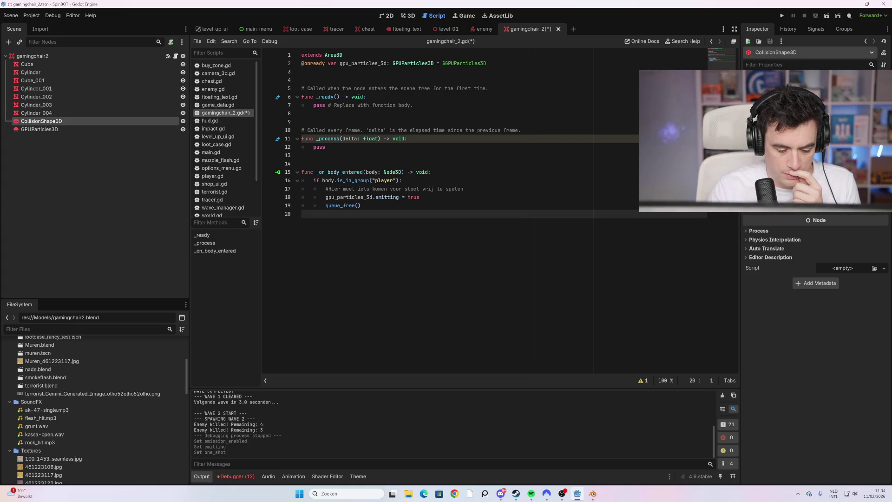
key(F5)
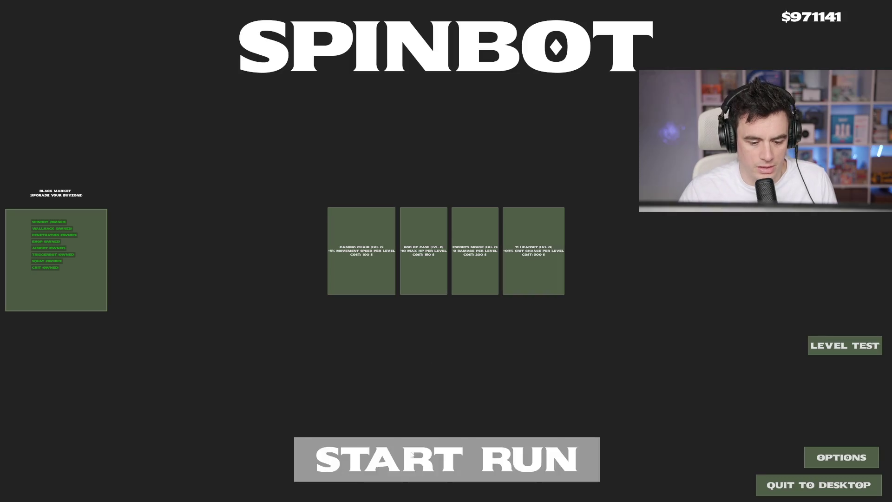
Start a new run in the game, then stop it with F8 to return to the editor.
click(412, 455)
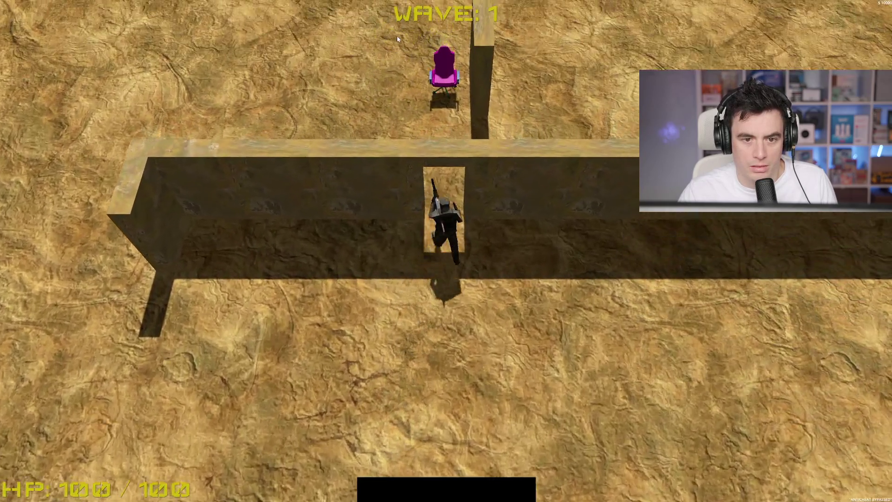
key(F8)
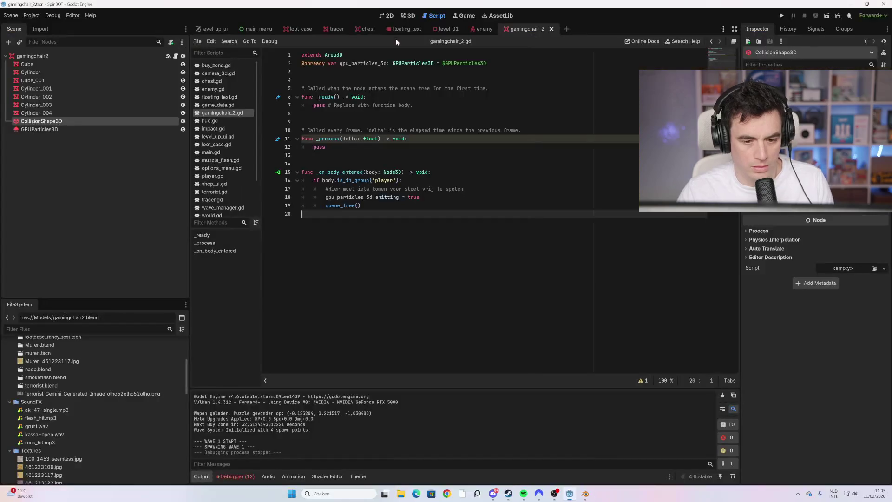
Inspect the signals available on the GPUParticles3D node and the gamingchair2 root.
click(367, 206)
click(89, 130)
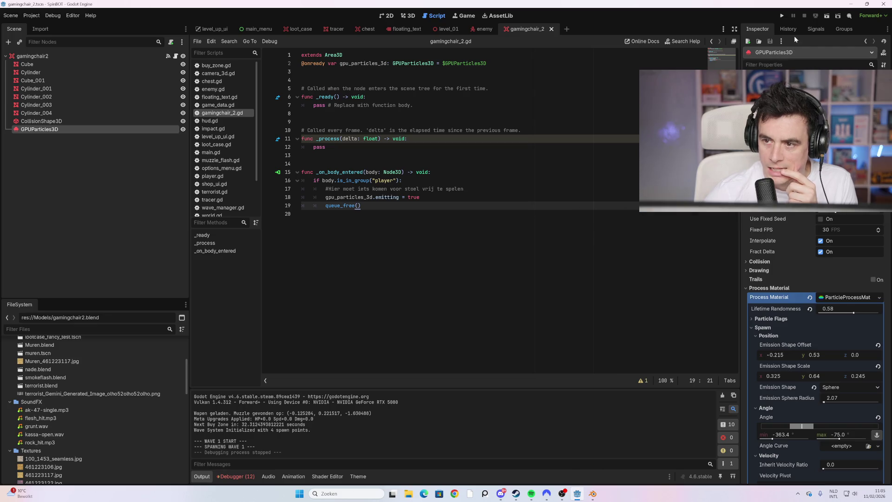
click(810, 30)
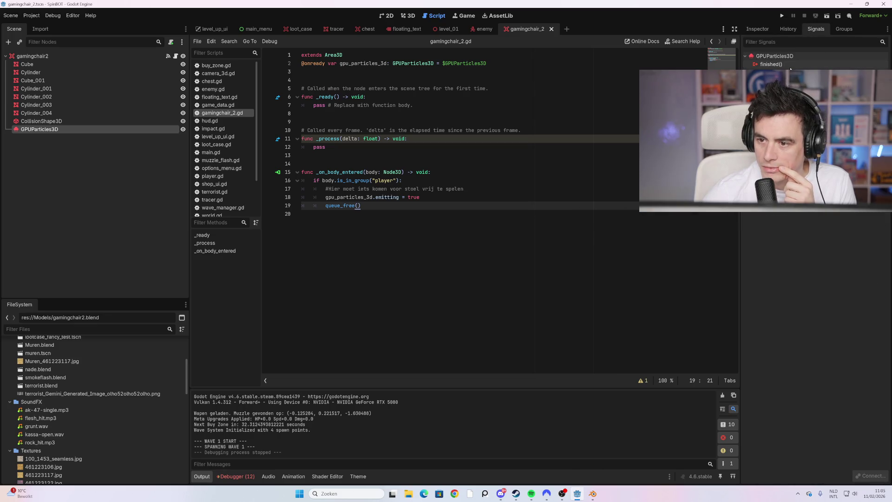
click(159, 55)
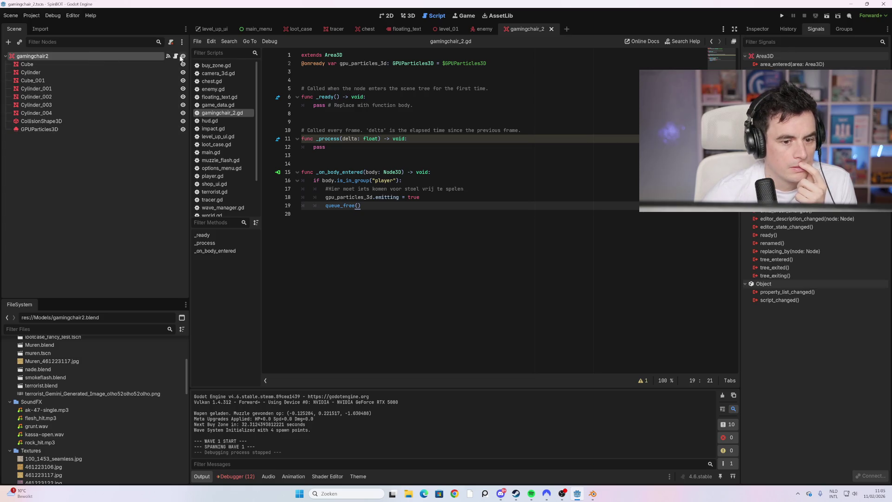
Add 'await gpu_particles_3d.finished' before queue_free() and run the game with F5.
click(423, 197)
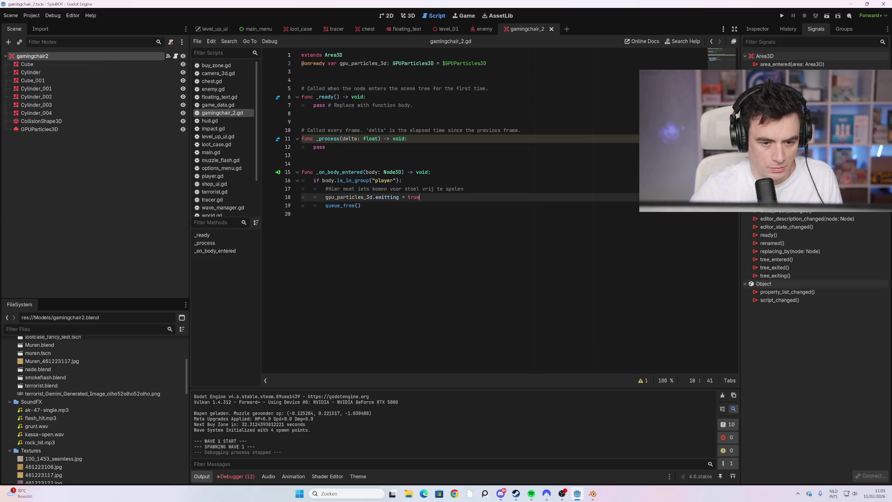
key(Return)
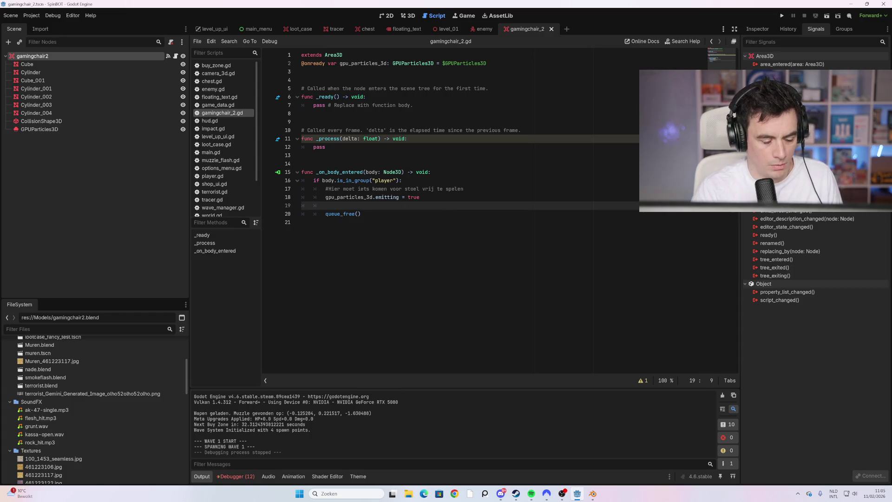
text(await)
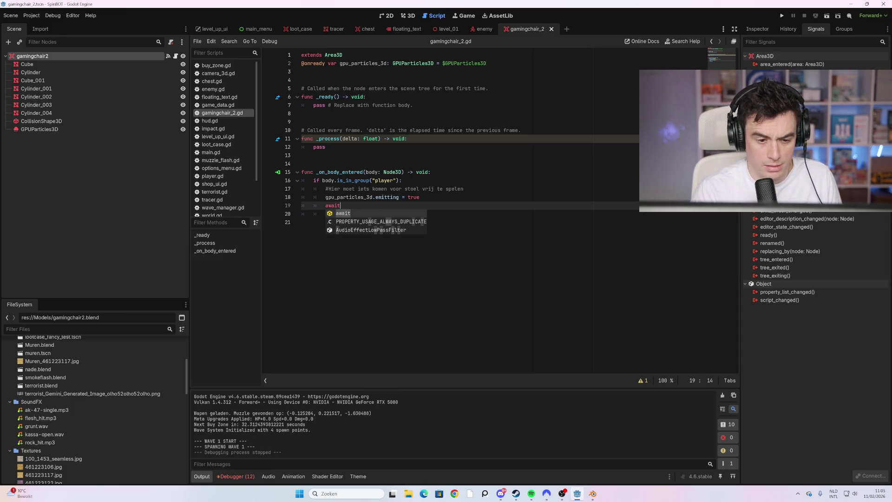
text( gpu)
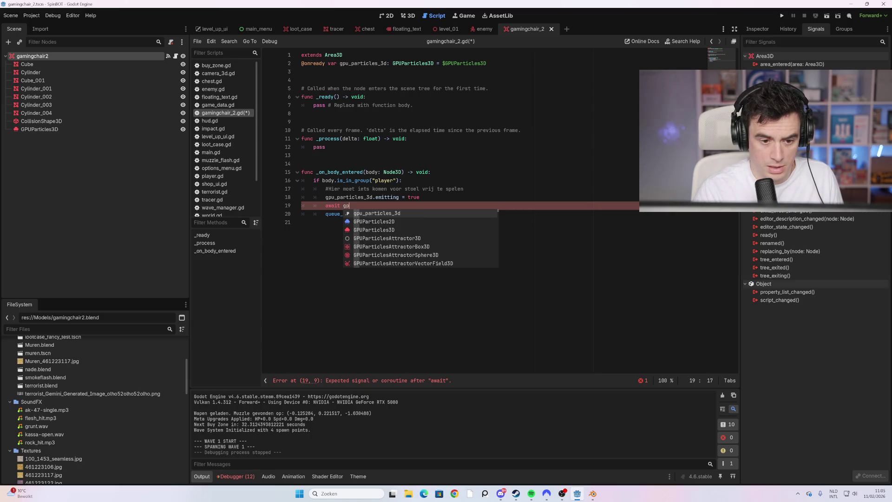
key(Return)
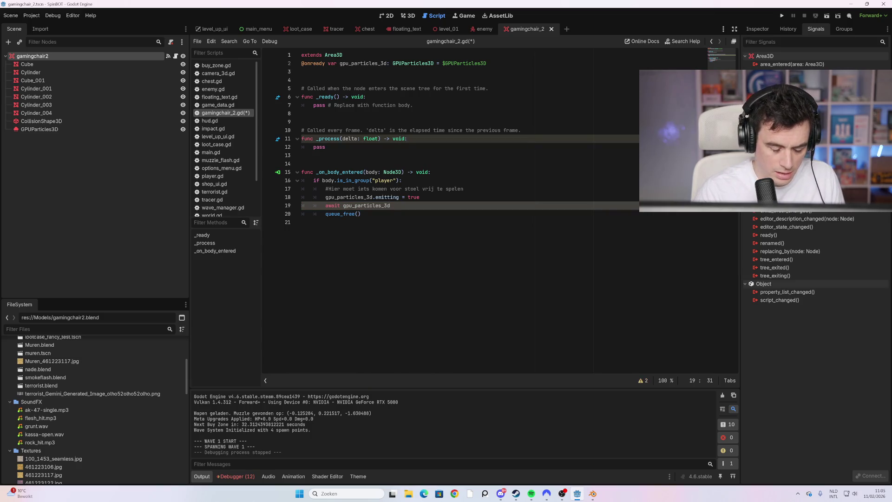
text(.fin)
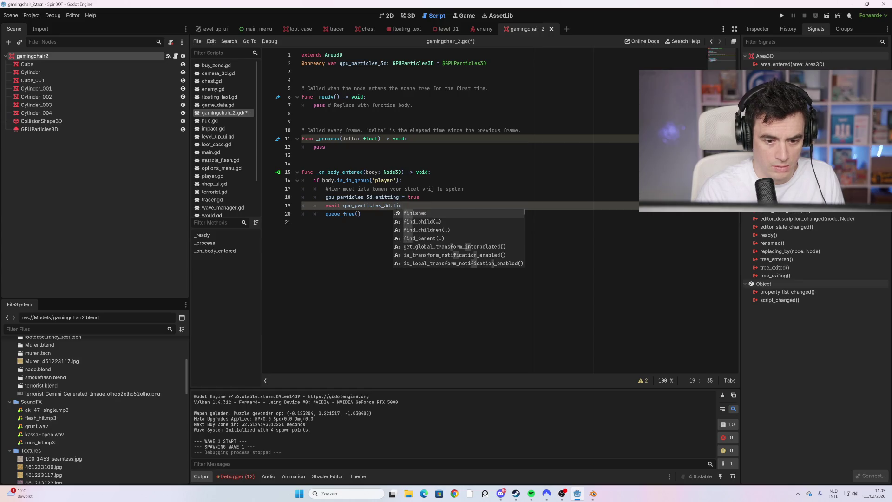
key(Return)
click(303, 222)
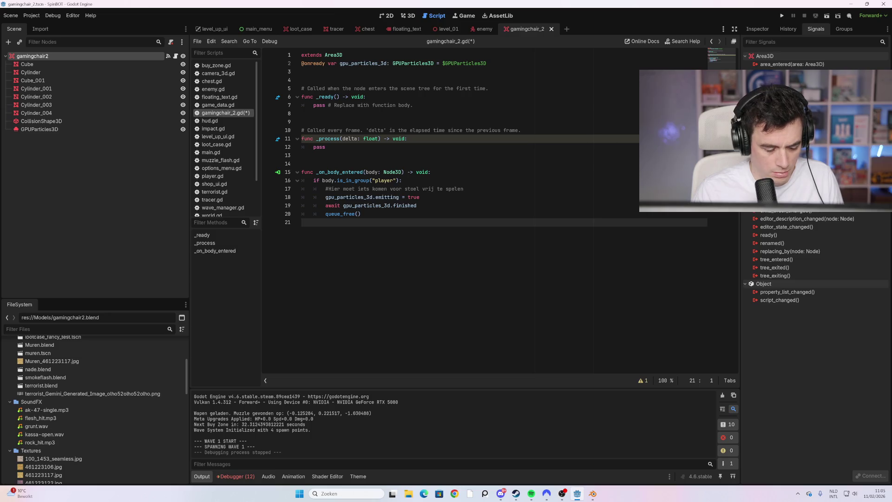
click(418, 205)
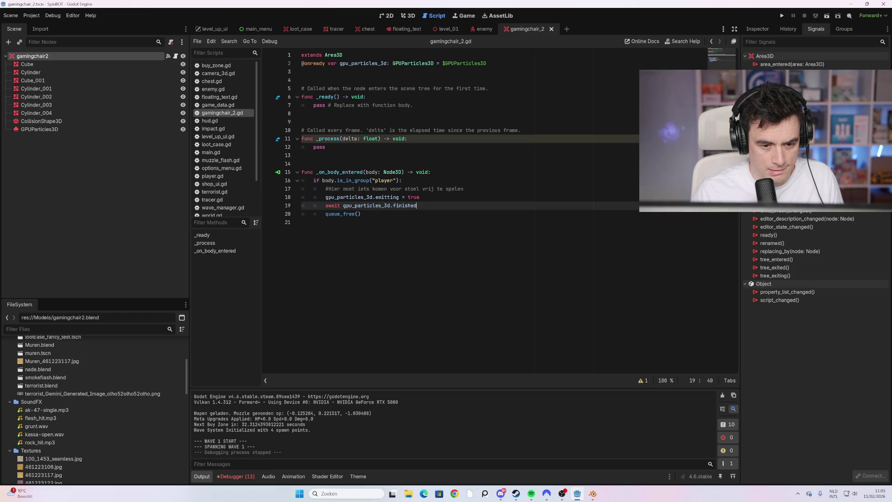
key(F5)
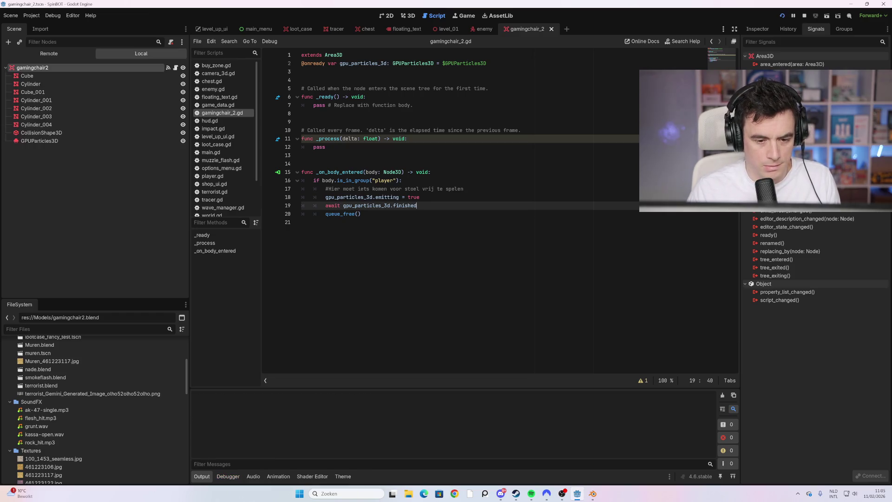
Start the level, fight through wave 1 until LOBBY CLEARED appears, then stop with F8.
click(442, 449)
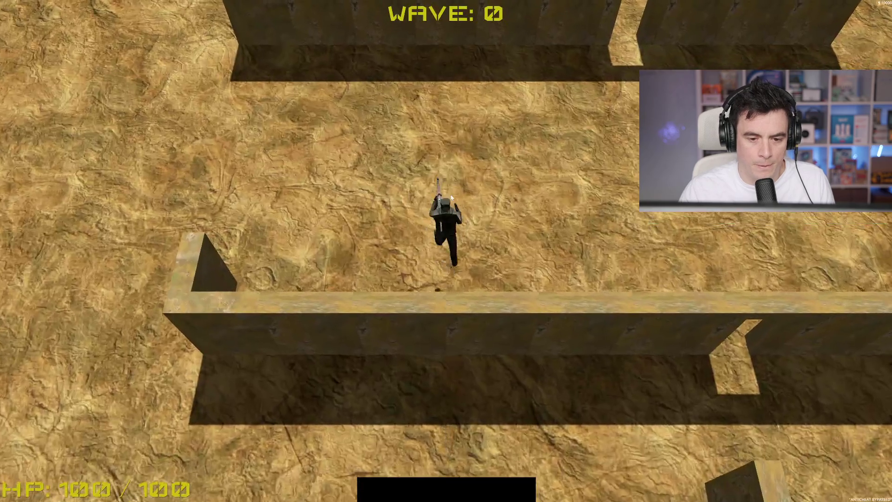
key(w)
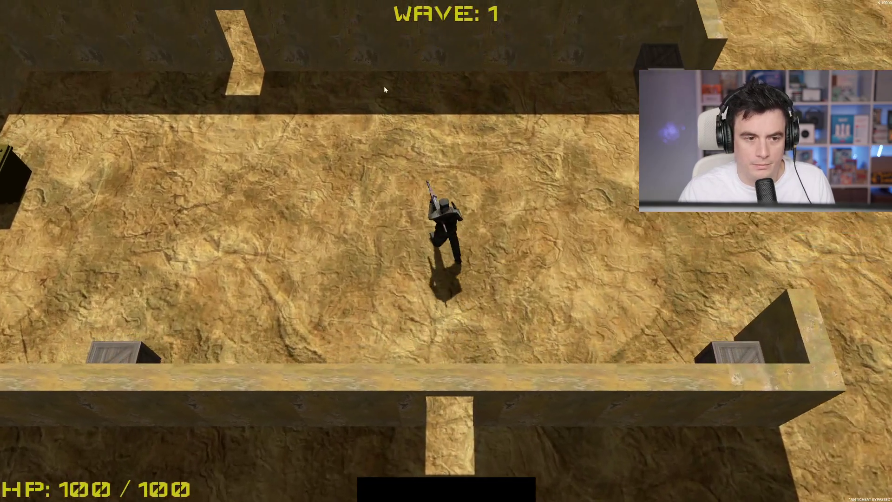
key(w)
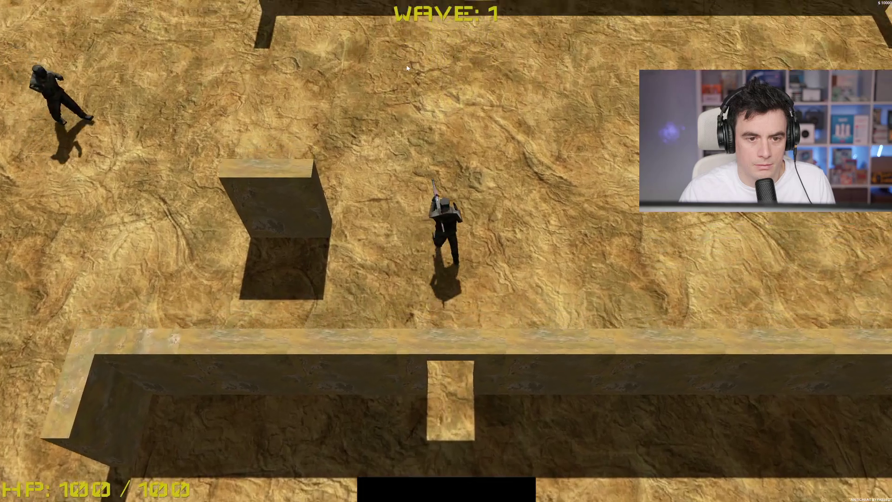
key(w)
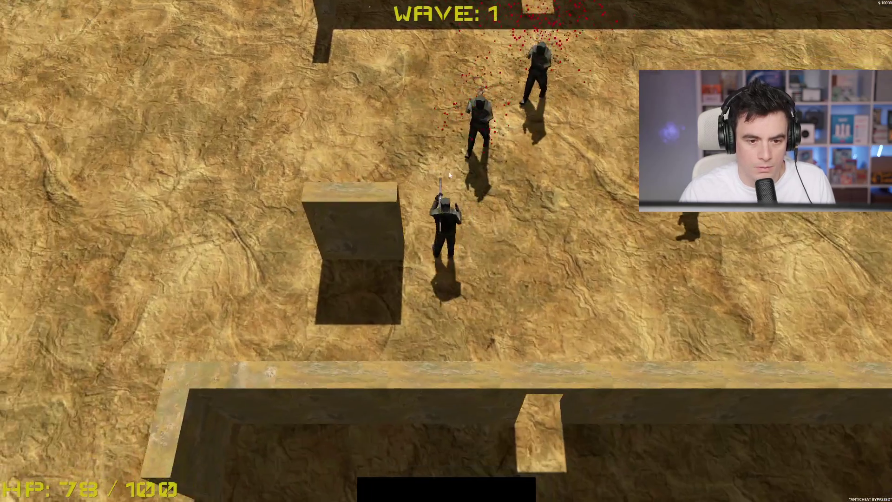
click(567, 231)
key(w)
click(568, 231)
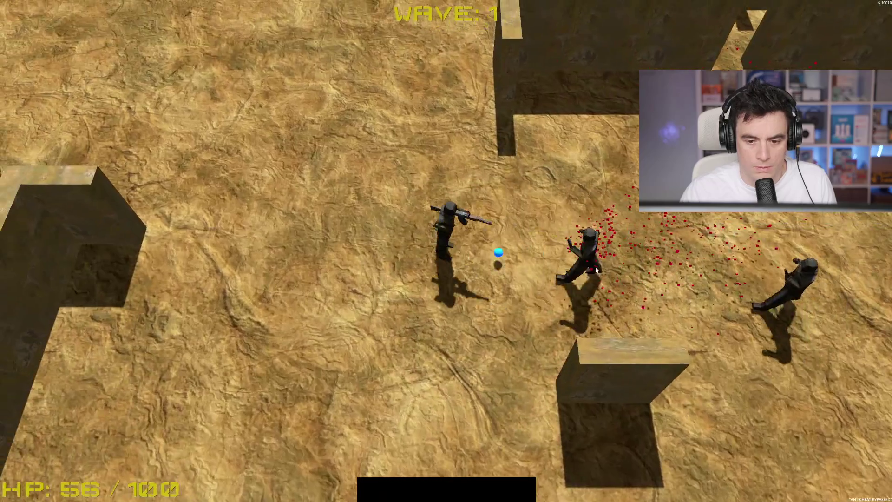
key(w)
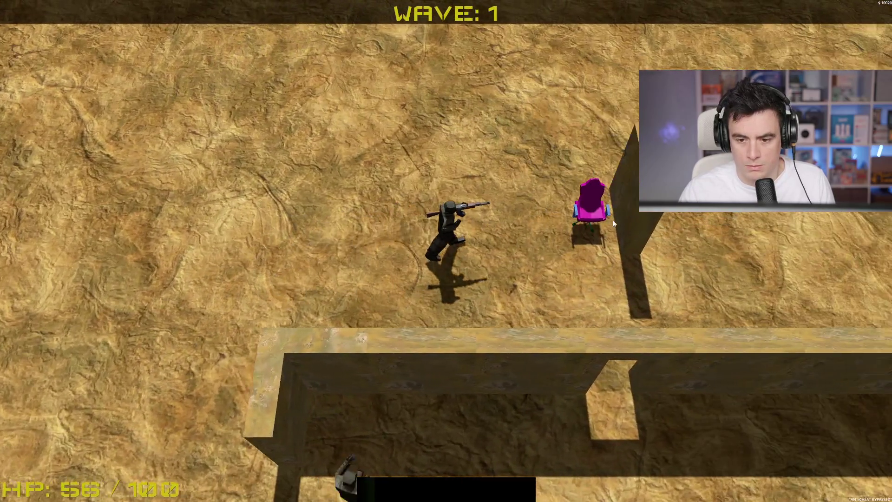
click(604, 223)
key(w)
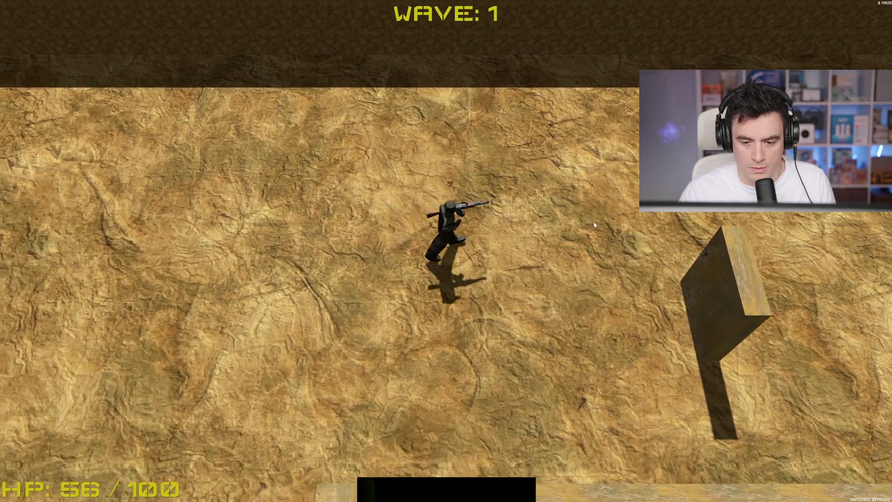
key(w)
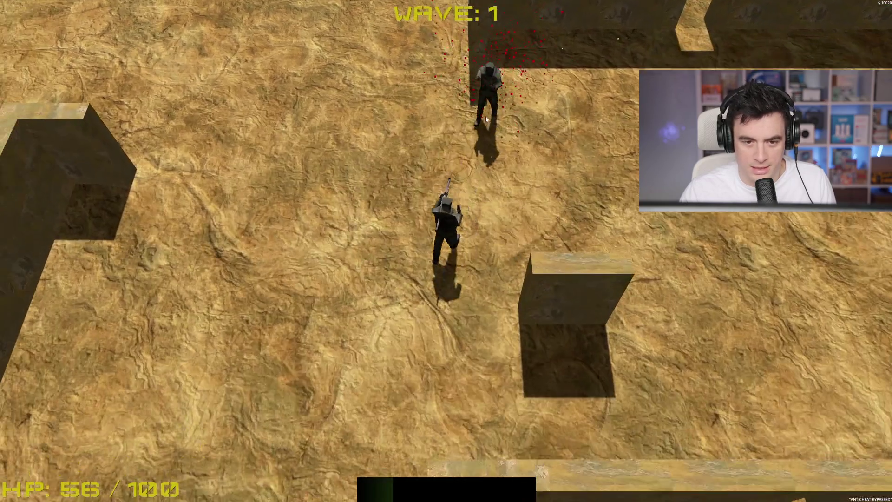
click(486, 116)
key(w)
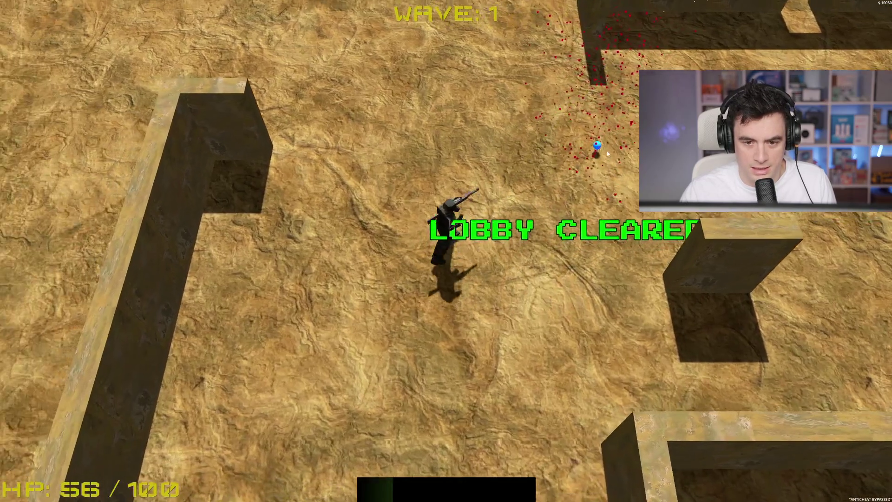
key(w)
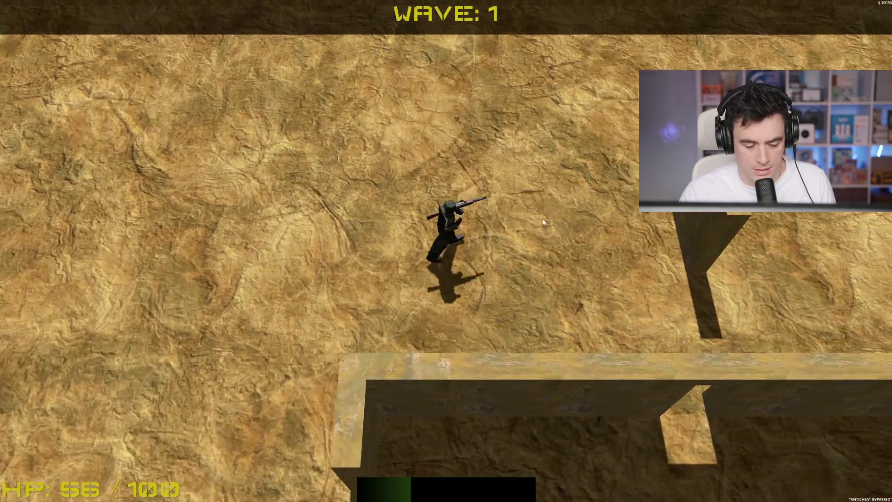
key(F8)
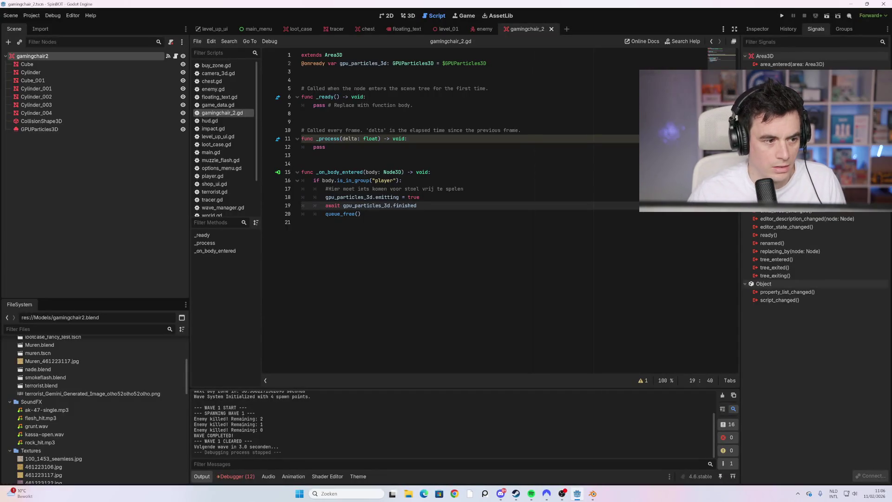
Add 'var tween = create_tween()' on a new line after the emitting = true line.
key(Return)
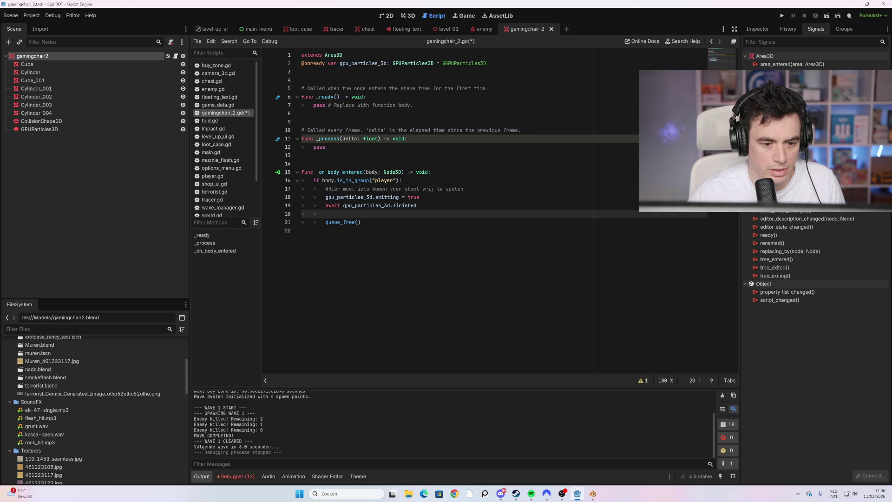
text(c)
key(BackSpace)
text(c)
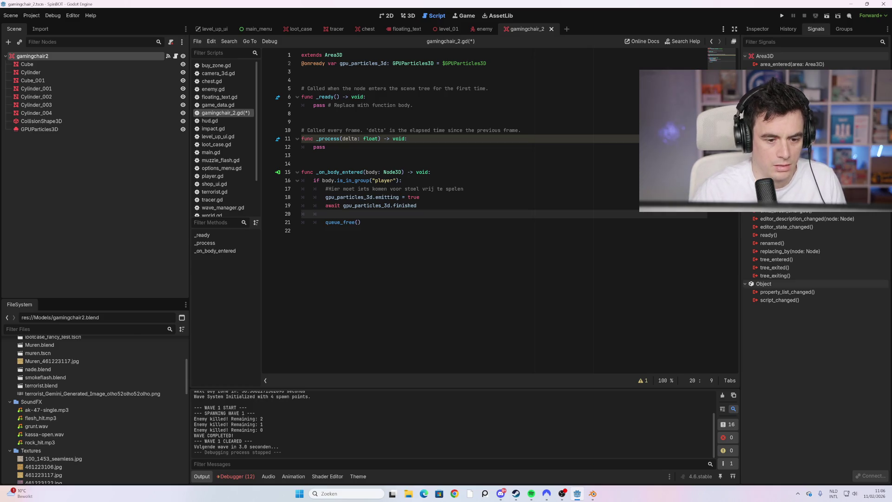
key(BackSpace)
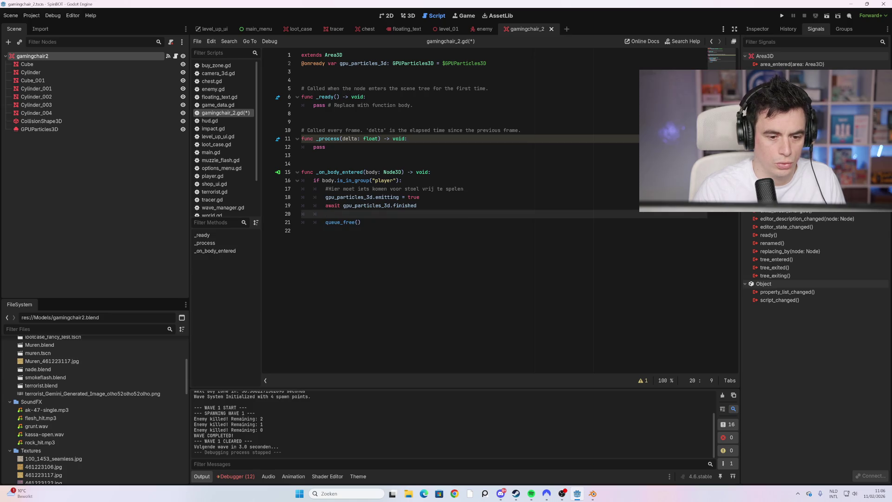
key(BackSpace)
click(419, 198)
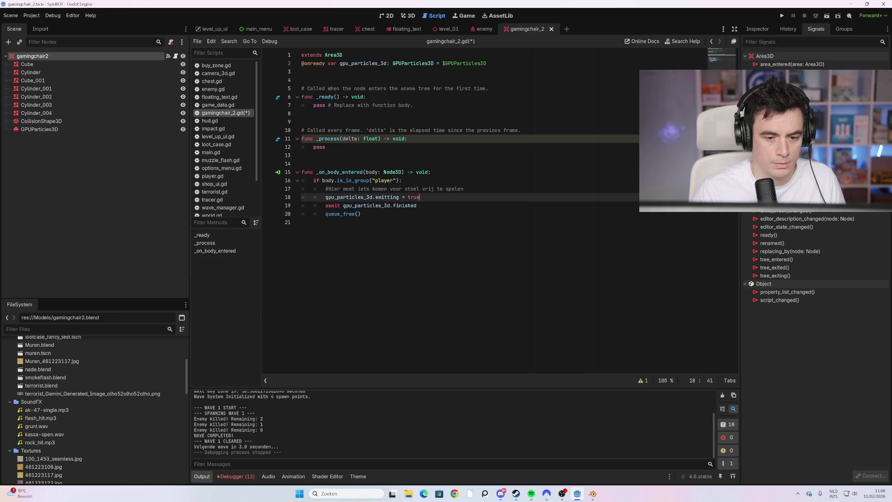
key(Return)
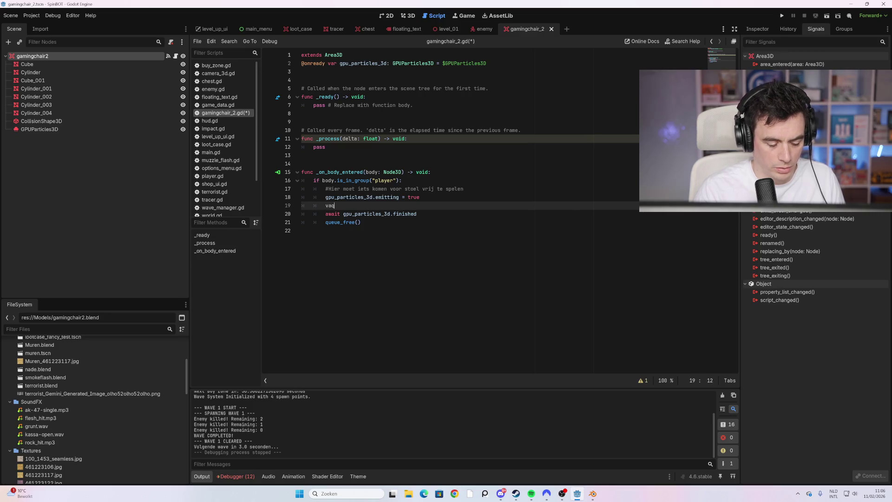
key(BackSpace)
key(BackSpace)
key(BackSpace)
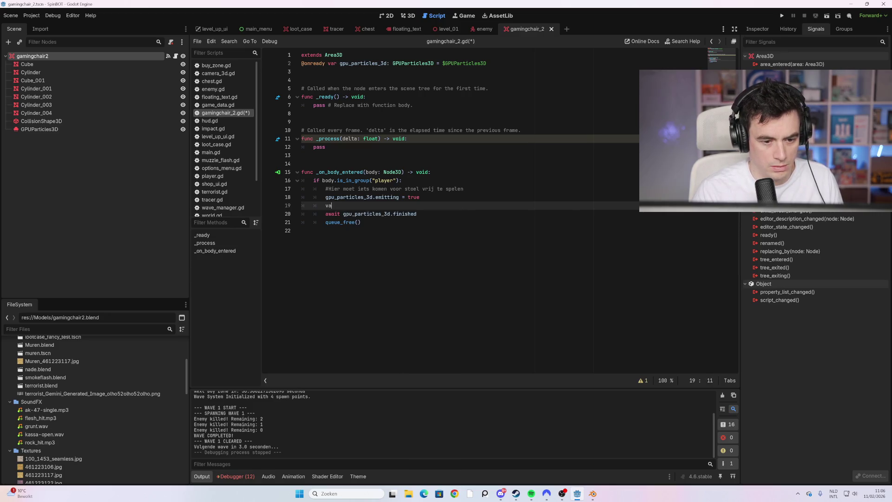
text(r tween)
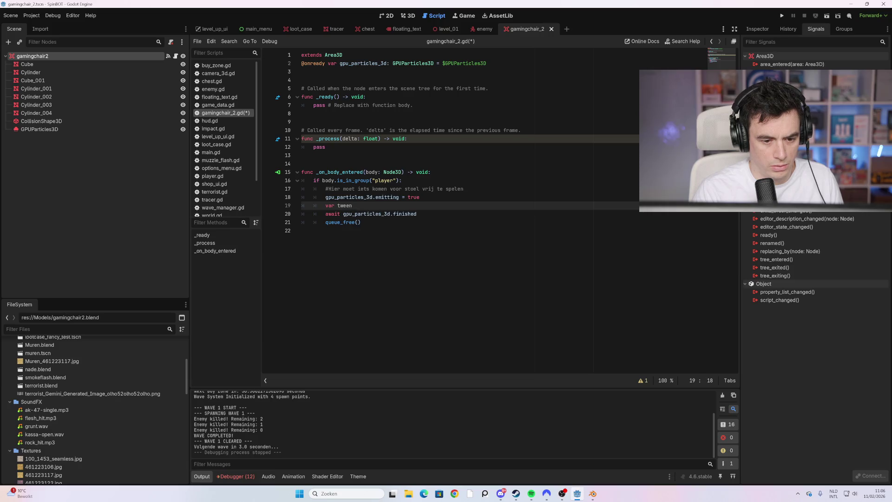
text( = create)
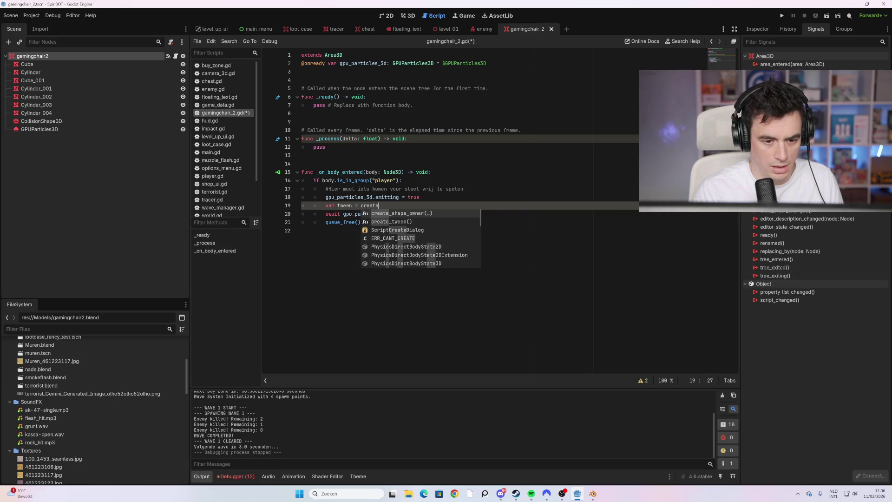
key(Return)
text(tween.tween_property())
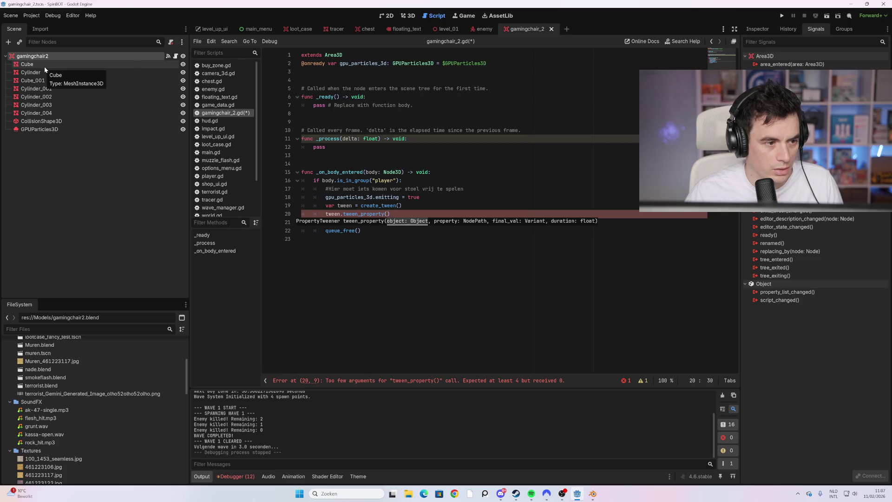
Complete tween_property($Cube, "scale", Vector3.ZERO, 1), save the script, and run the game.
key(ctrl+F2)
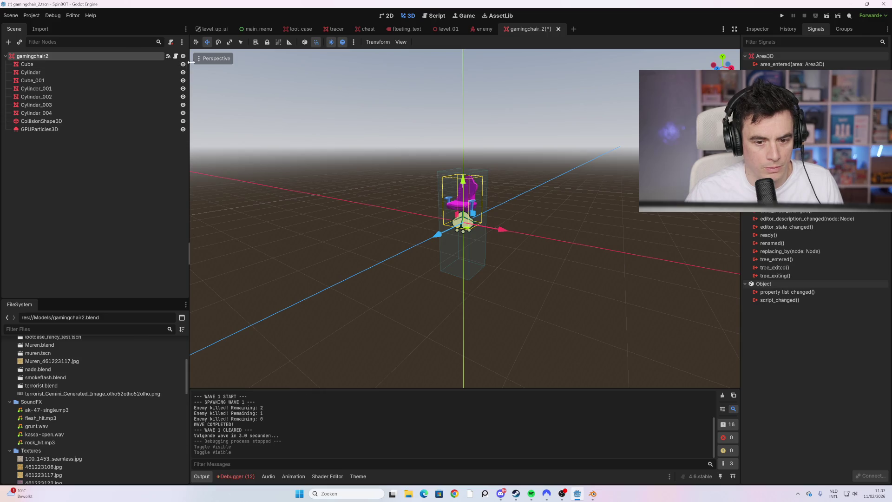
click(175, 57)
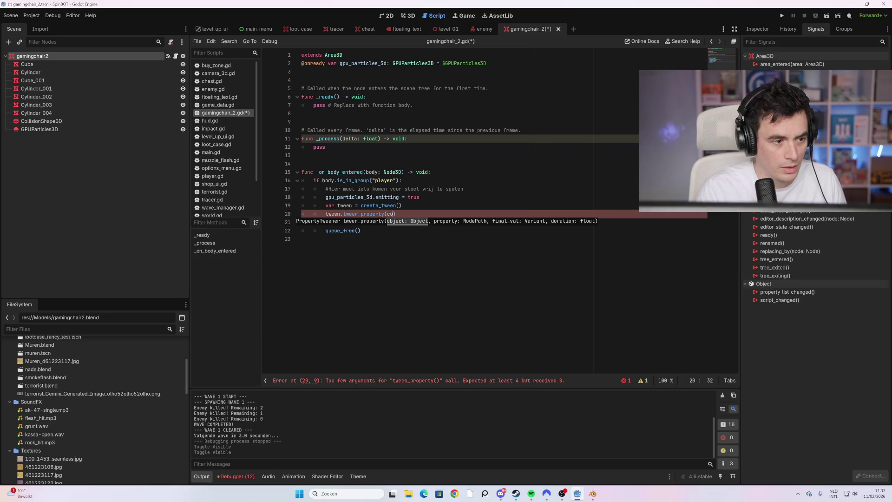
click(59, 64)
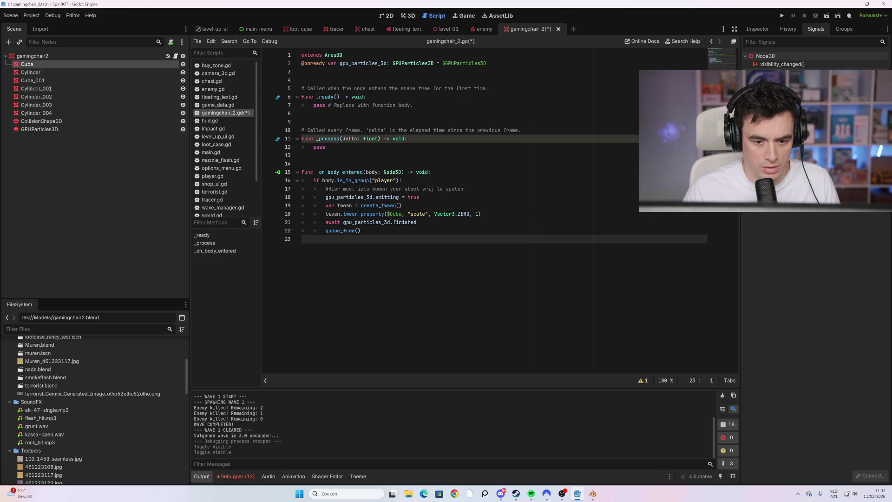
key(ctrl+s)
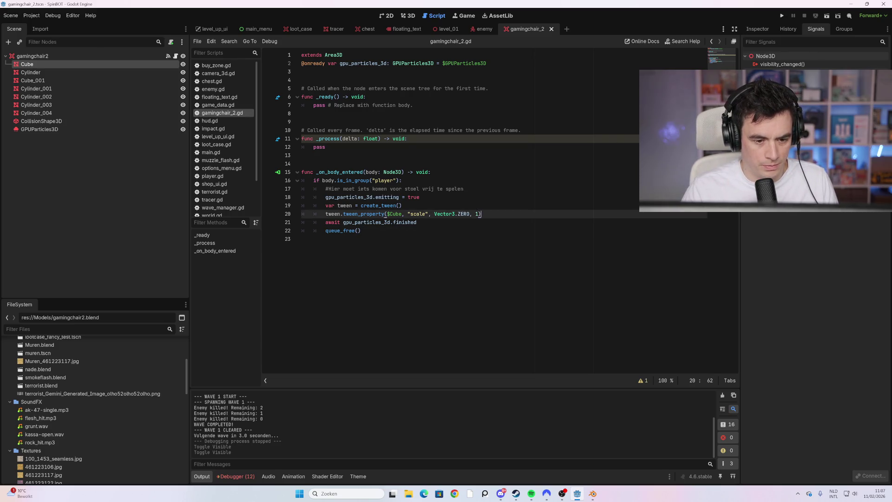
key(F5)
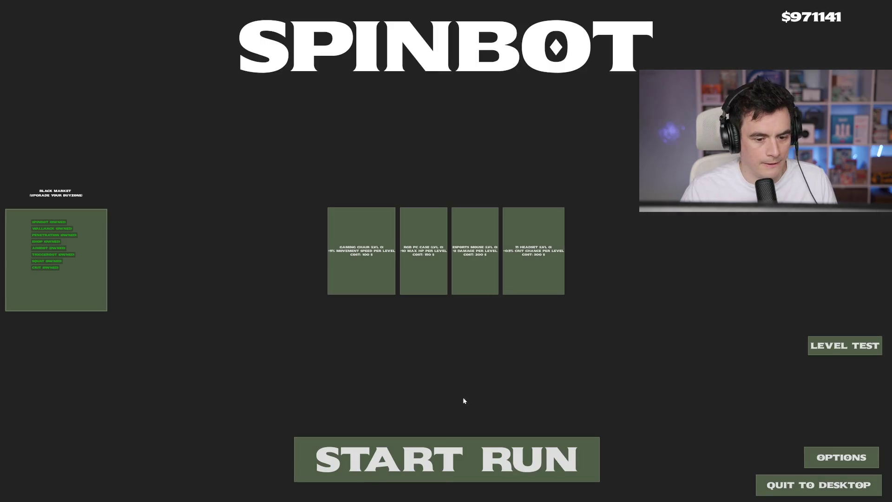
Start a run and shoot all wave 1 enemies until the lobby is cleared.
click(456, 448)
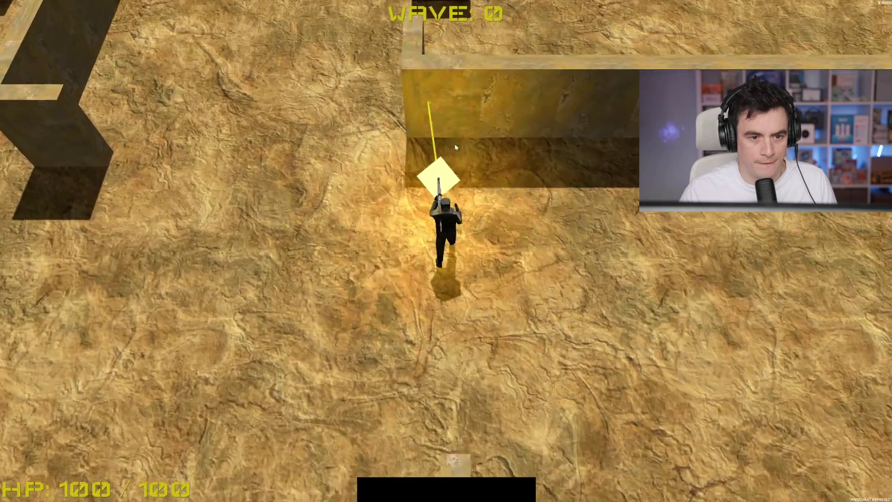
key(w)
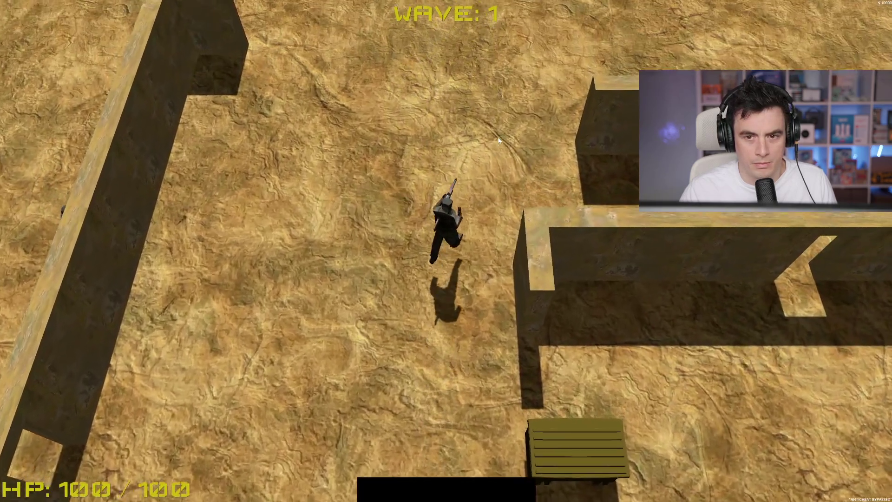
key(w)
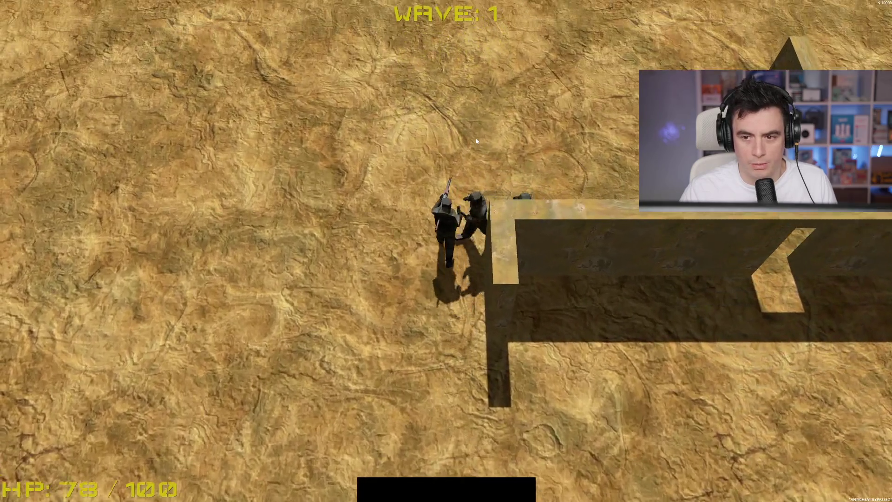
key(d)
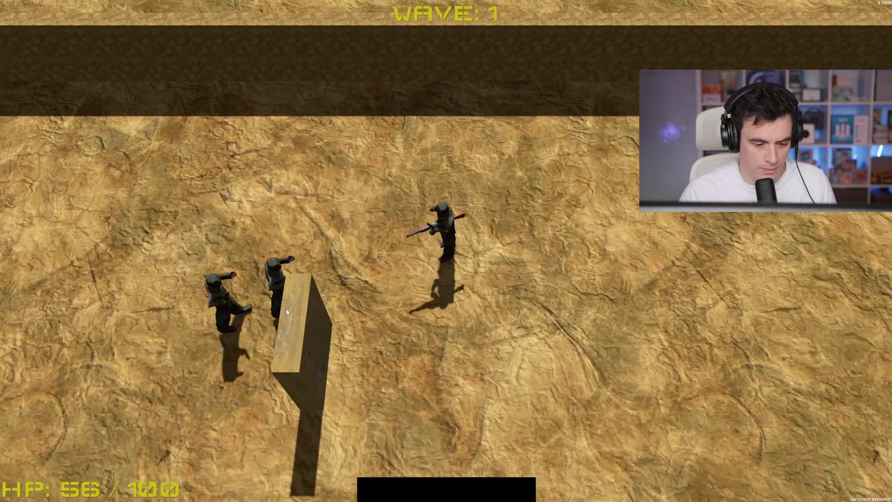
key(d)
click(175, 247)
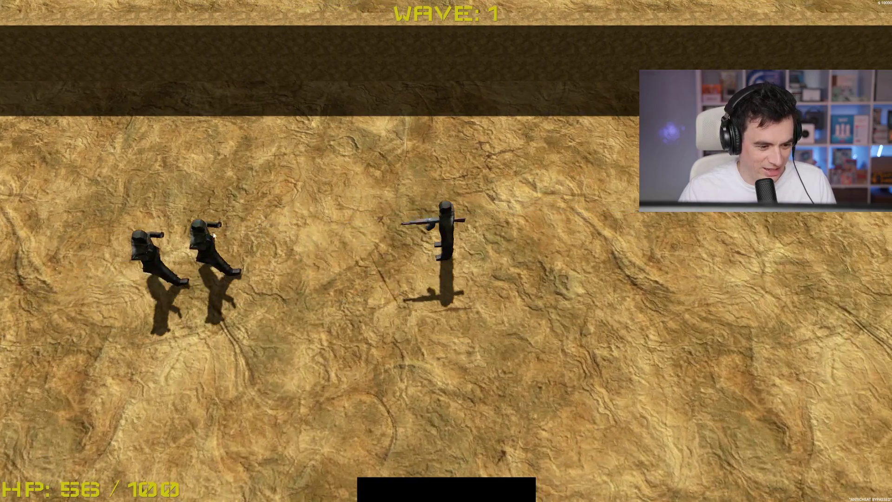
key(s)
click(223, 232)
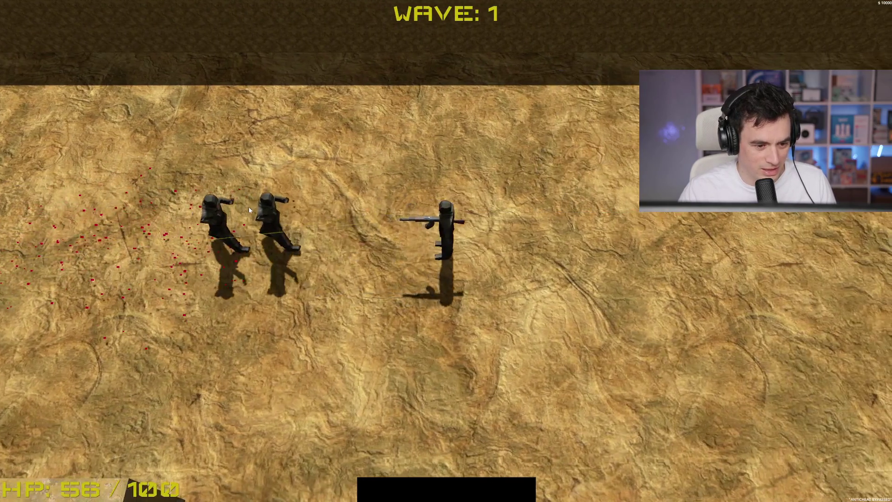
click(255, 225)
key(s)
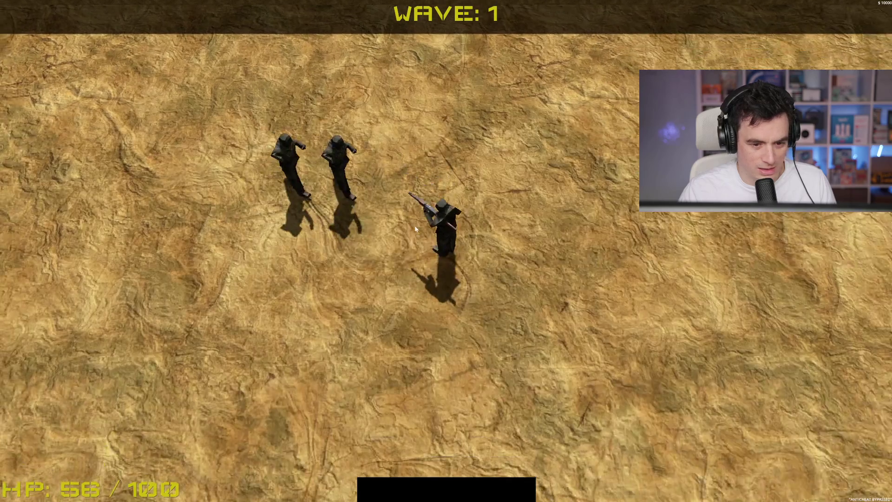
click(414, 182)
key(s)
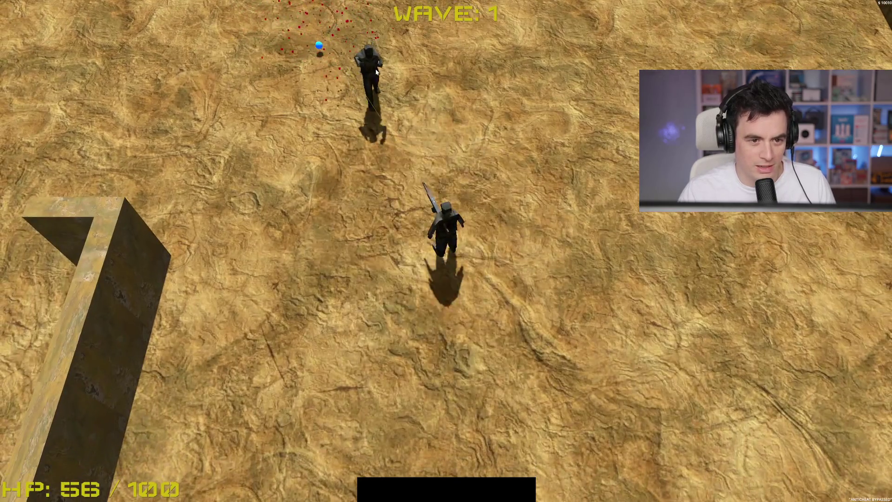
key(s)
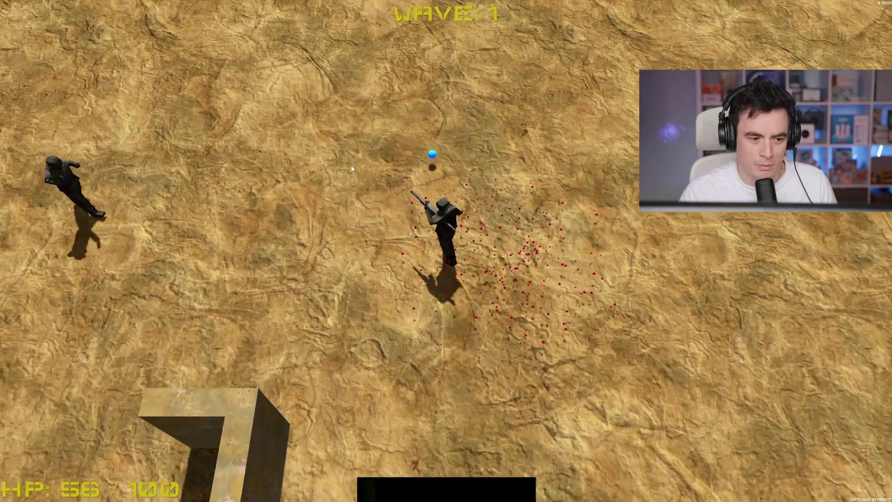
click(282, 255)
click(274, 246)
key(a)
key(s)
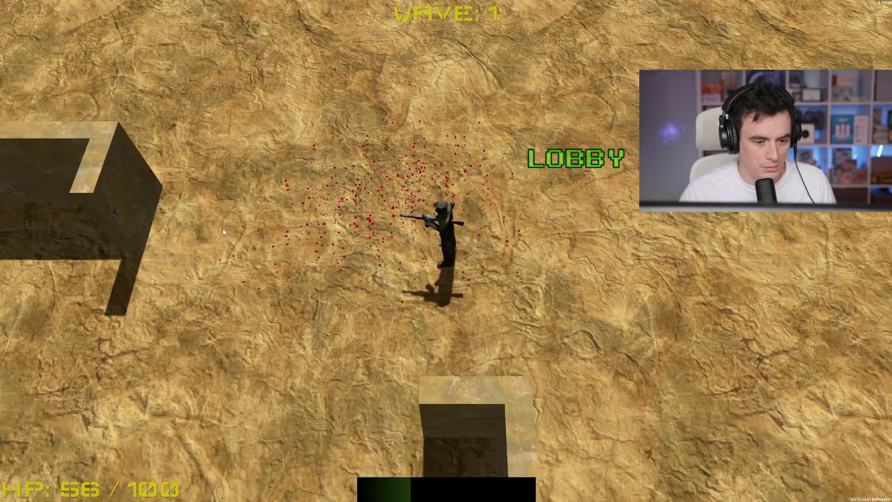
Fight the wave 2 enemies while moving around the arena with WASD.
key(w)
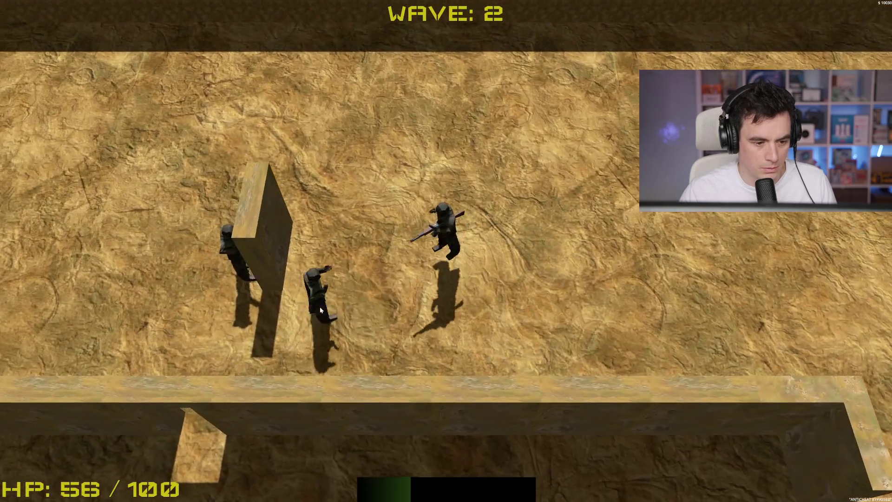
key(d)
click(262, 276)
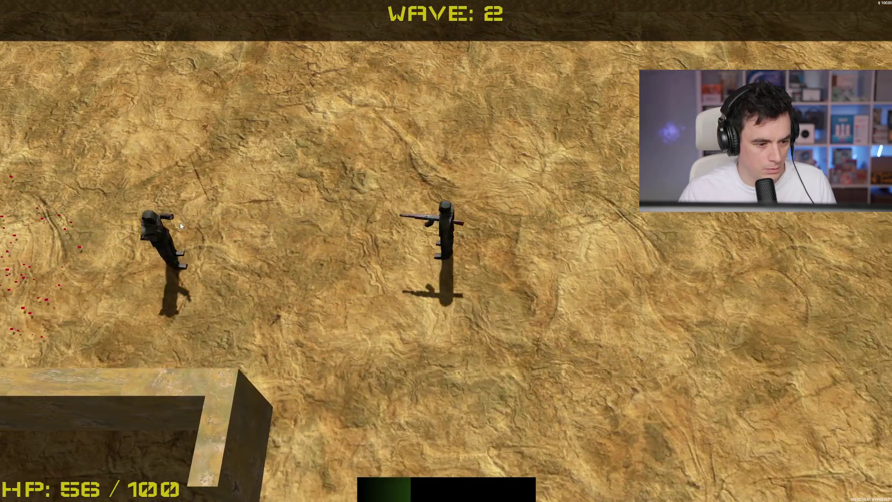
key(d)
click(185, 241)
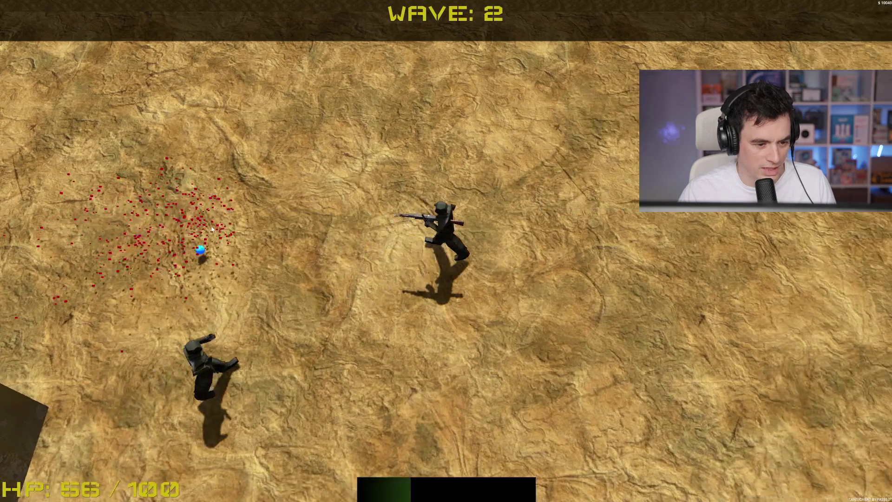
key(a)
click(210, 268)
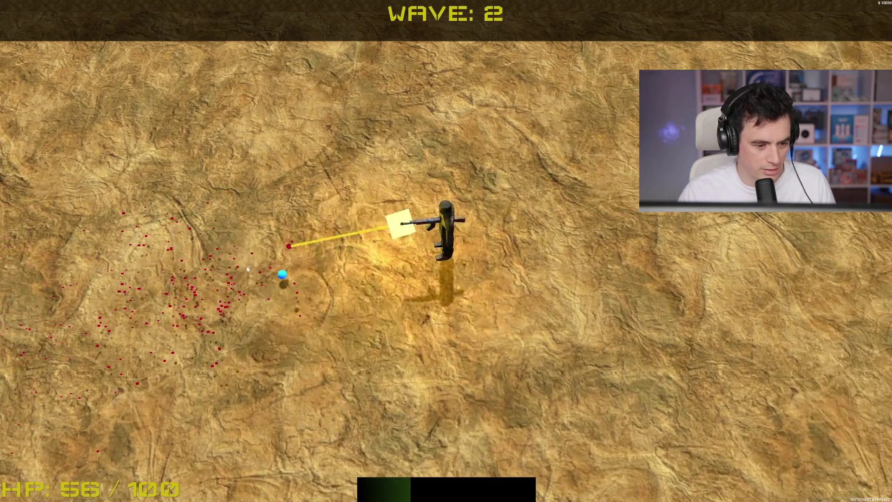
key(a)
key(w)
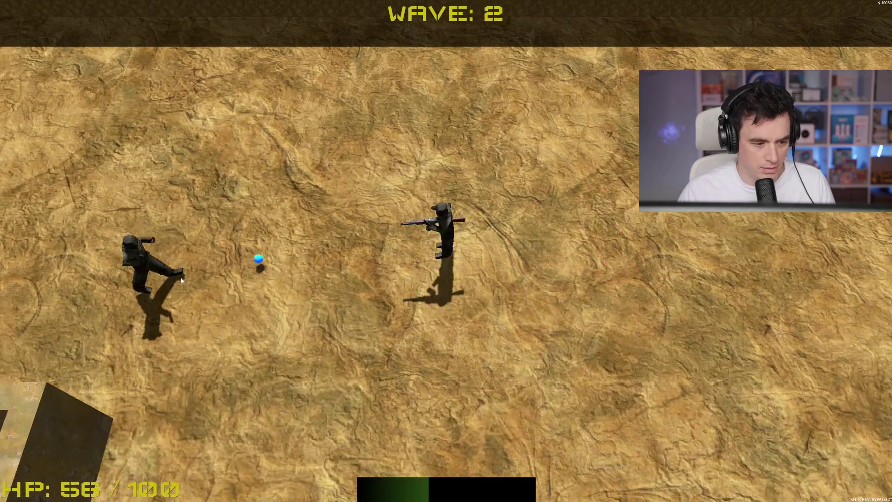
key(s)
click(279, 209)
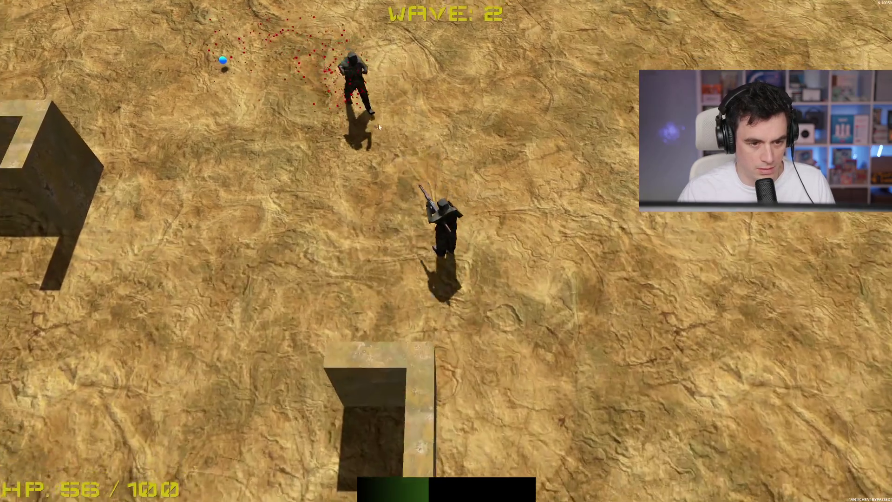
click(498, 121)
click(498, 121)
key(w)
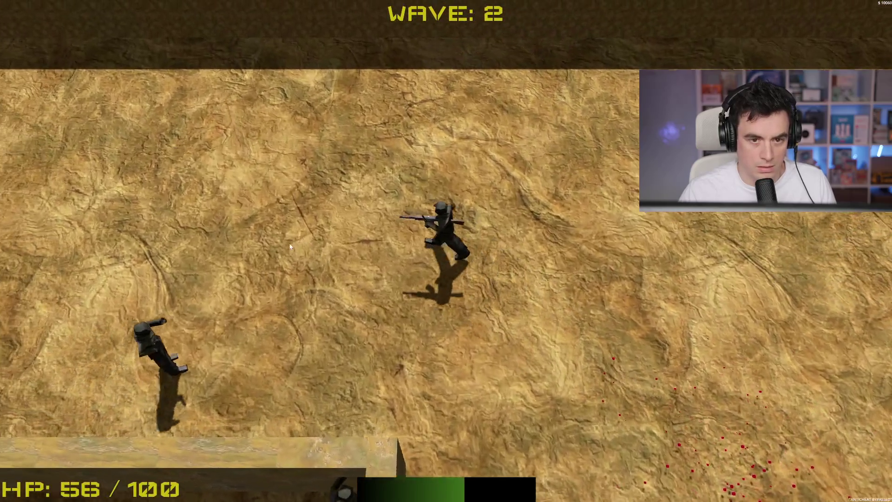
key(w)
key(a)
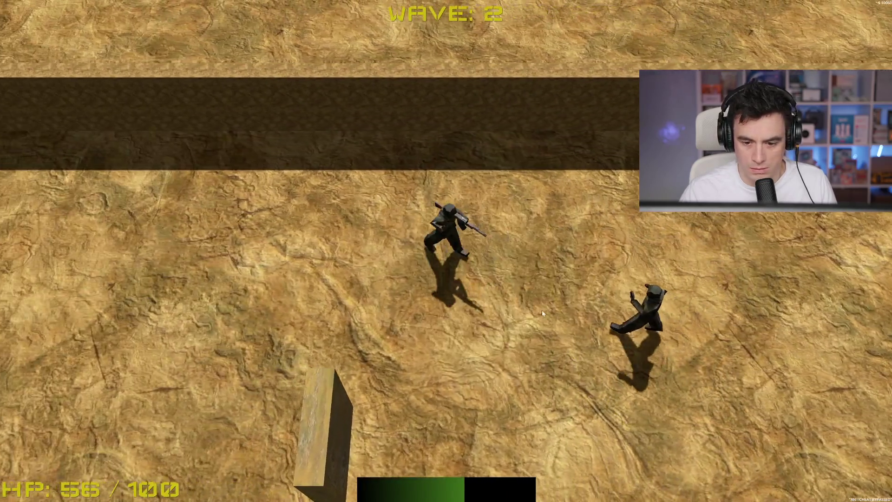
key(s)
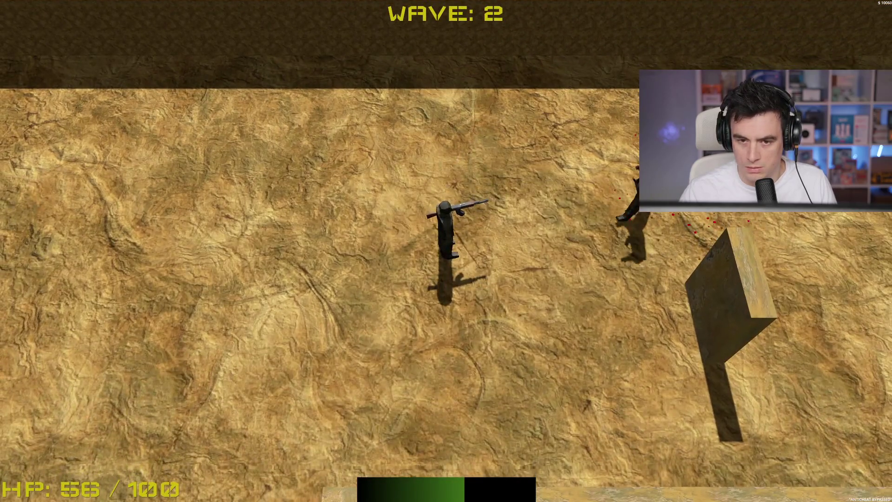
click(604, 146)
click(603, 146)
key(s)
key(w)
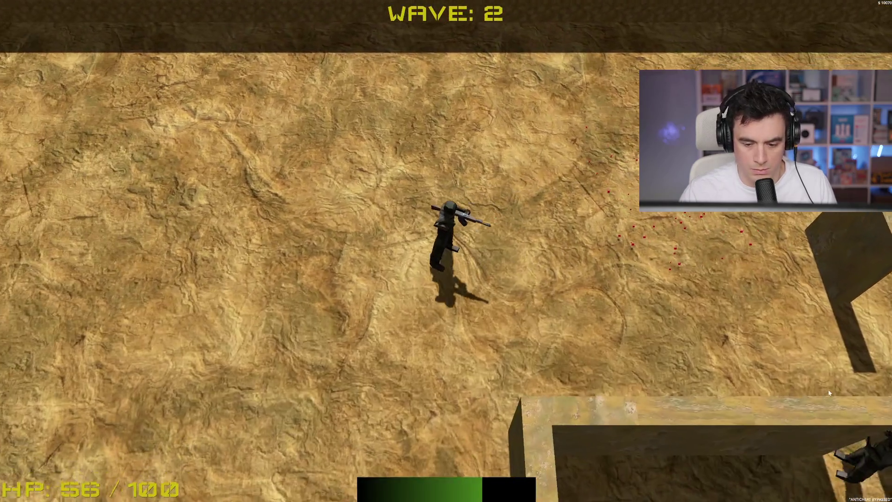
key(s)
key(d)
click(587, 96)
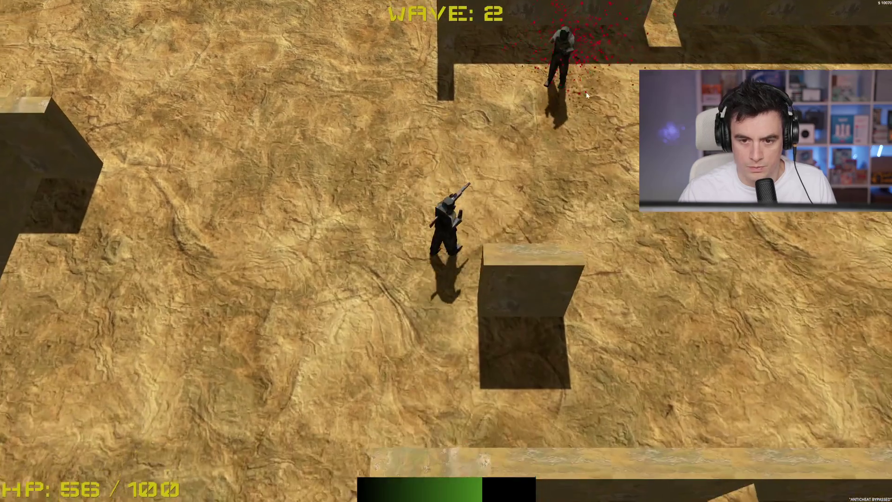
In the in-game shop, buy a heal and the Crit Chance upgrade.
key(w)
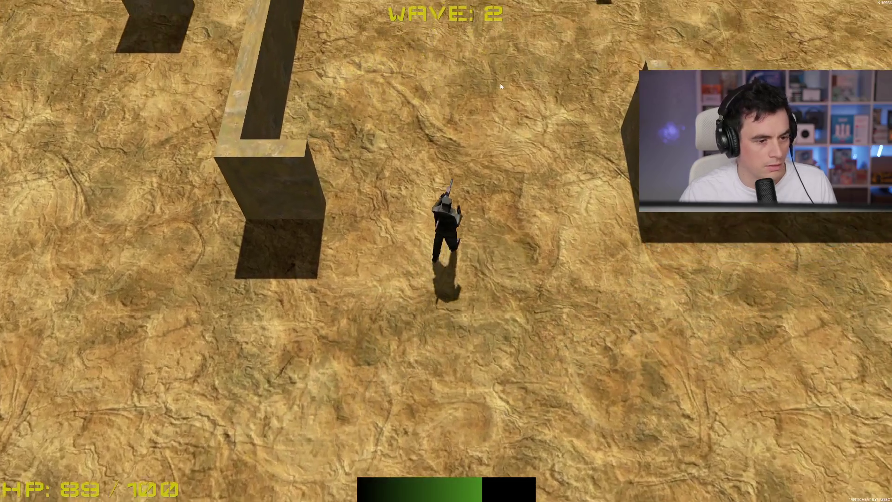
key(w)
key(b)
click(445, 238)
click(460, 276)
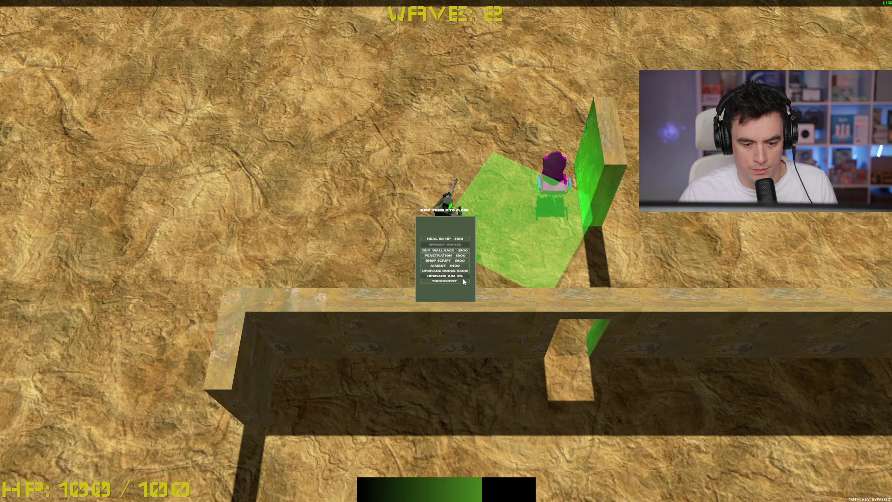
key(b)
Clear the lobby while moving through the level, then take the Rapid FireTrigger upgrade.
key(w)
key(a)
key(s)
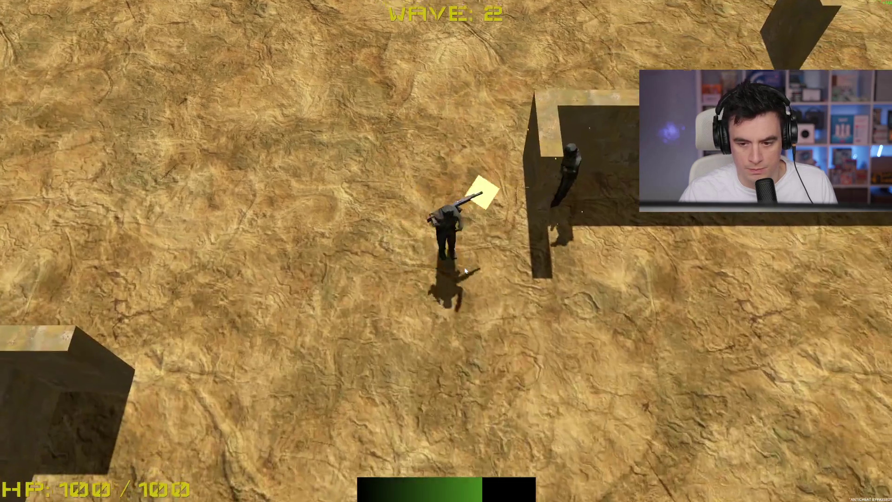
key(s)
key(w)
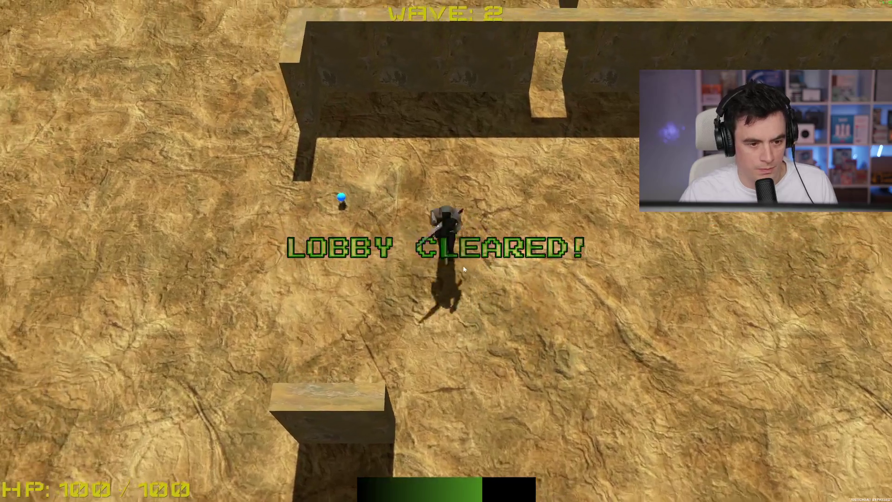
key(w)
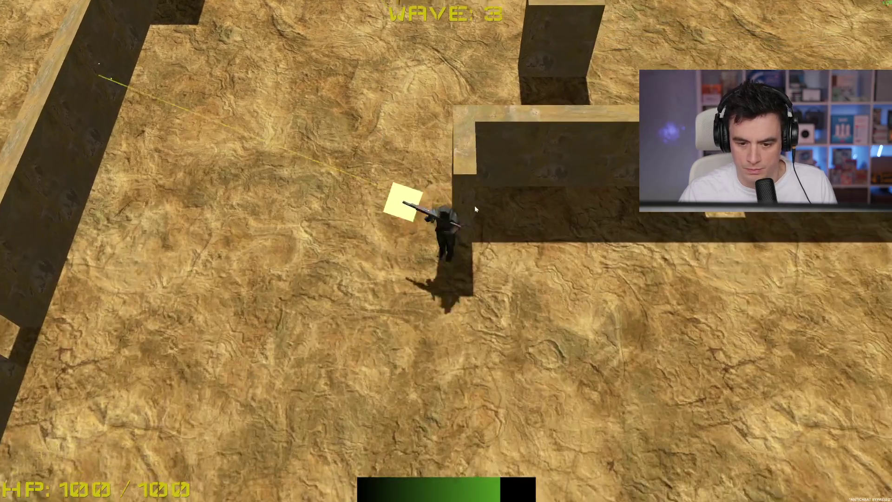
key(w)
key(w)
key(w)
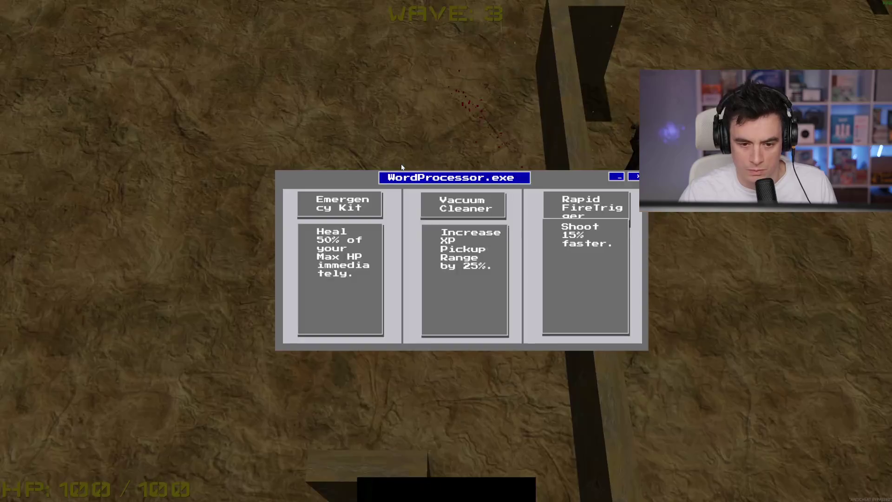
click(562, 298)
Fight nearby enemies past the long wall and advance into the wave 4 area.
key(w)
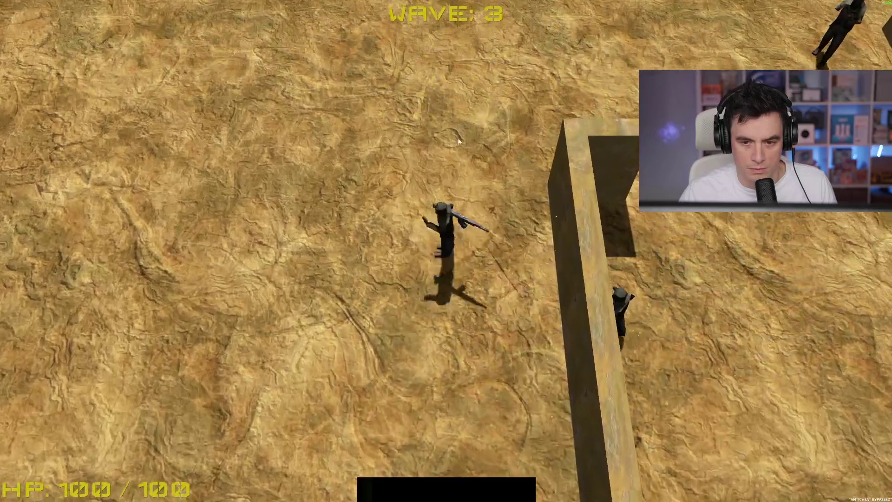
key(w)
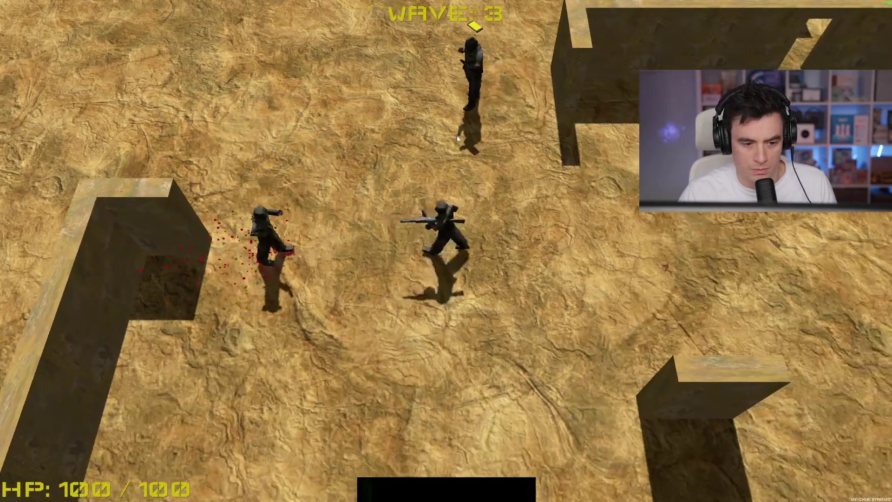
key(w)
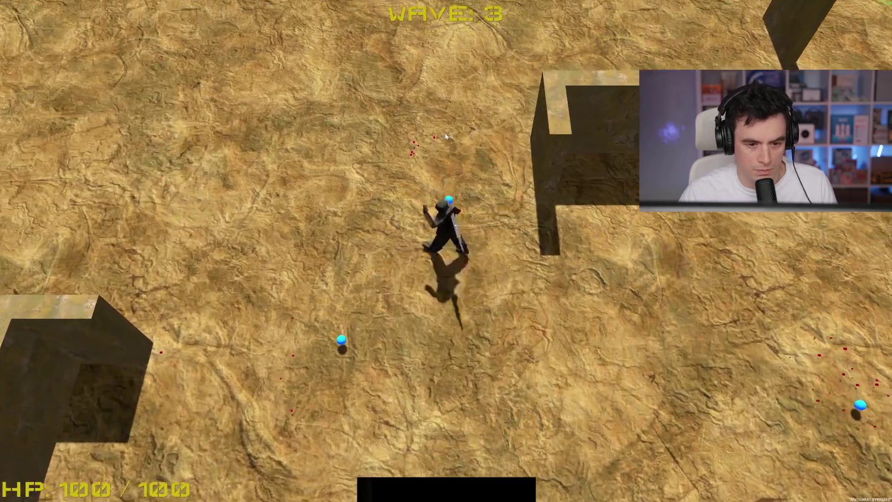
key(w)
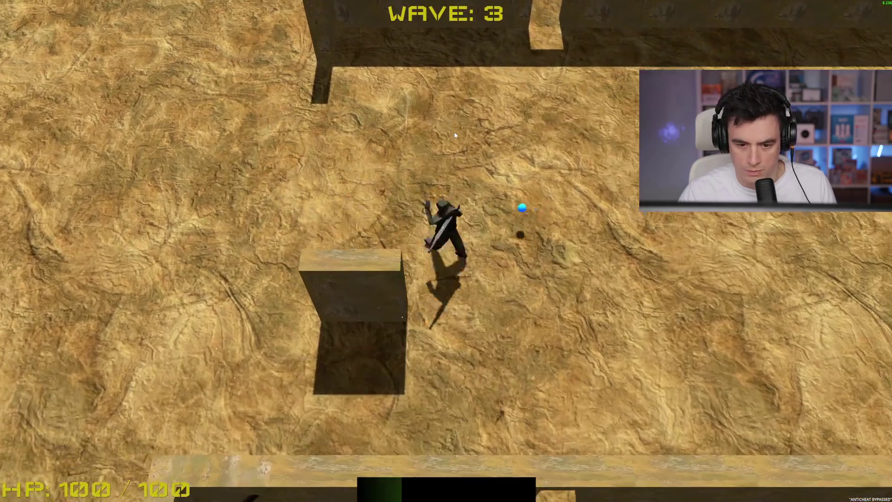
key(w)
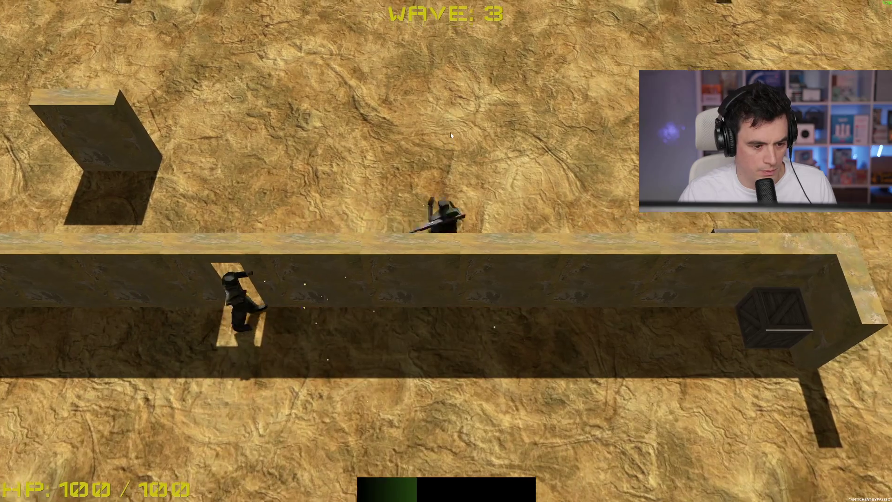
key(w)
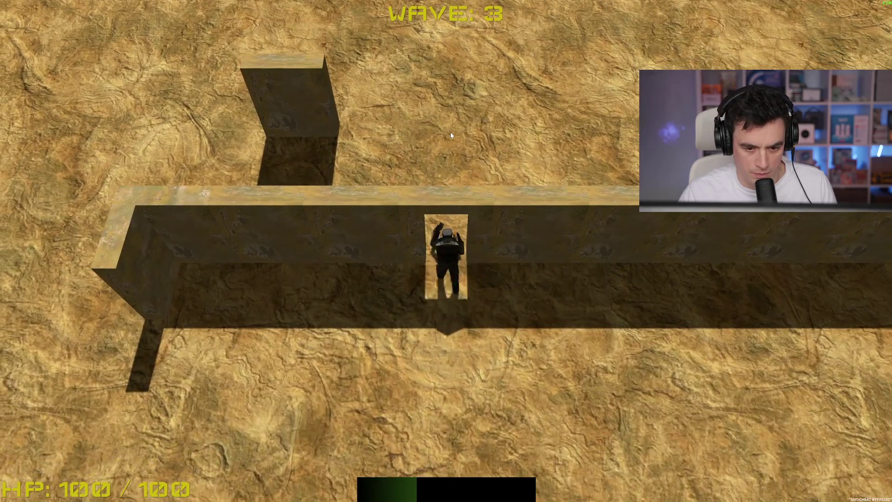
key(w)
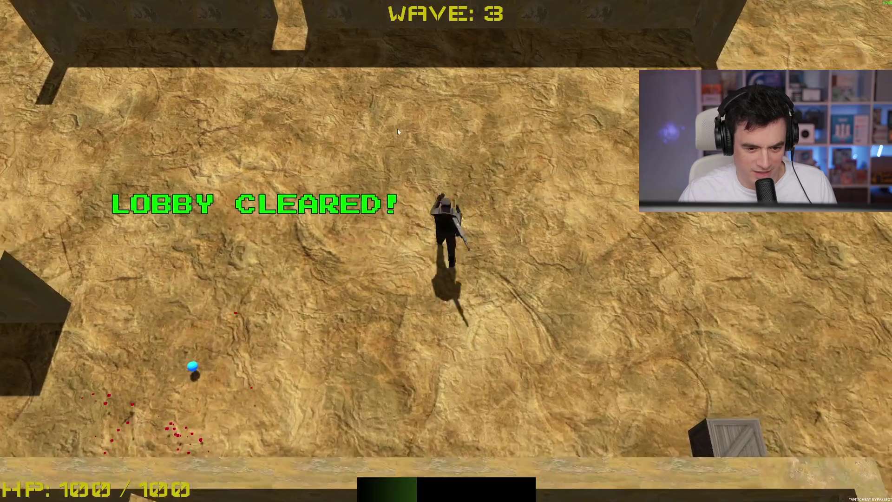
key(w)
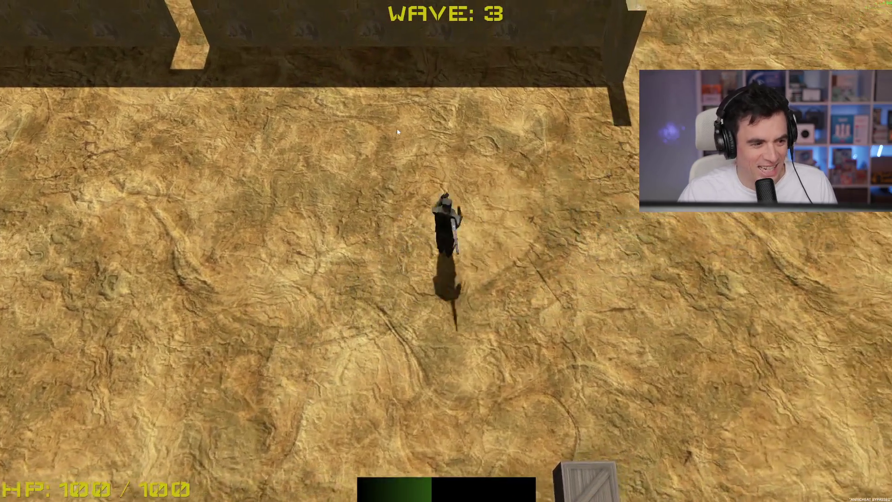
Shoot the enemies while moving left, then pick a level-up upgrade.
key(s)
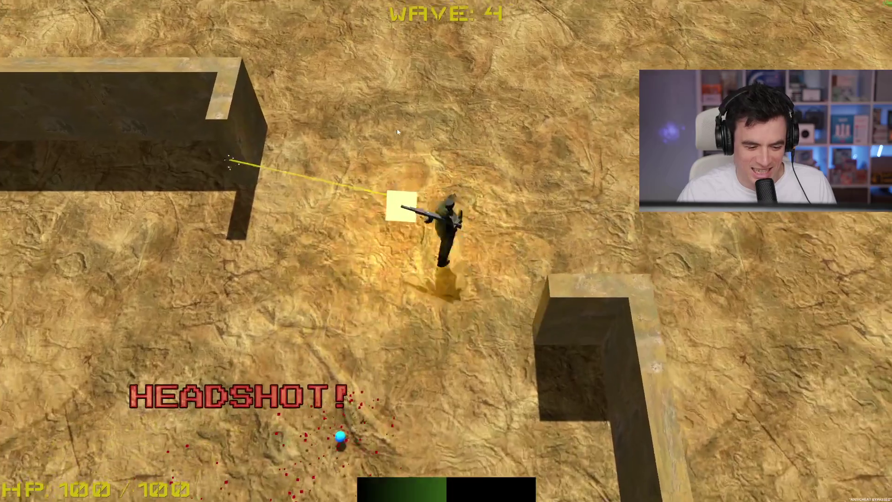
key(a)
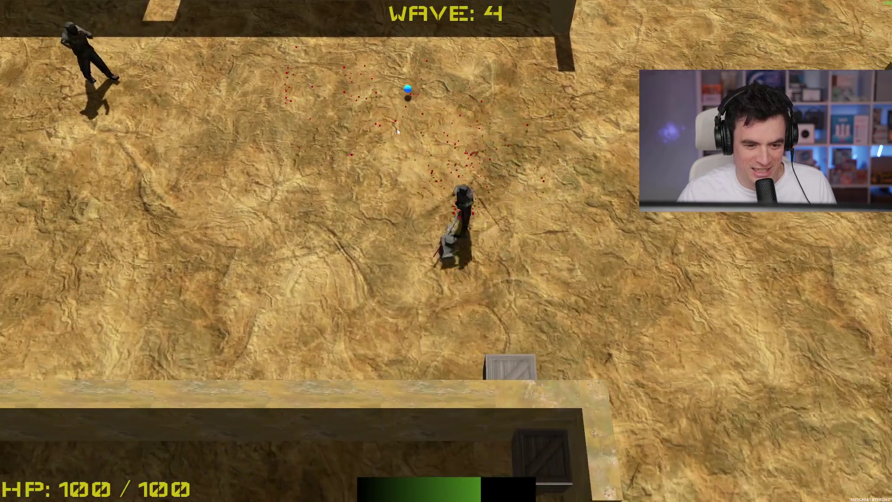
key(a)
click(397, 129)
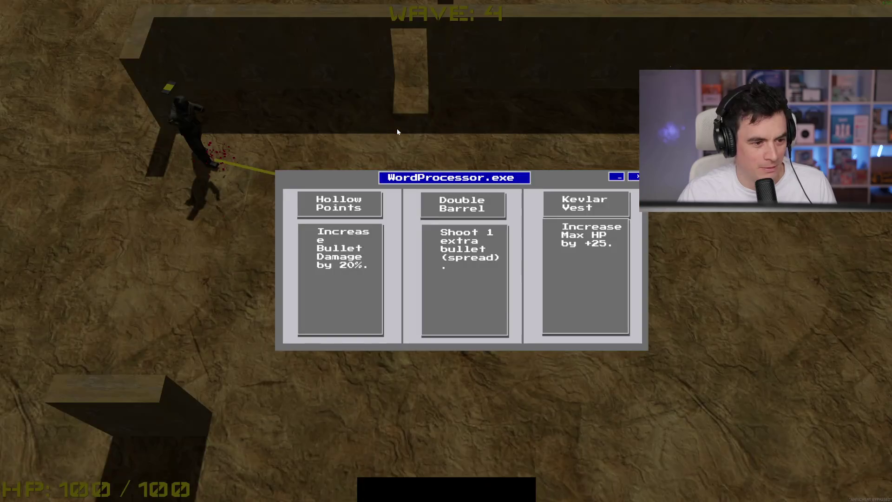
click(489, 273)
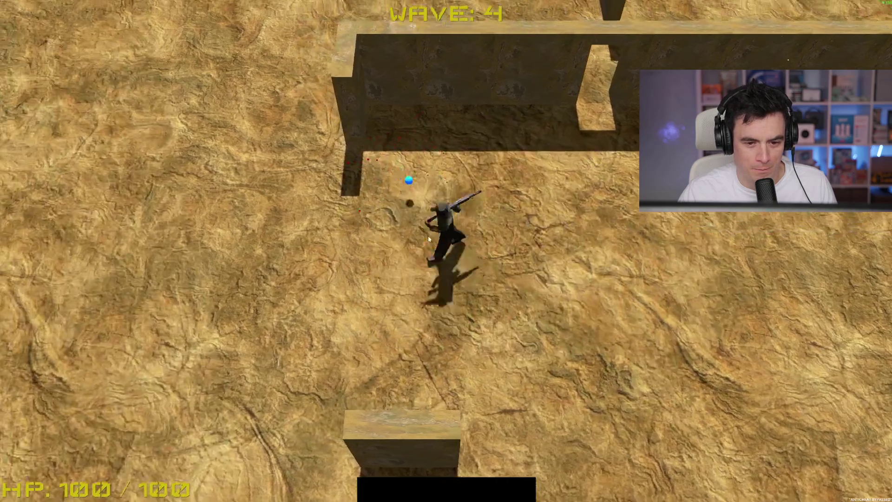
Clear the lobby and fight into the wave 5 arena, then take Rapid FireTrigger again.
key(w)
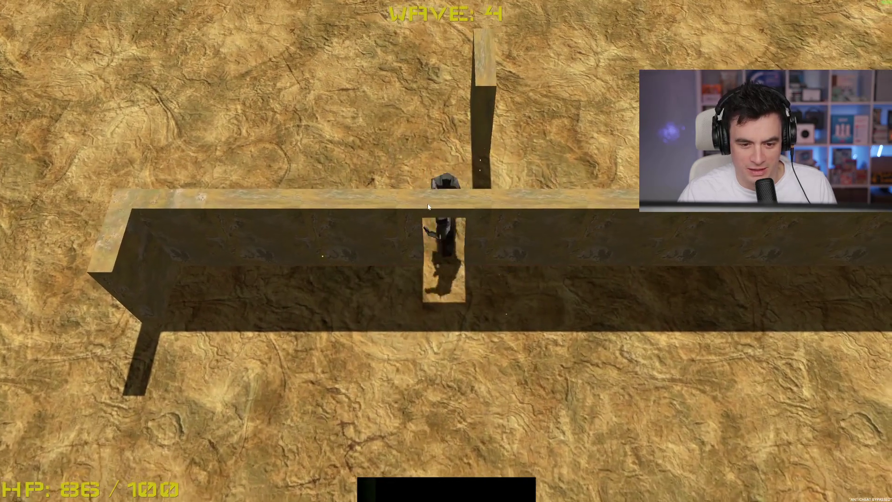
key(a)
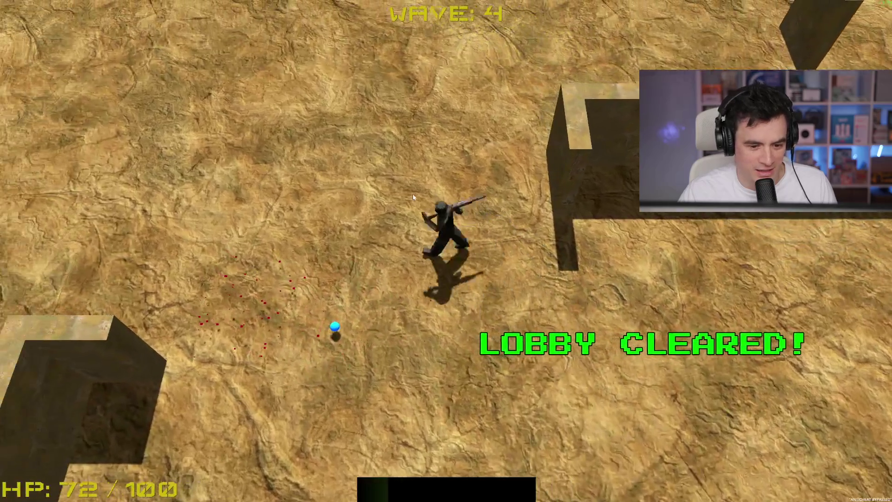
key(w)
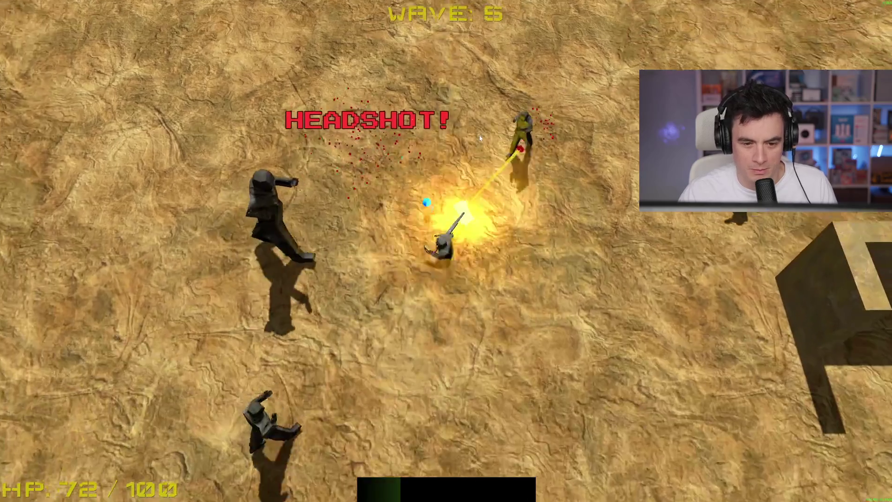
key(s)
key(s)
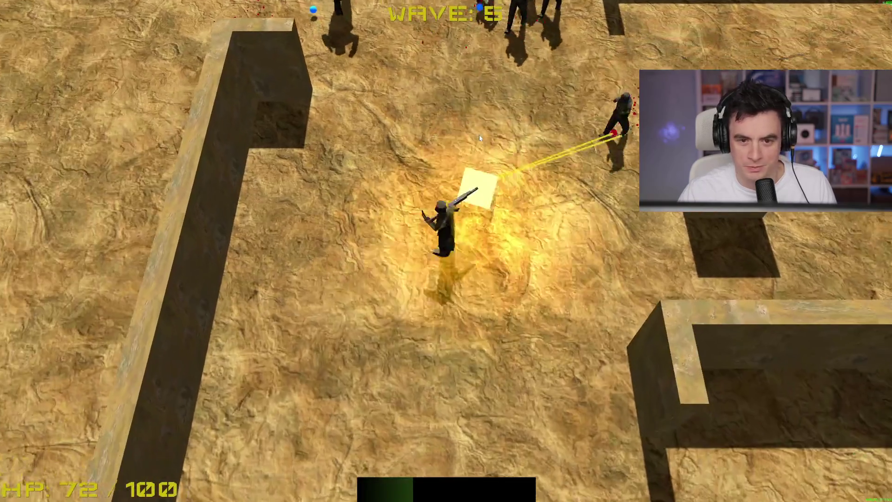
key(s)
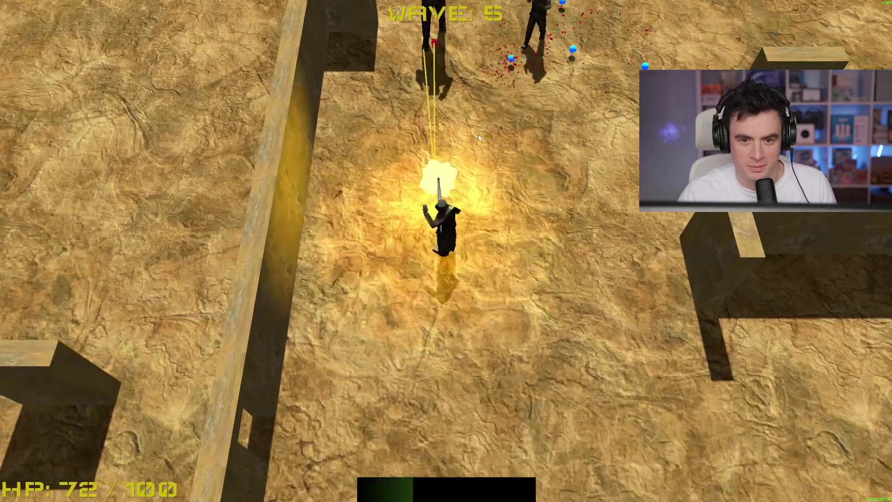
key(w)
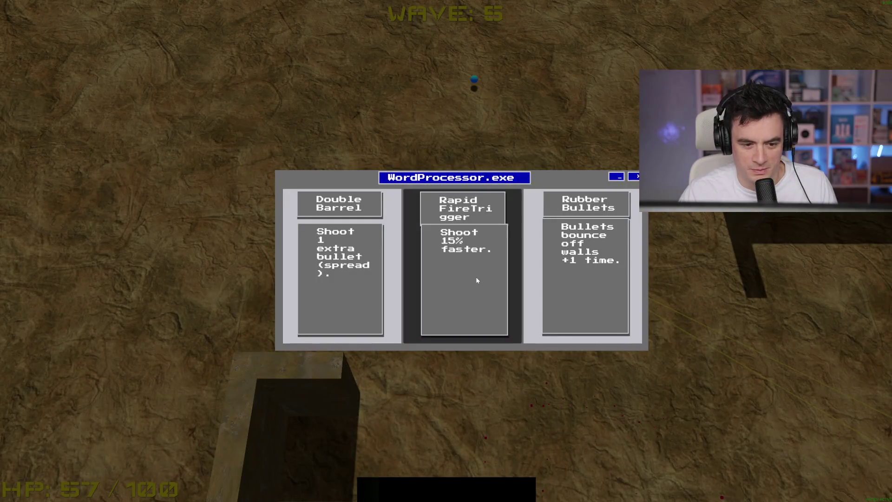
click(476, 277)
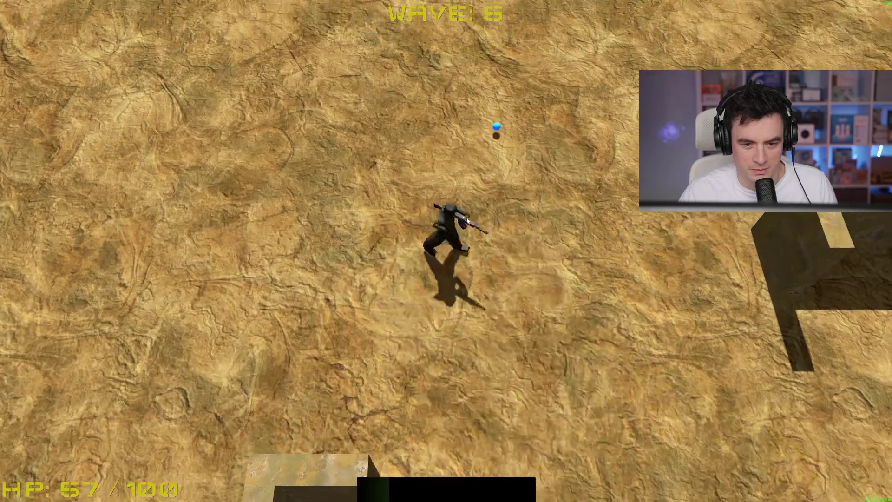
Work down and right through the maze, shooting enemies at the wall gap.
key(d)
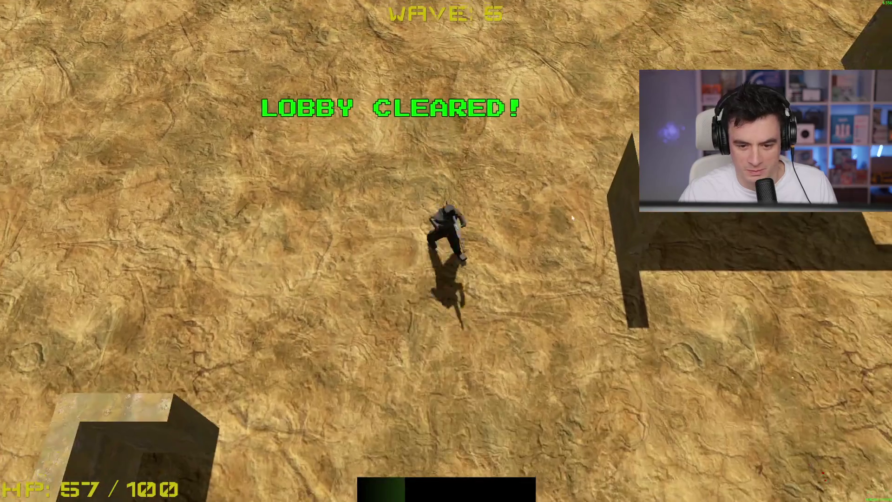
key(s)
key(d)
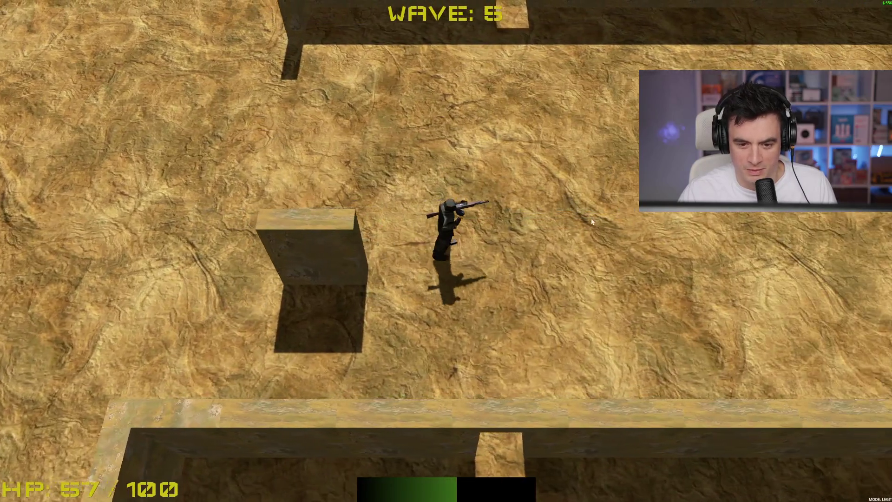
key(s)
click(467, 203)
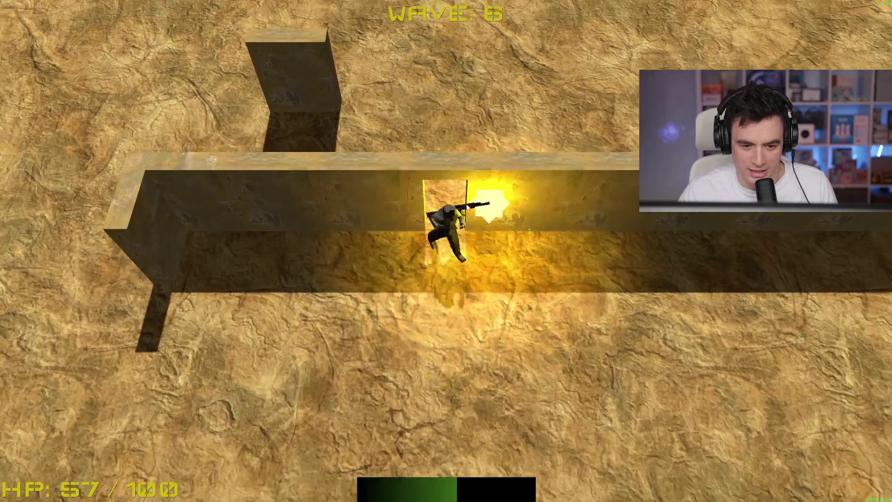
key(w)
click(467, 207)
Push through the wall gap clearing enemies and collecting XP, then take Double Barrel.
key(s)
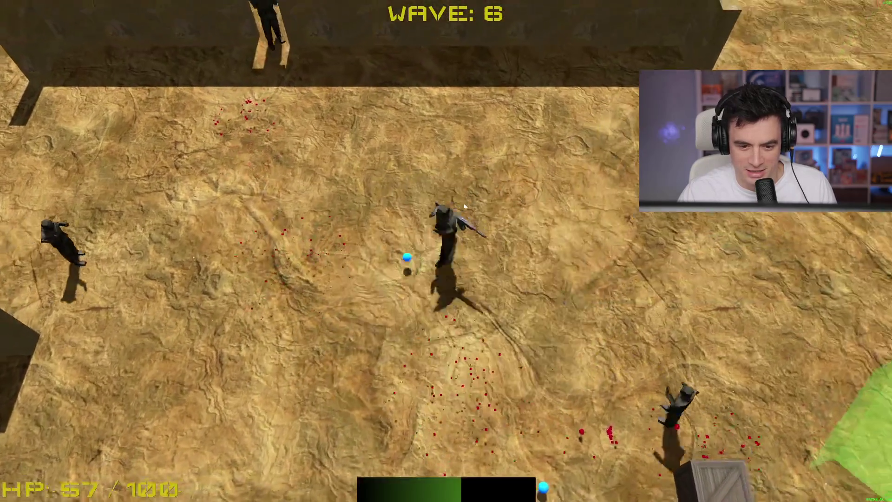
click(459, 206)
key(a)
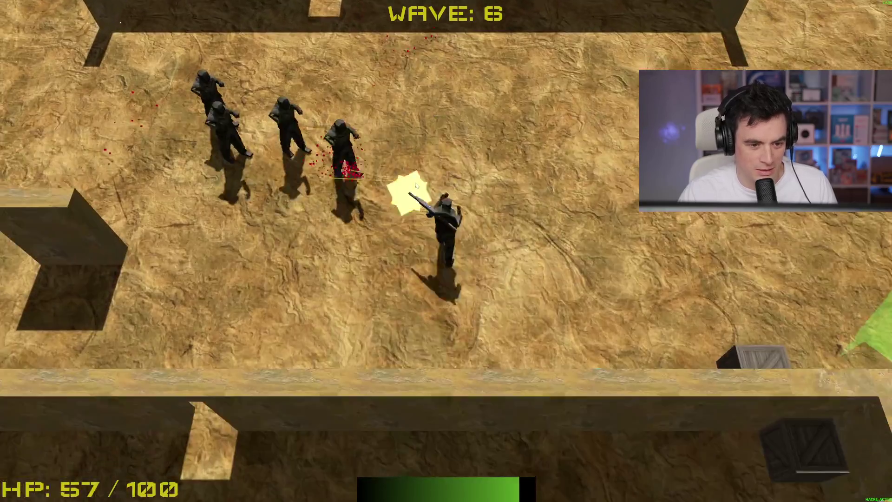
click(419, 182)
key(w)
click(419, 178)
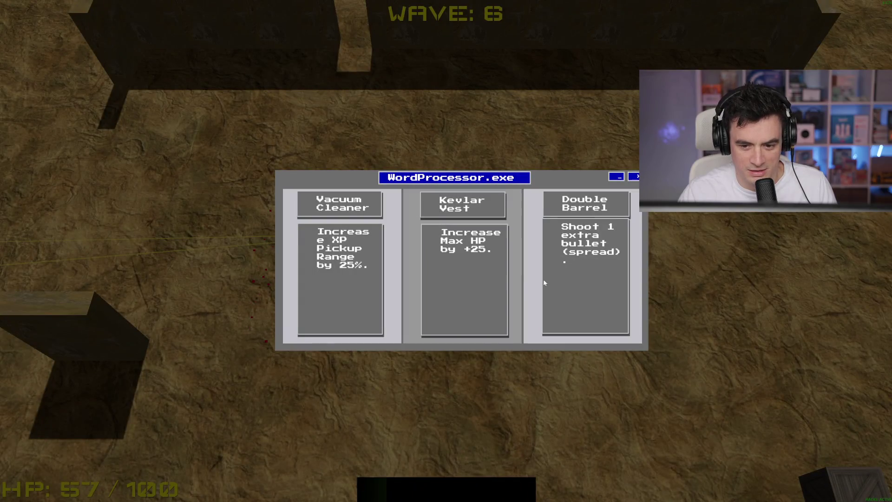
click(545, 283)
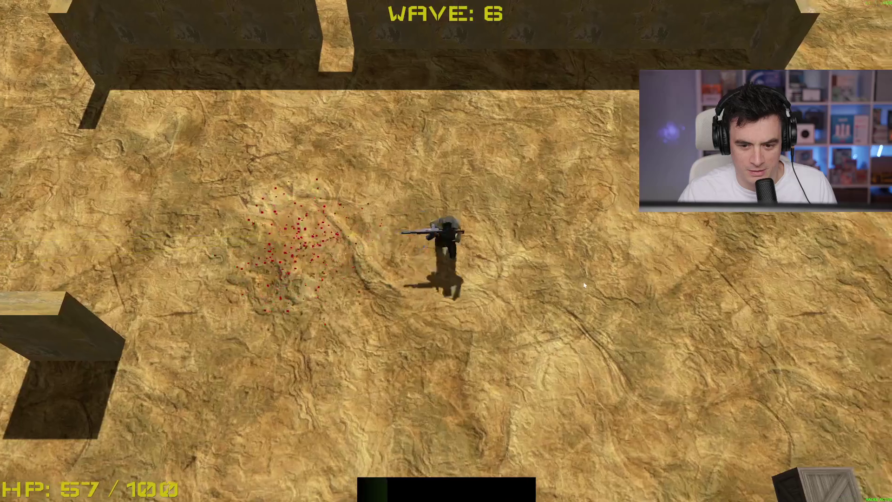
Visit the green shop pad, then head up and left across the arena.
key(s)
key(d)
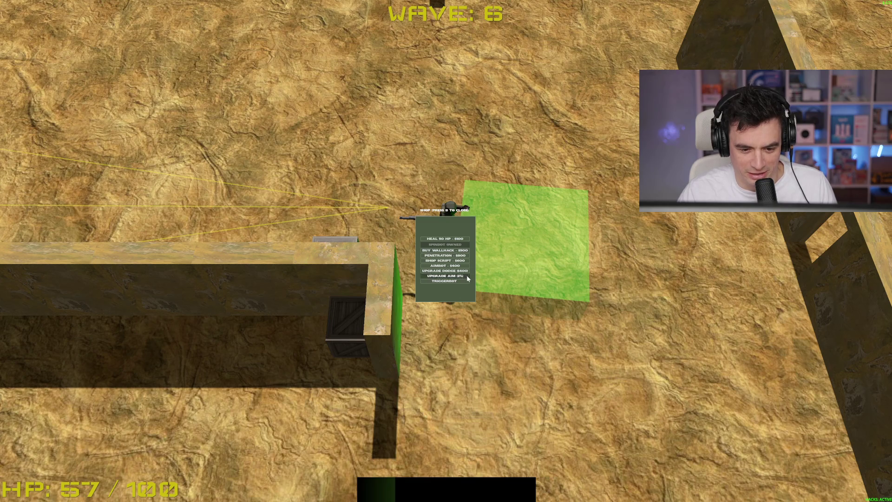
key(b)
key(w)
key(a)
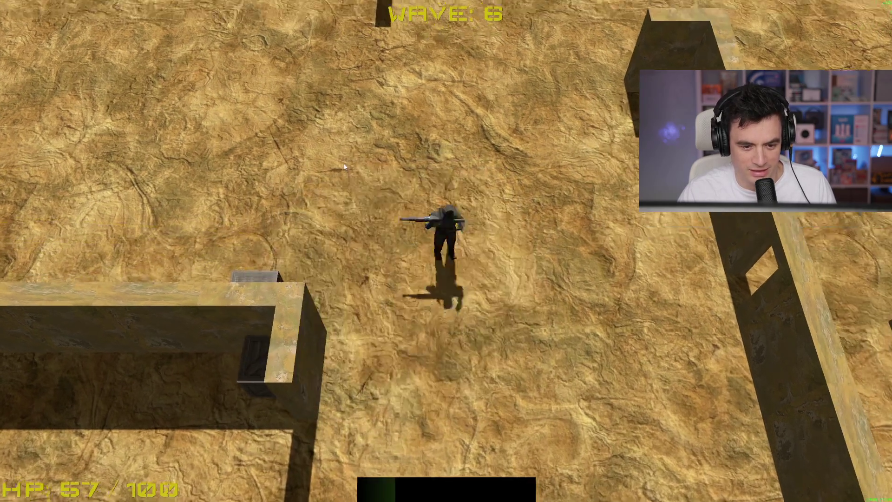
key(w)
key(a)
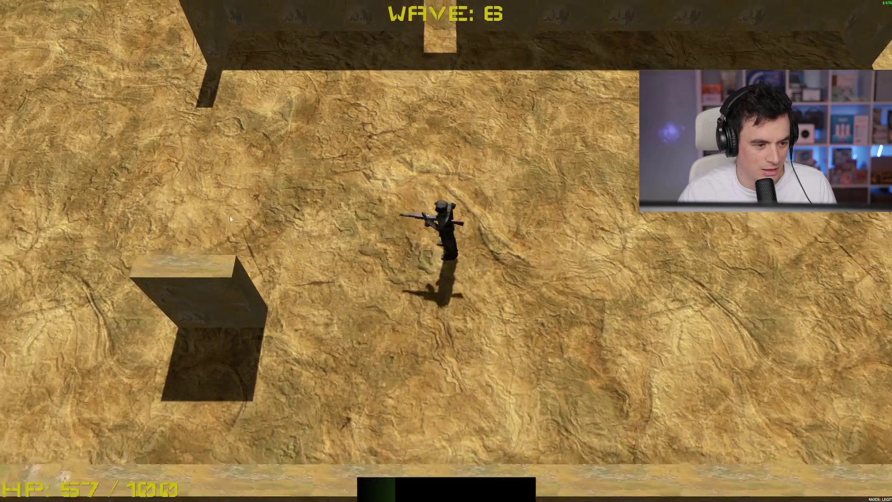
key(w)
key(a)
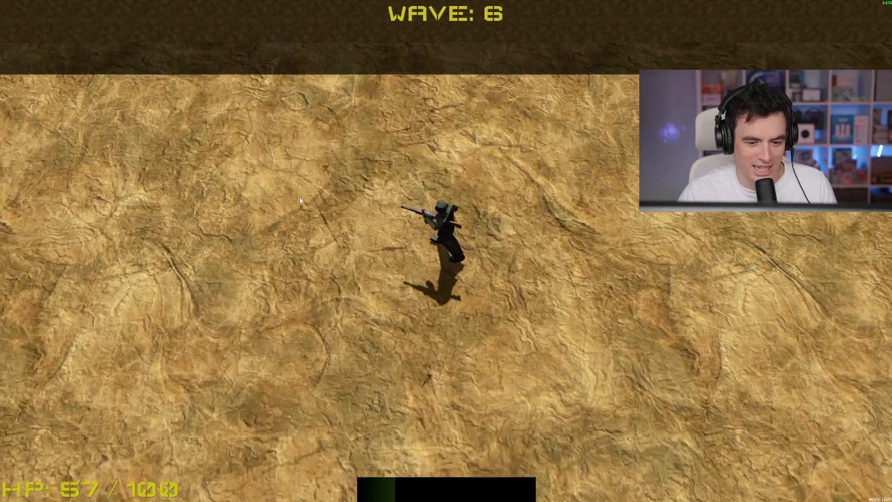
Clear the incoming enemies, collect the blue orbs, and start fighting wave 7.
key(w)
key(s)
key(a)
click(471, 285)
key(s)
key(a)
click(470, 285)
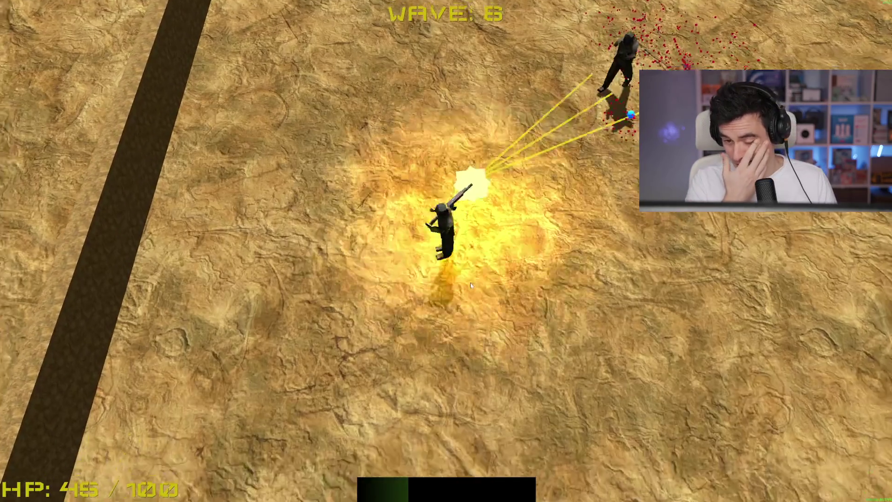
key(w)
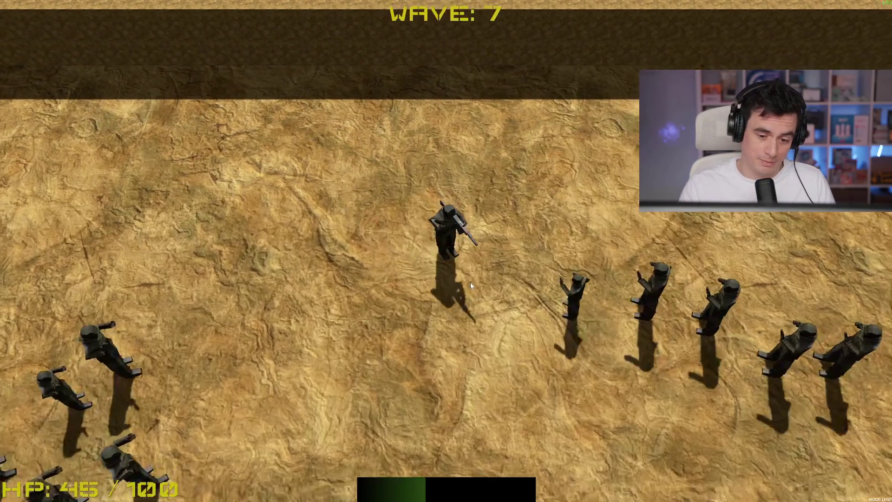
click(471, 284)
key(w)
click(471, 284)
Finish wave 7 while strafing, take the Energy Drink upgrade, and continue into wave 8.
key(s)
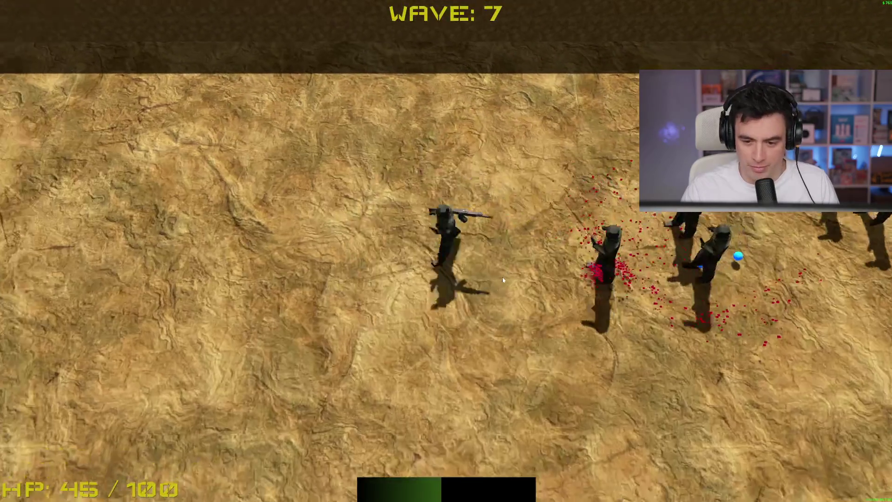
key(d)
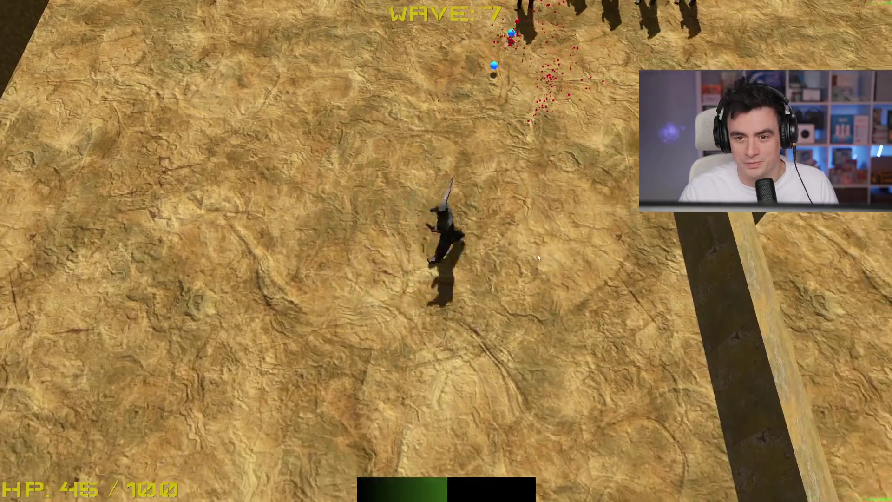
key(a)
click(538, 255)
key(a)
click(573, 230)
key(d)
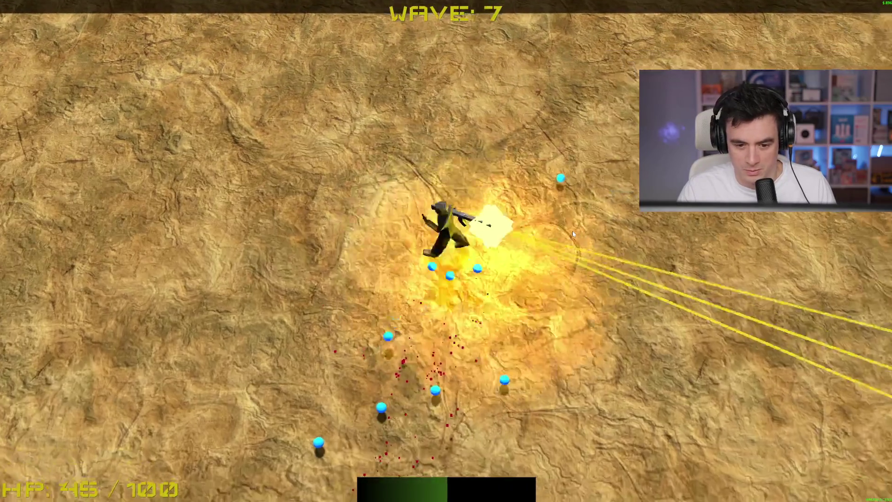
click(573, 234)
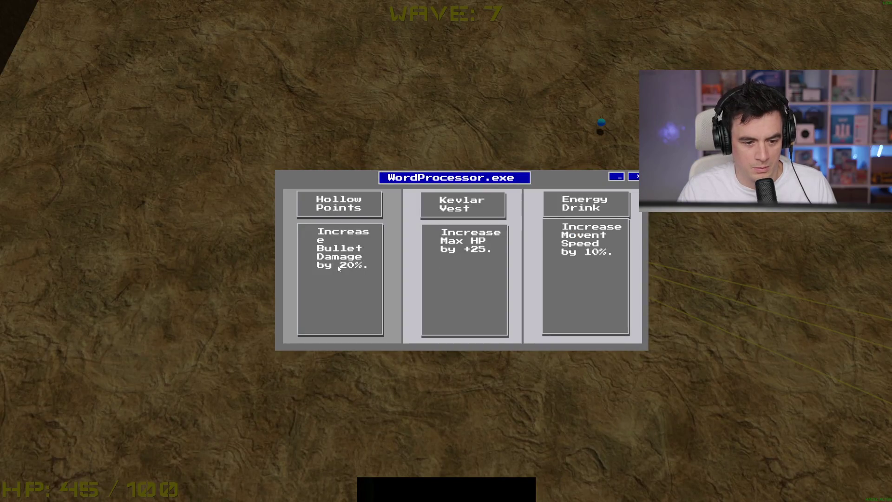
click(587, 272)
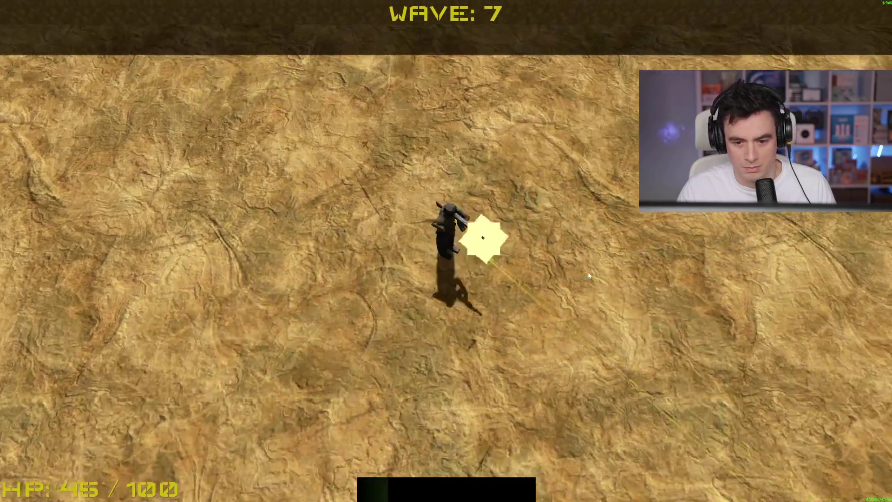
key(d)
key(d)
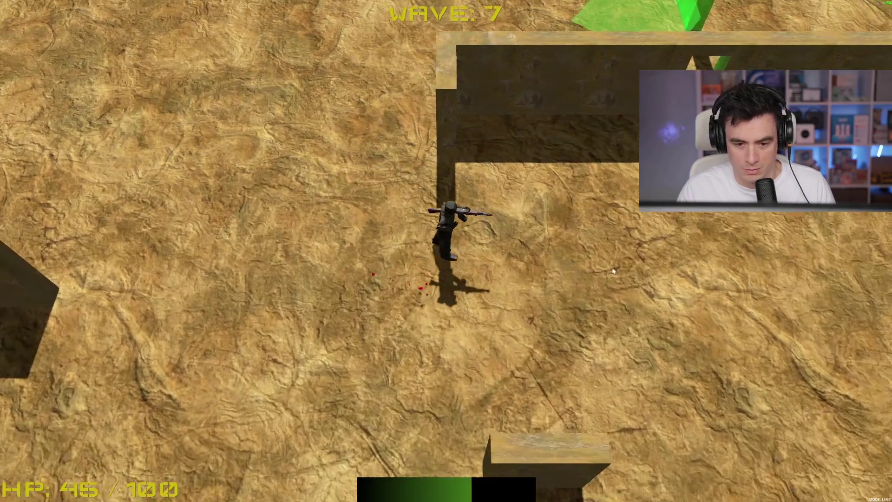
key(d)
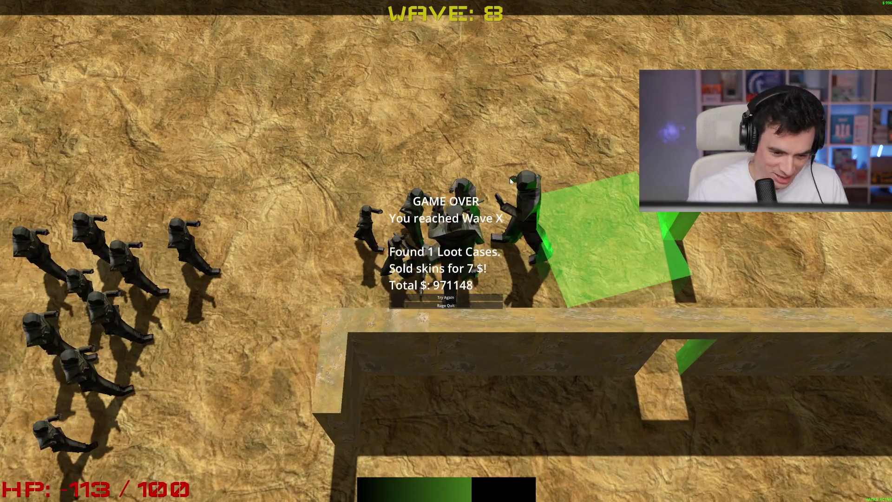
Choose Rage Quit on the game-over screen, then Quit to Desktop.
click(458, 310)
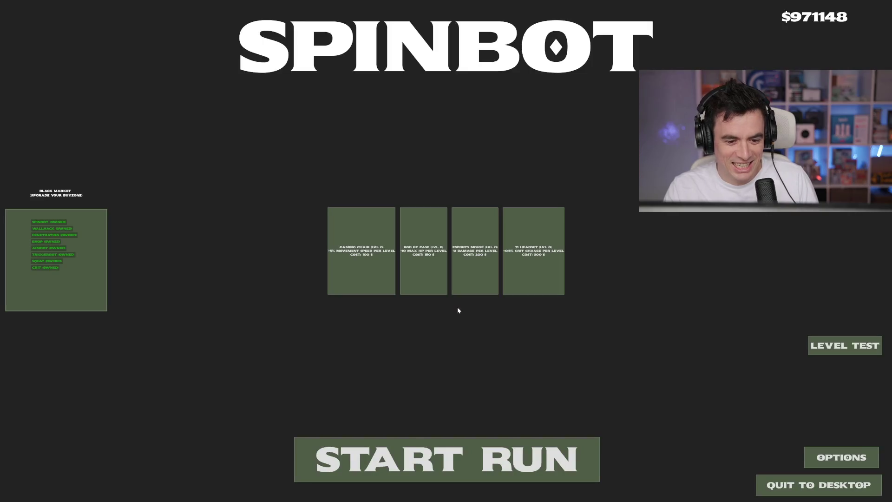
click(789, 485)
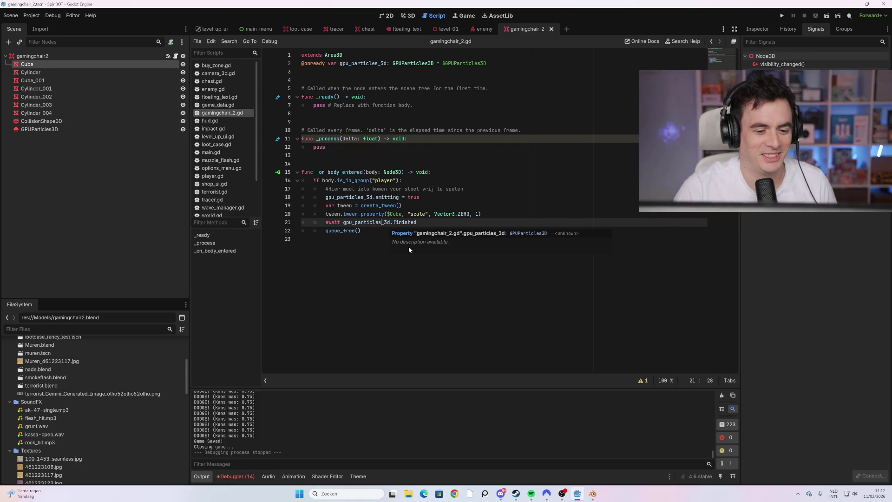
Inspect the chair's Cylinder_001, Cylinder_004 and Cube nodes, then switch to the level_01 scene.
key(Up)
key(End)
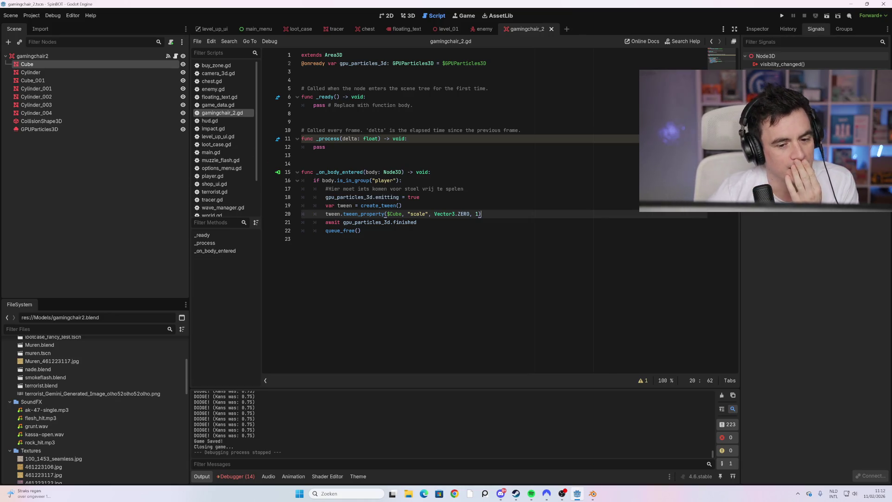
click(62, 88)
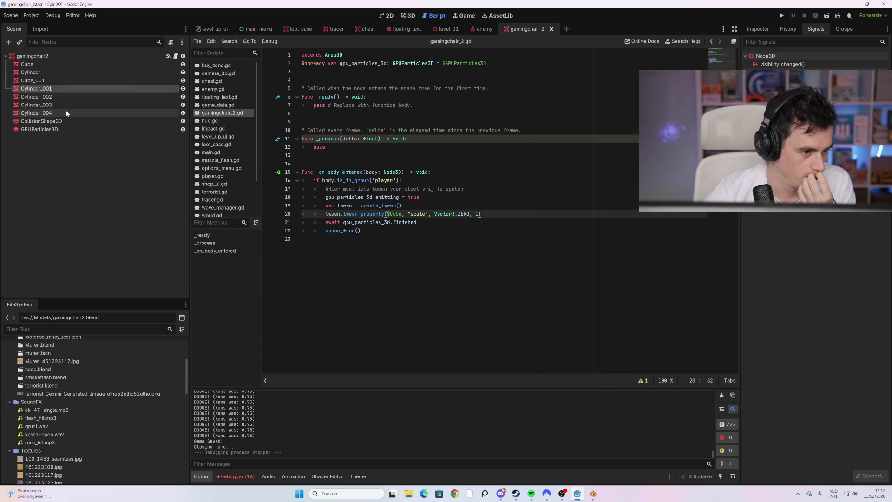
click(66, 111)
click(64, 67)
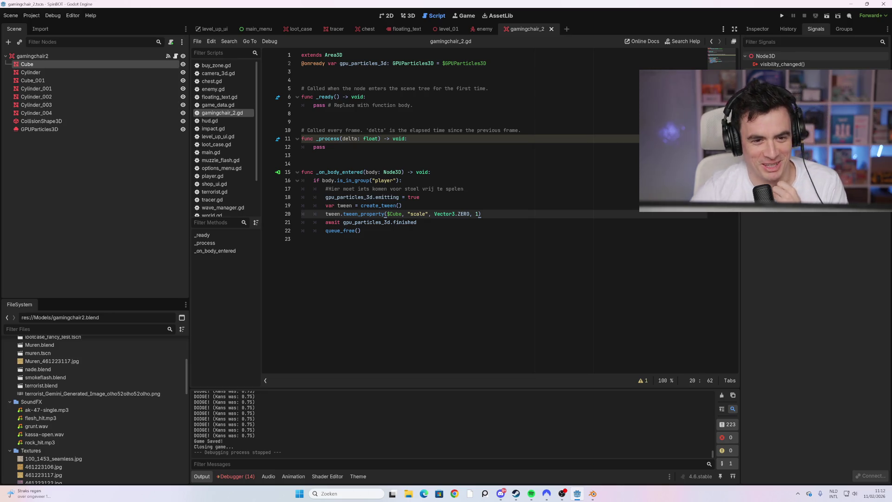
click(448, 29)
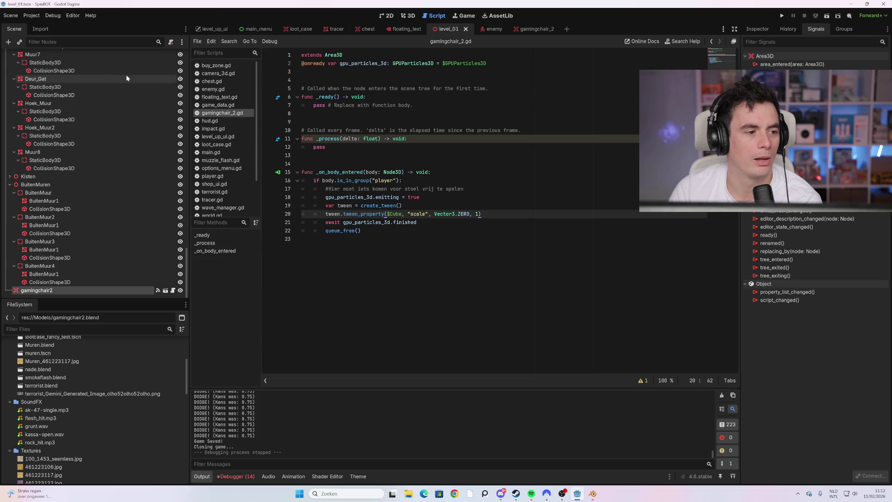
Collapse the Muren5, Muren6, Muren4 and BuitenMuren groups, select SpawnContainer, and view in 3D.
scroll(106, 166, up, 10)
scroll(89, 192, up, 5)
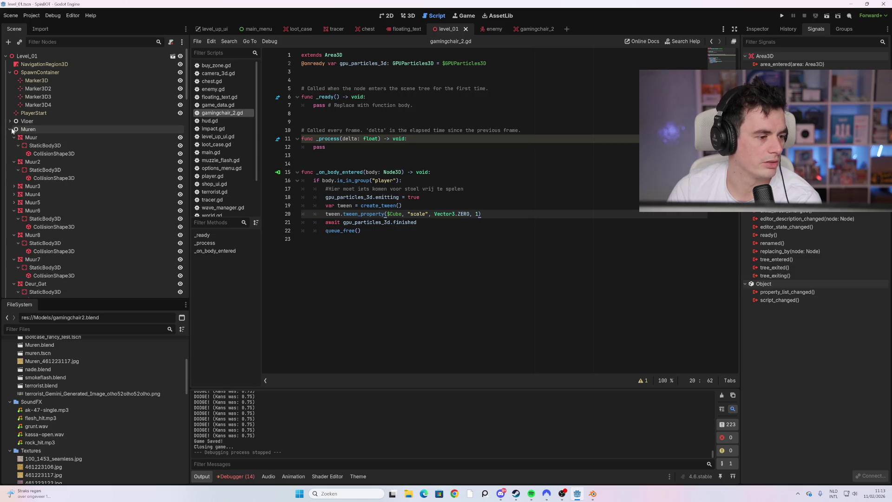
click(10, 153)
click(10, 161)
click(11, 170)
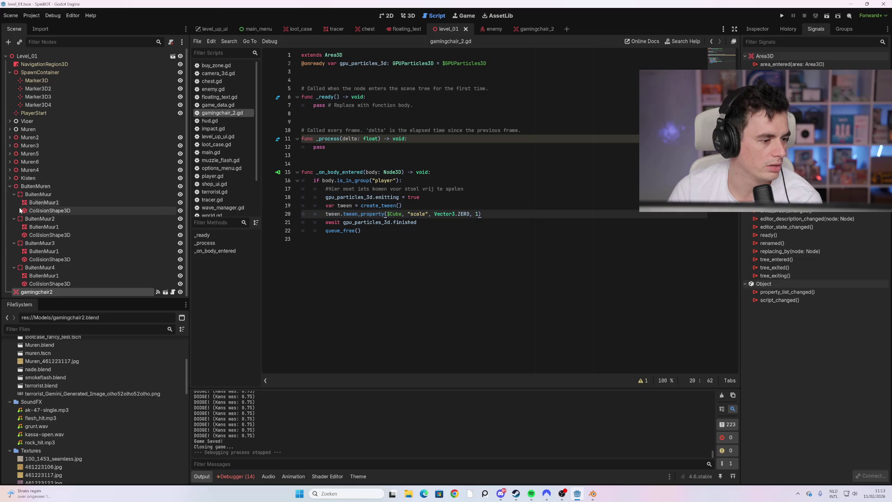
click(10, 186)
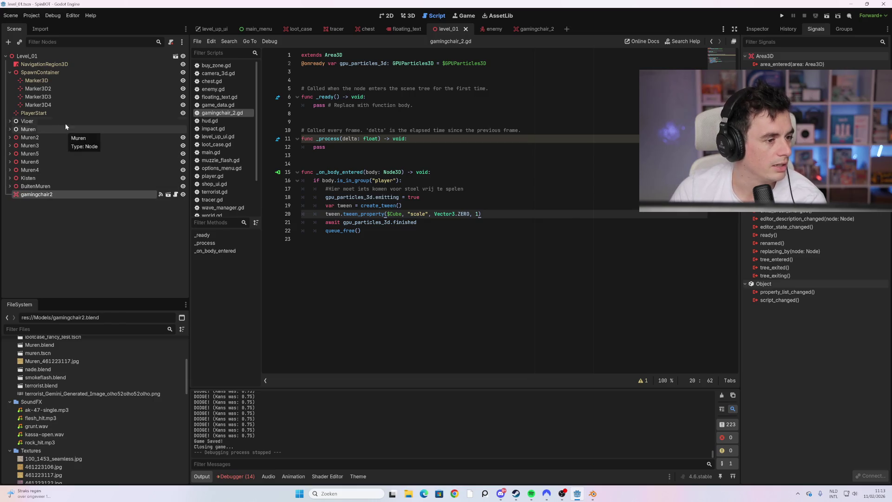
click(54, 73)
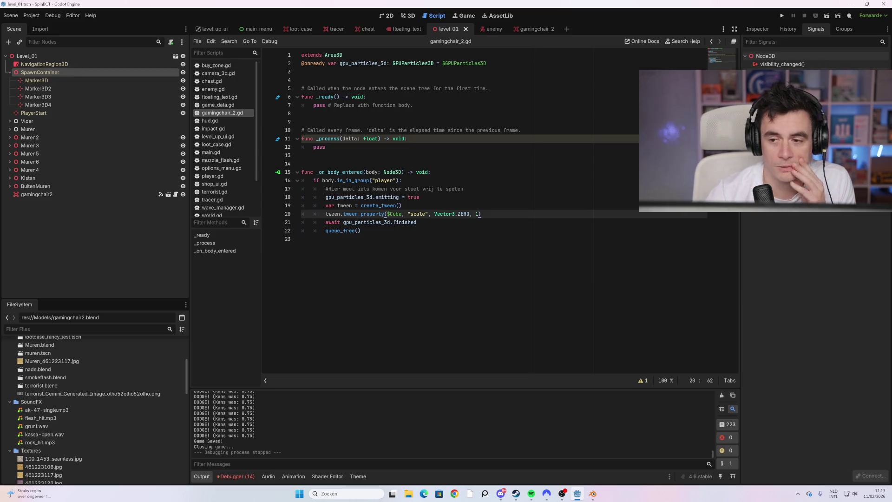
click(412, 16)
Locate Marker3D through Marker3D4, move Marker3D outward, then select Marker3D2.
scroll(572, 248, down, 3)
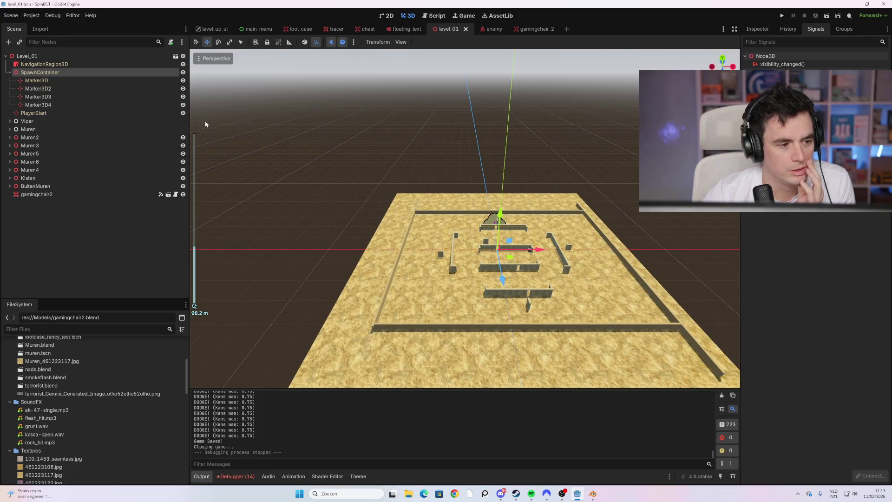
click(124, 81)
click(124, 89)
click(121, 98)
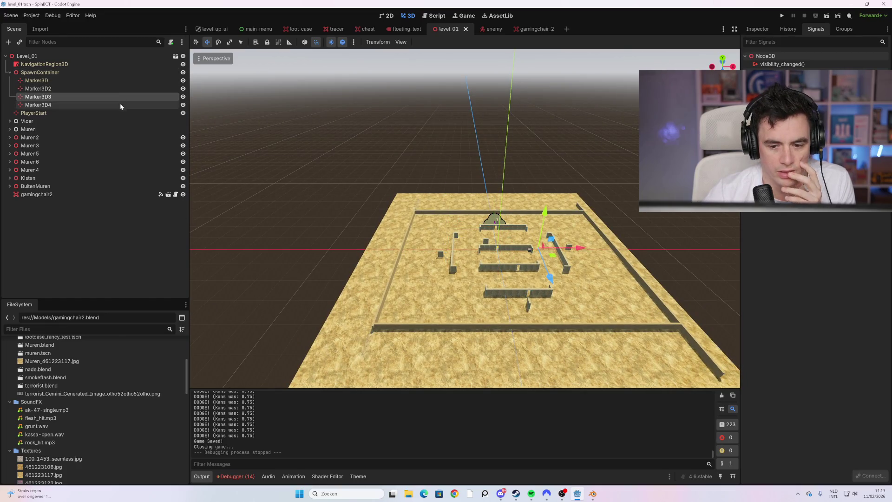
click(118, 105)
click(113, 90)
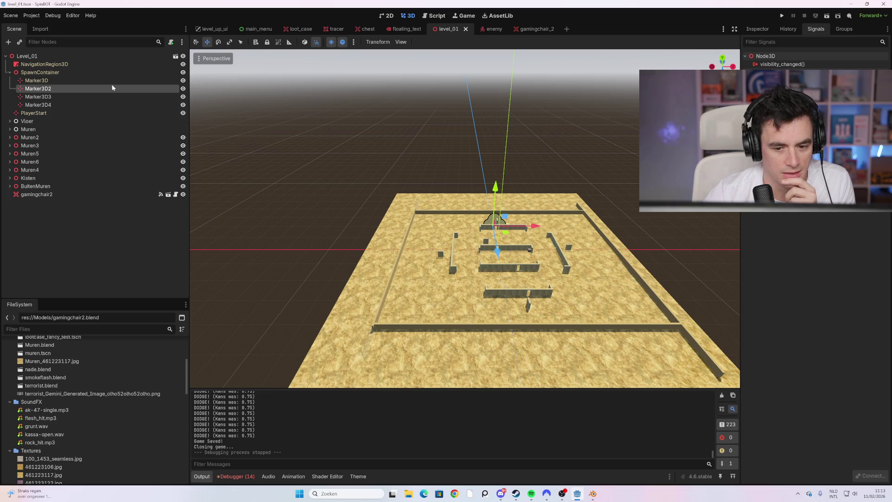
click(104, 81)
scroll(435, 219, up, 8)
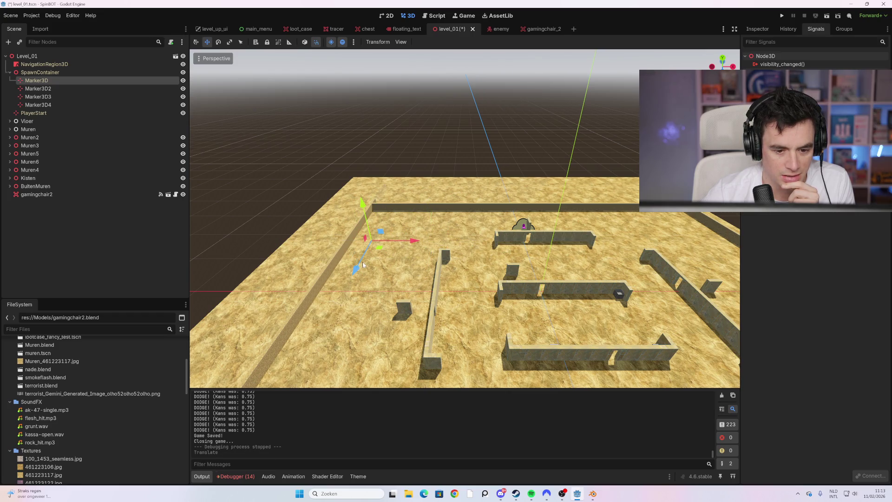
scroll(447, 273, down, 5)
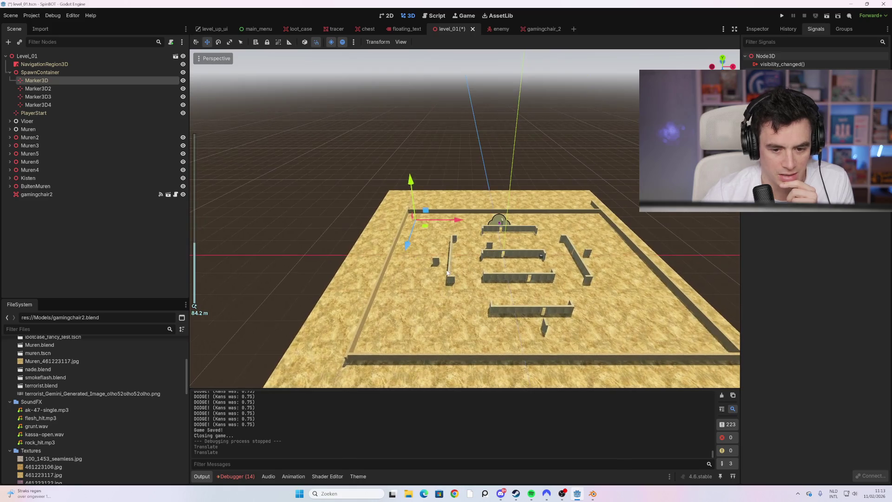
click(76, 88)
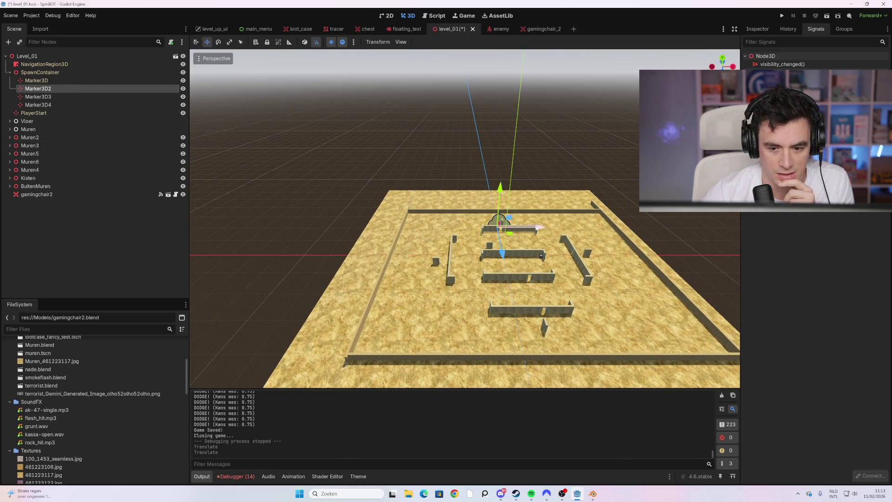
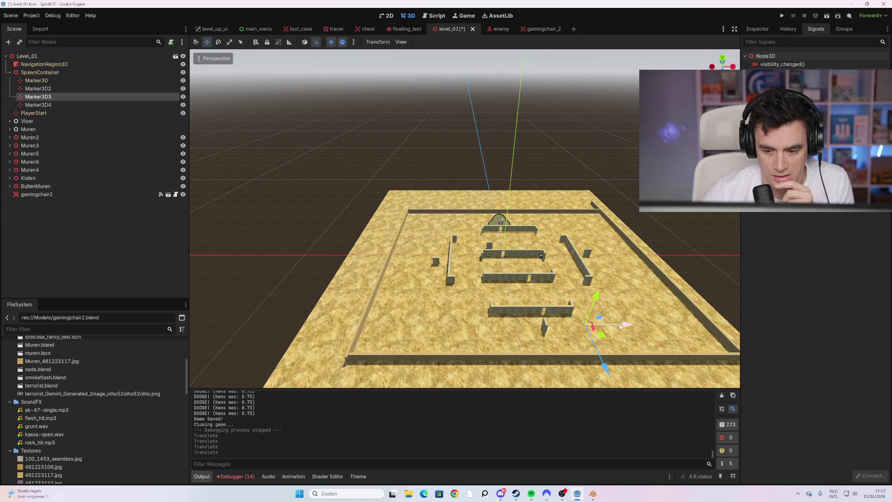
Shift Marker3D4 along Z and X toward the front-left, then run the project with F5.
click(105, 106)
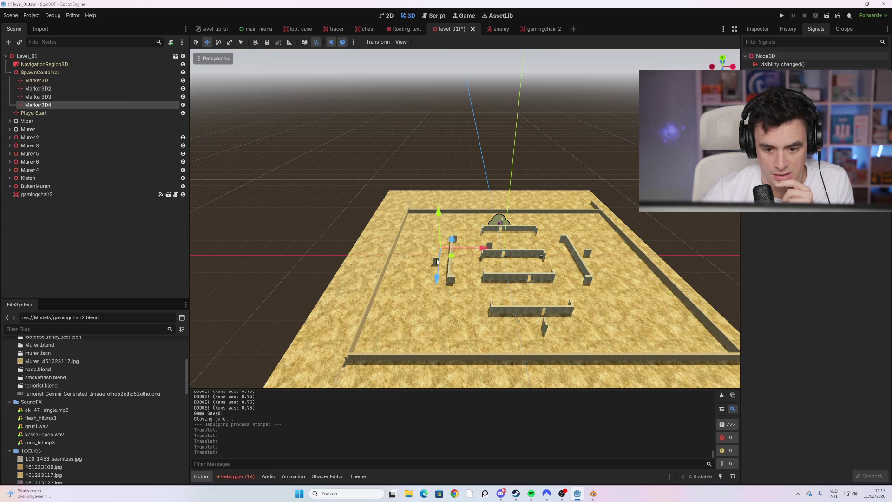
drag(440, 383, 439, 393)
drag(467, 334, 451, 339)
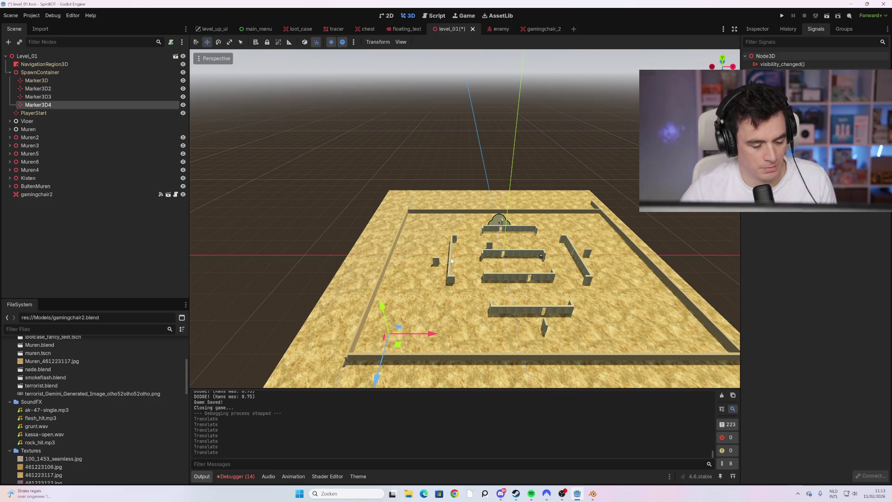
key(F5)
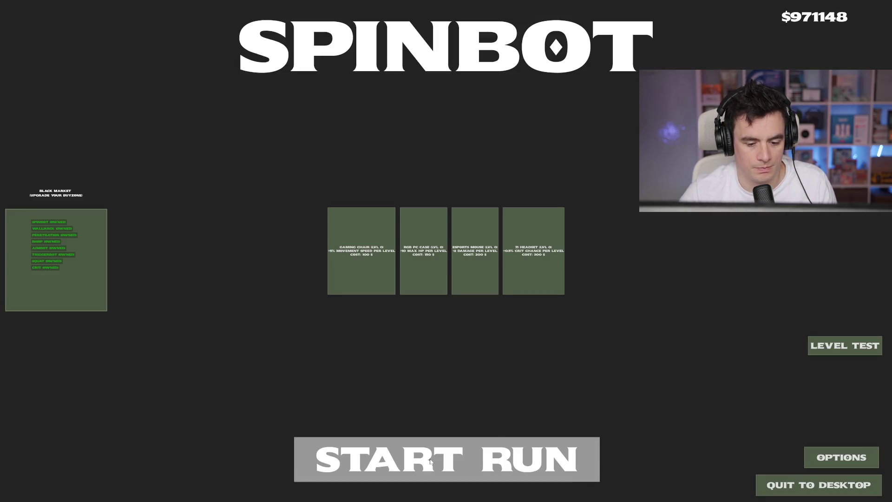
Start a run and loot the first crate and the purple crate.
click(431, 461)
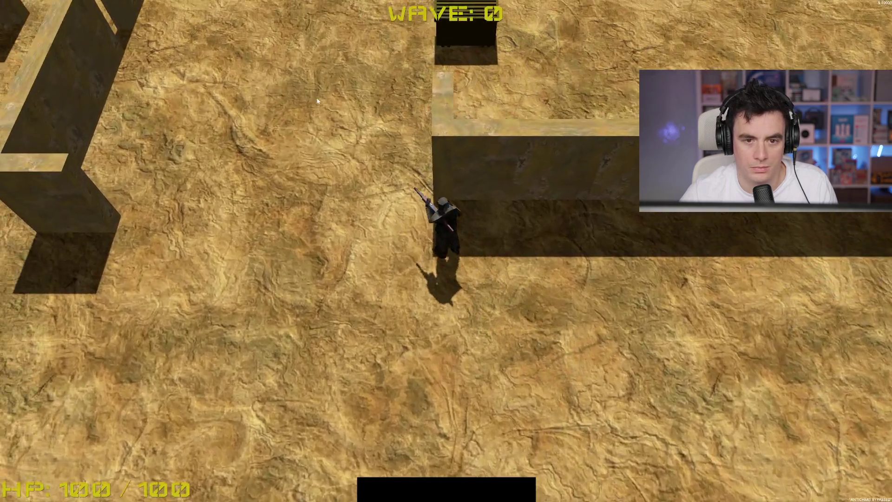
key(w)
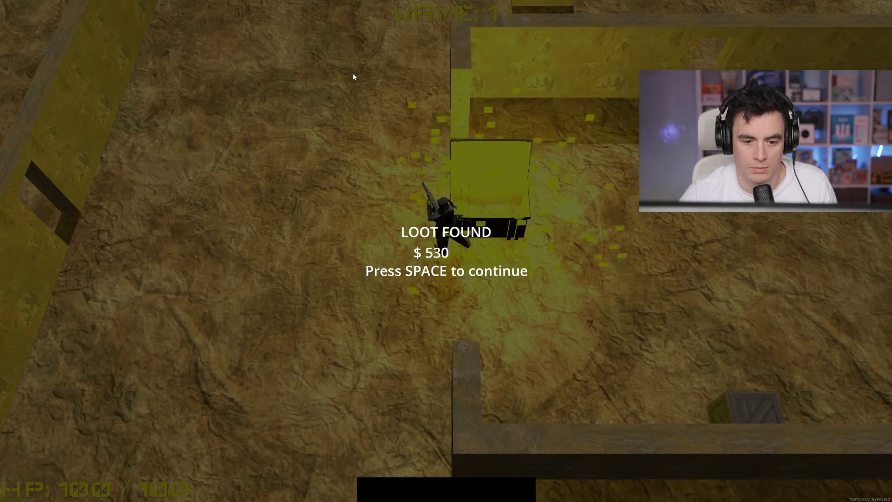
key(space)
key(w)
key(a)
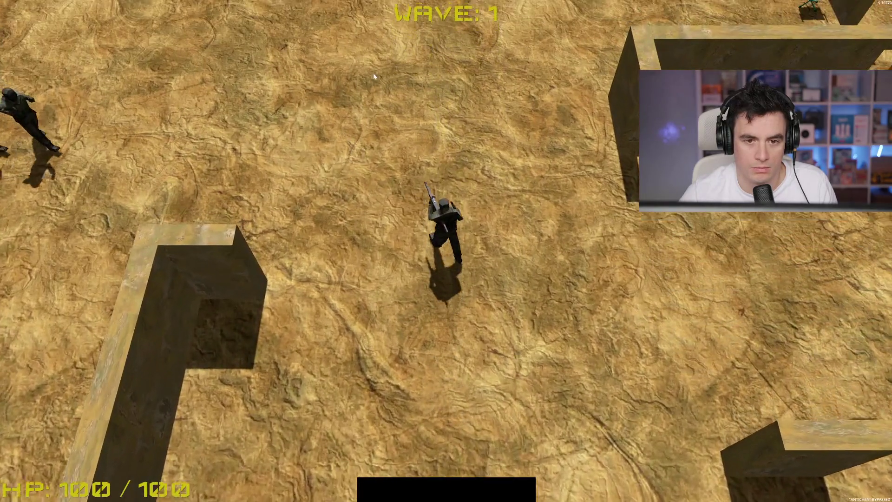
key(w)
key(d)
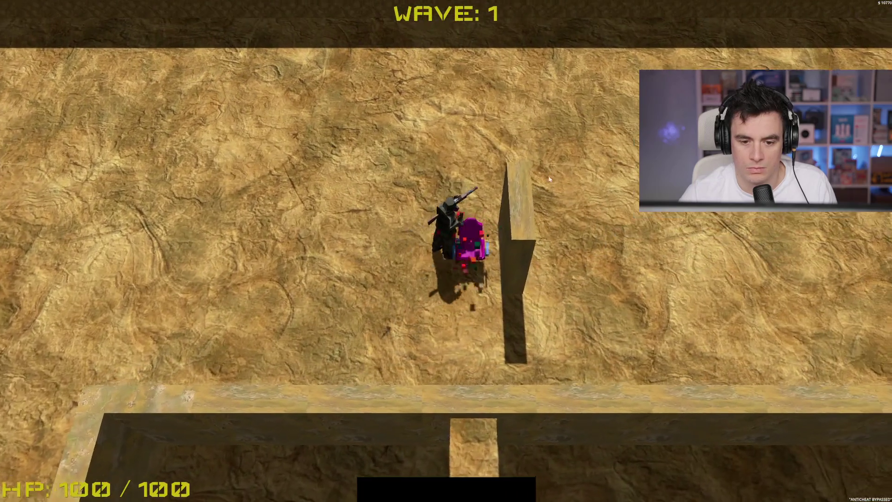
key(space)
Clear the first lobby's enemies while moving north-east.
key(s)
key(a)
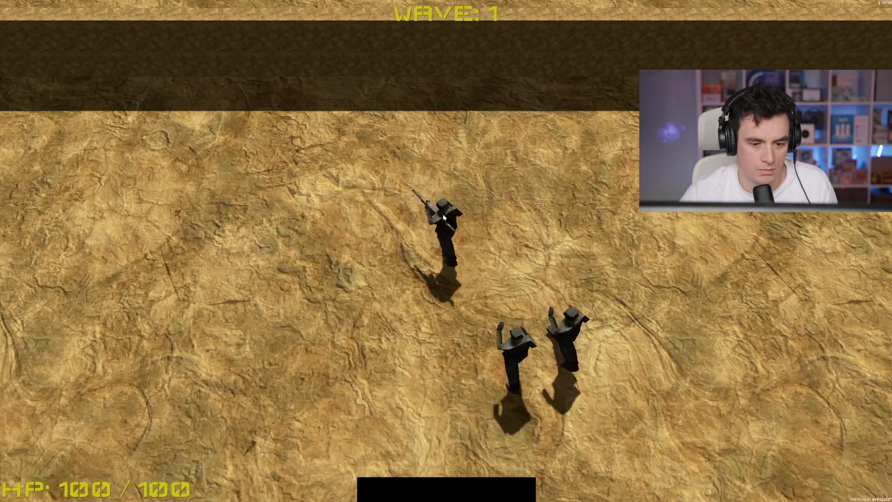
key(w)
click(615, 277)
key(d)
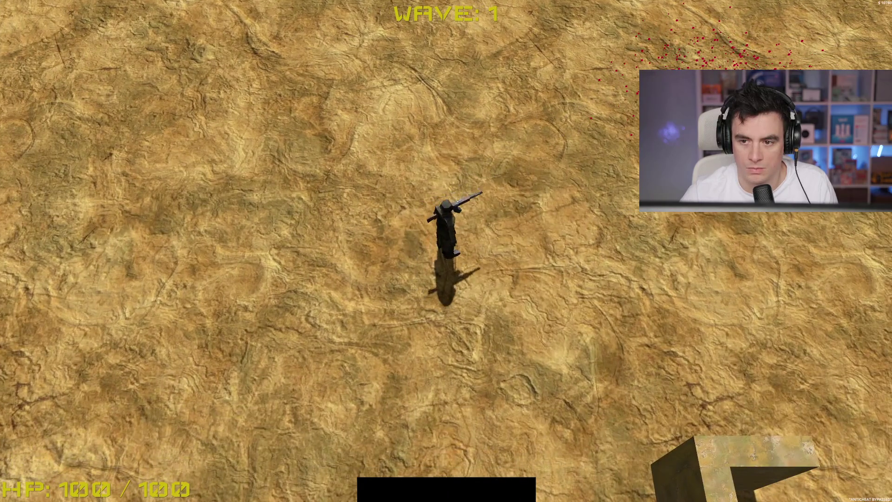
click(604, 142)
key(w)
key(a)
click(630, 135)
Shoot the enemies attacking near the south wall.
key(s)
key(a)
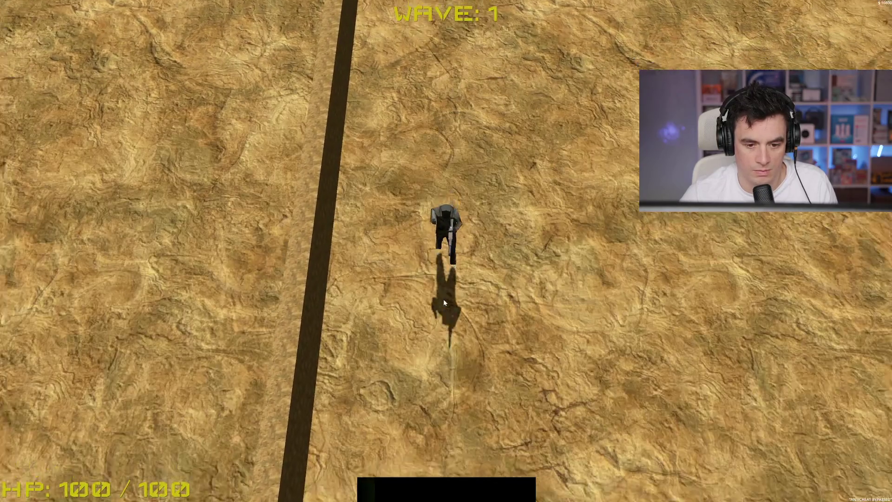
key(s)
click(470, 147)
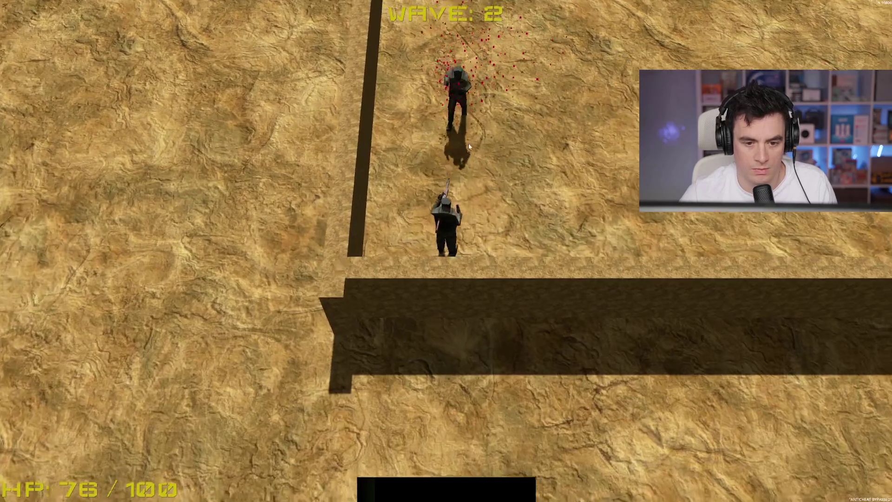
key(d)
click(242, 293)
Head north, kill the remaining two enemies and pick up the dropped yellow box.
key(w)
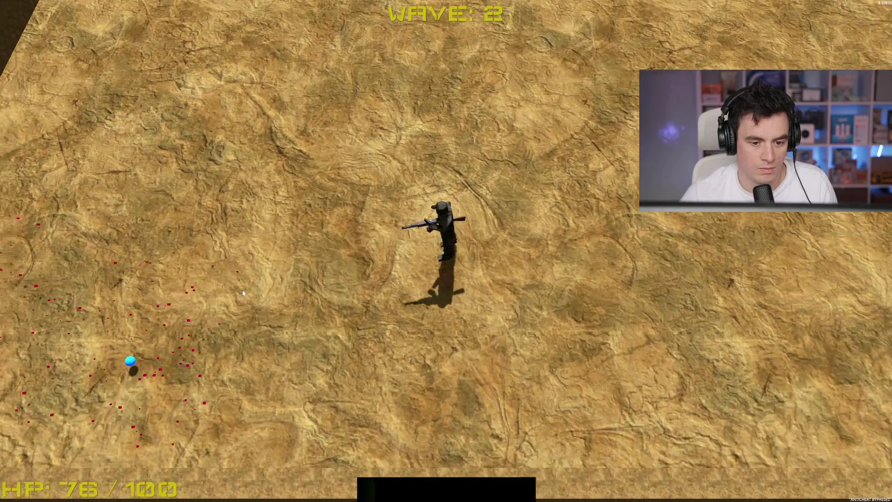
key(a)
key(s)
key(w)
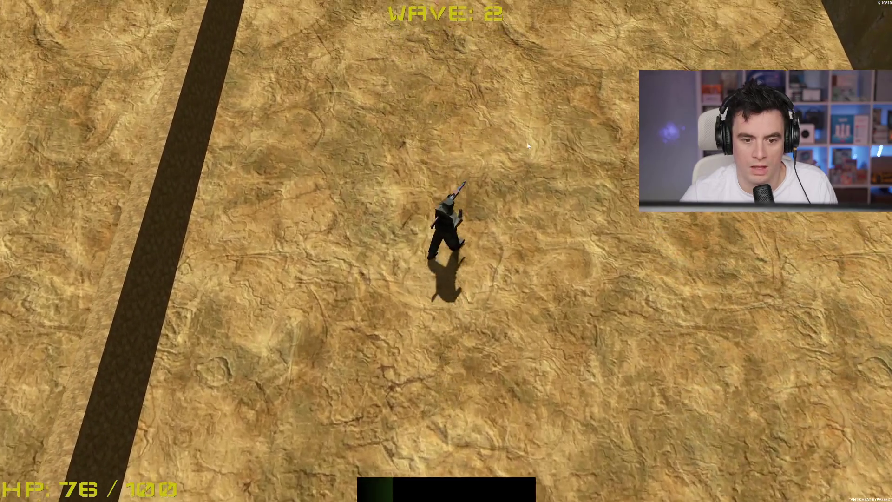
key(w)
click(344, 105)
key(w)
click(443, 24)
key(w)
click(442, 25)
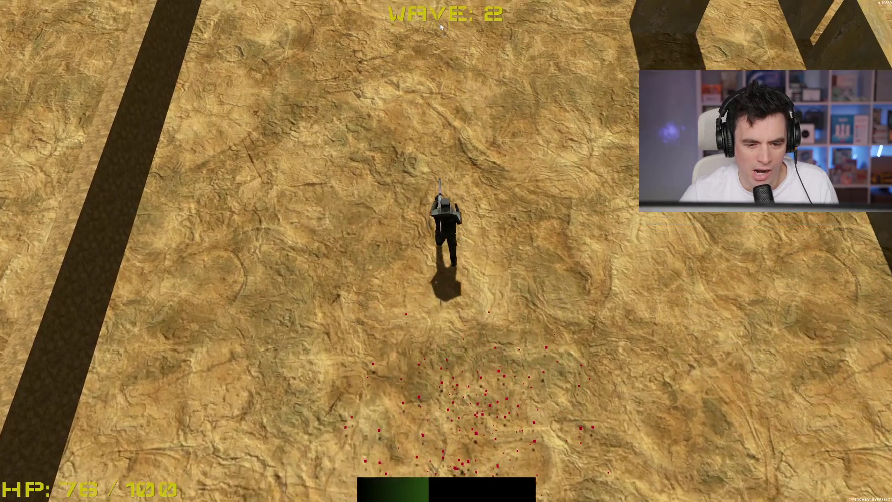
Collect the blue orb and walk onto the green shop zone.
key(w)
key(w)
key(w)
key(d)
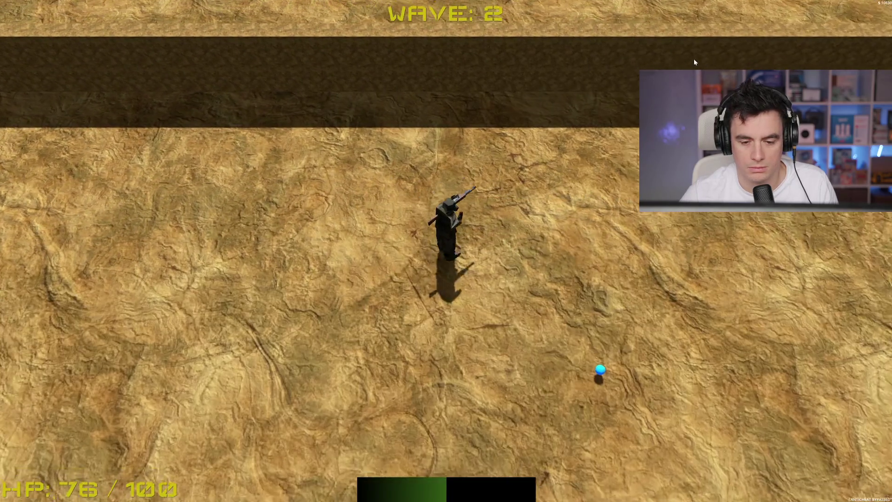
key(s)
key(d)
key(w)
key(d)
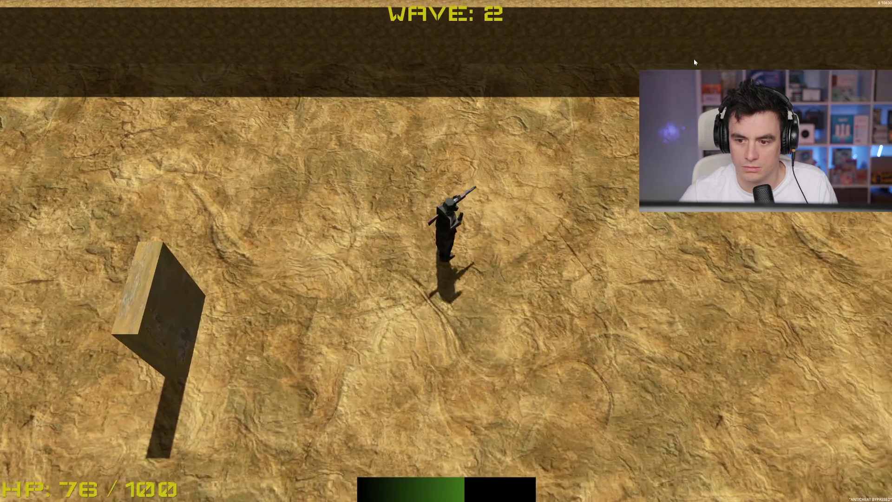
key(s)
key(d)
key(w)
key(d)
key(s)
Open and close the shop menu, then walk west away from the shop.
key(b)
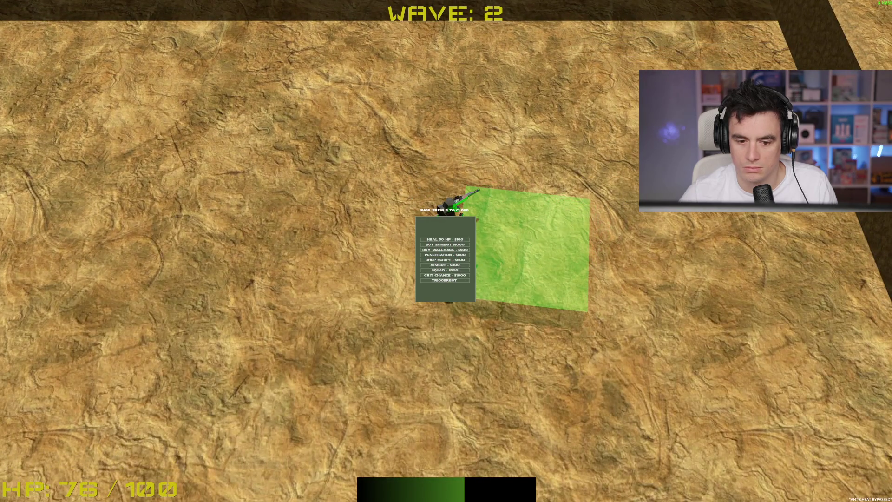
key(b)
key(s)
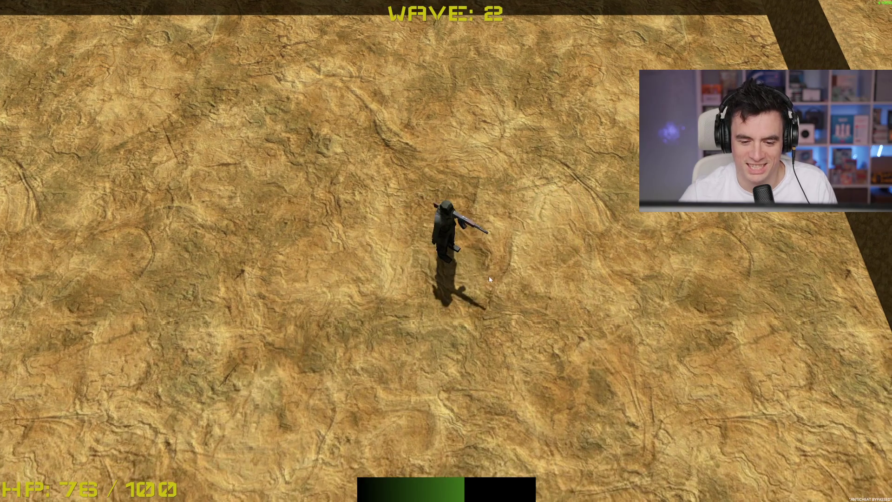
key(a)
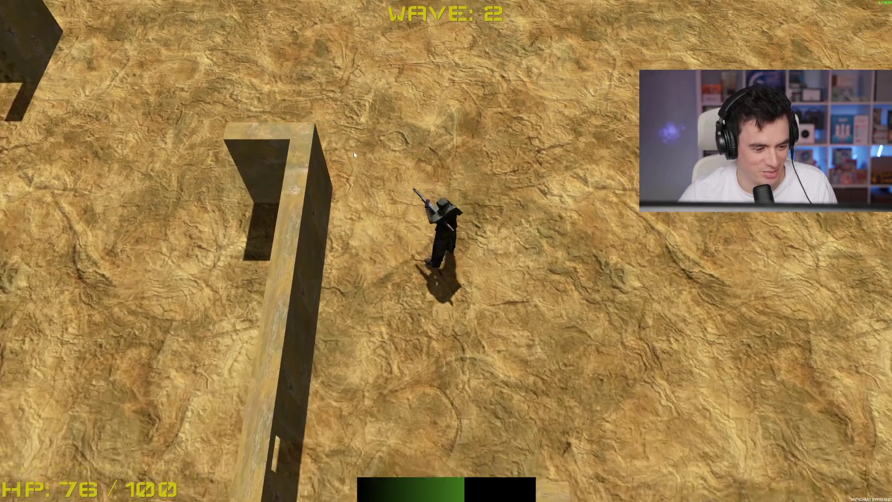
key(d)
key(d)
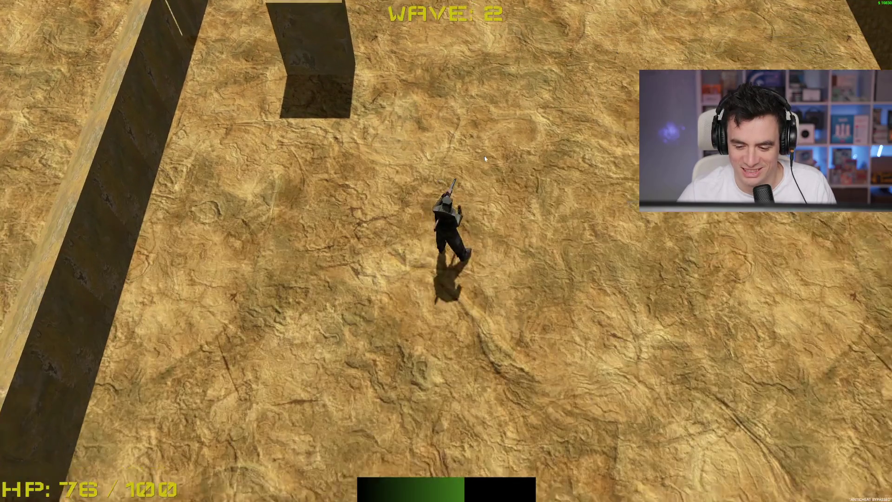
key(a)
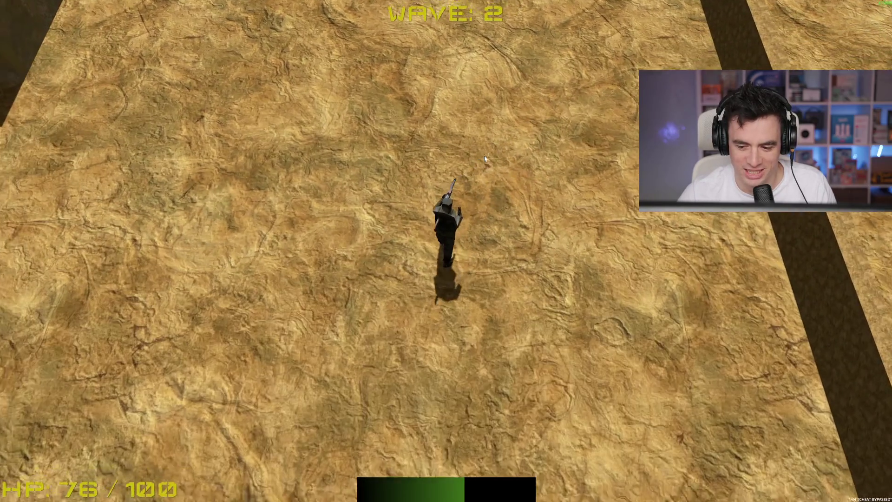
key(a)
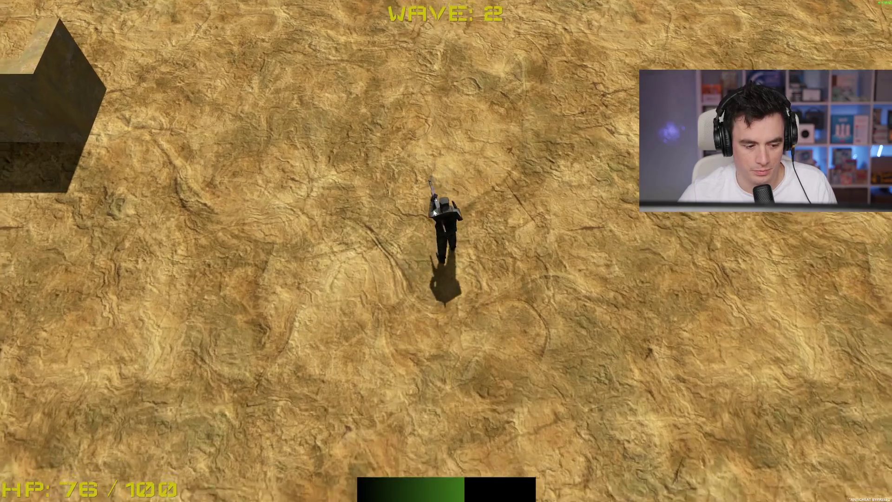
Run north through the maze, shooting corridor and lobby enemies until wave 3 begins.
key(w)
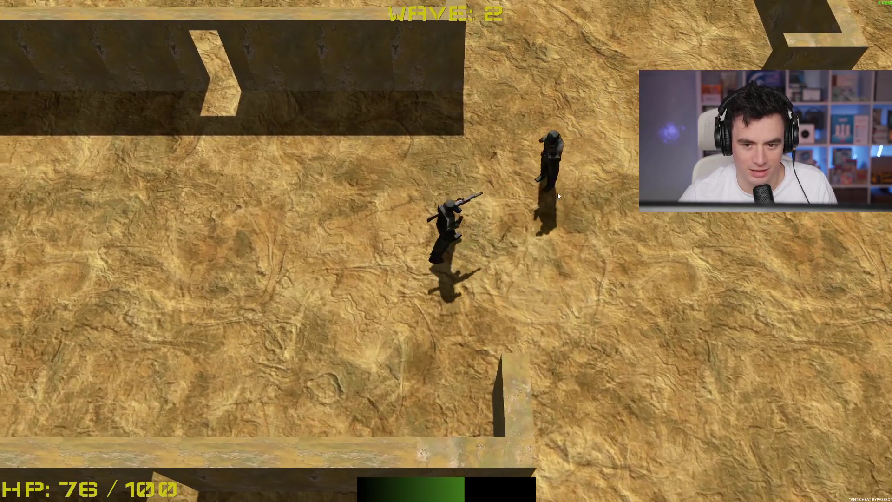
click(585, 182)
click(585, 182)
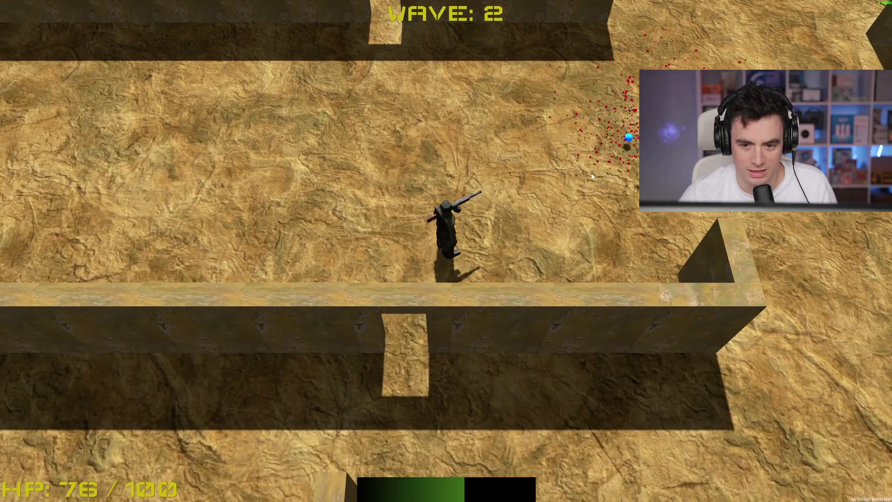
key(d)
key(w)
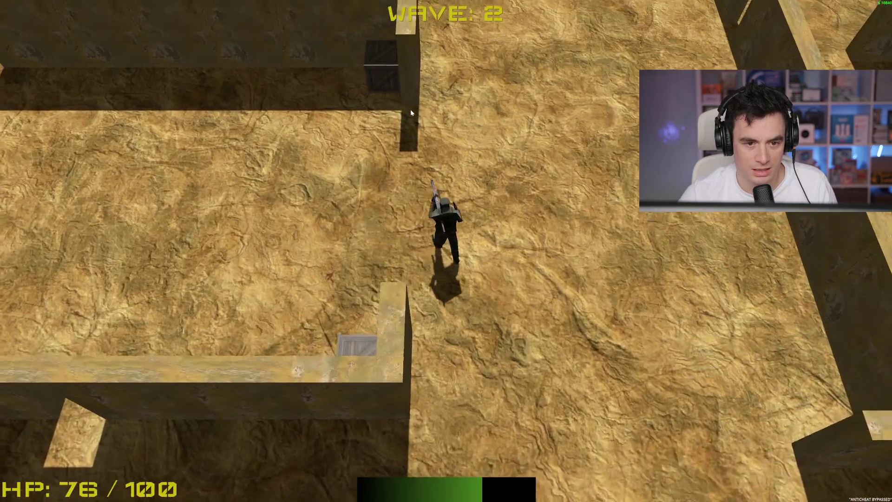
key(w)
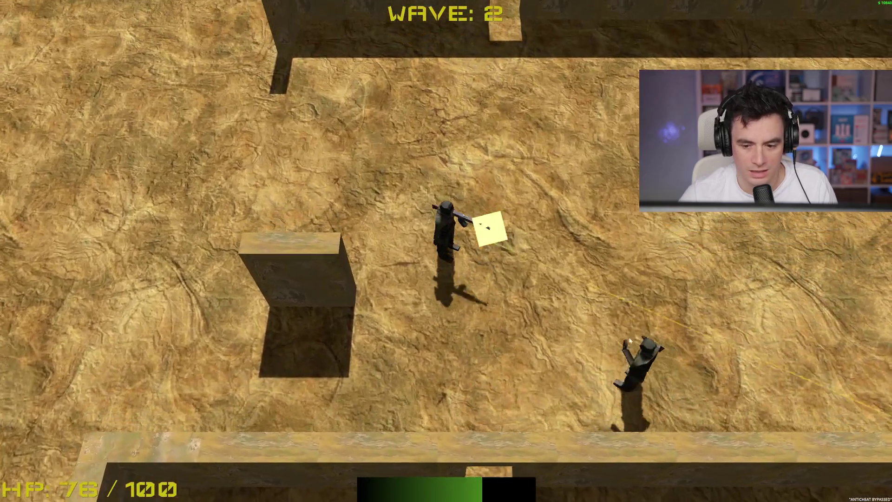
click(582, 368)
key(a)
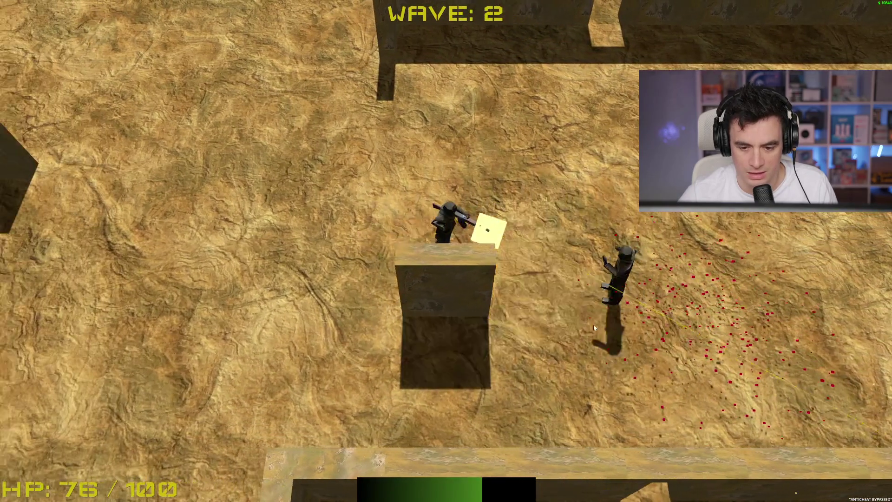
key(w)
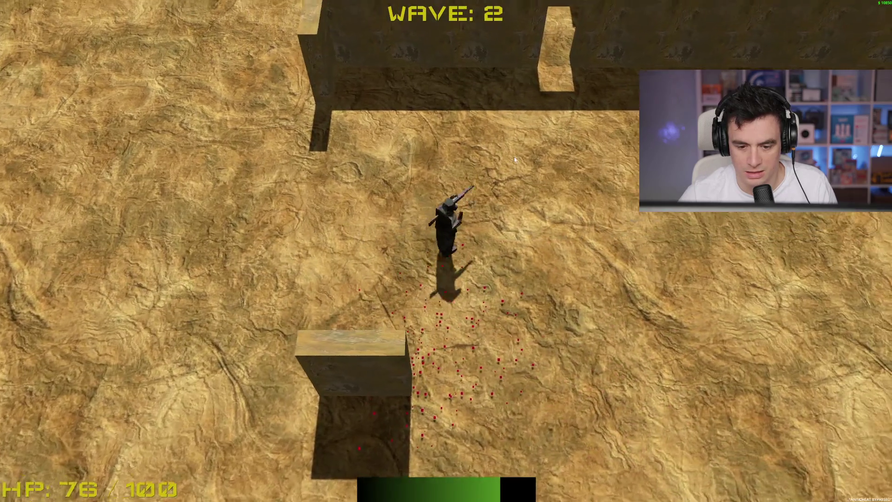
key(d)
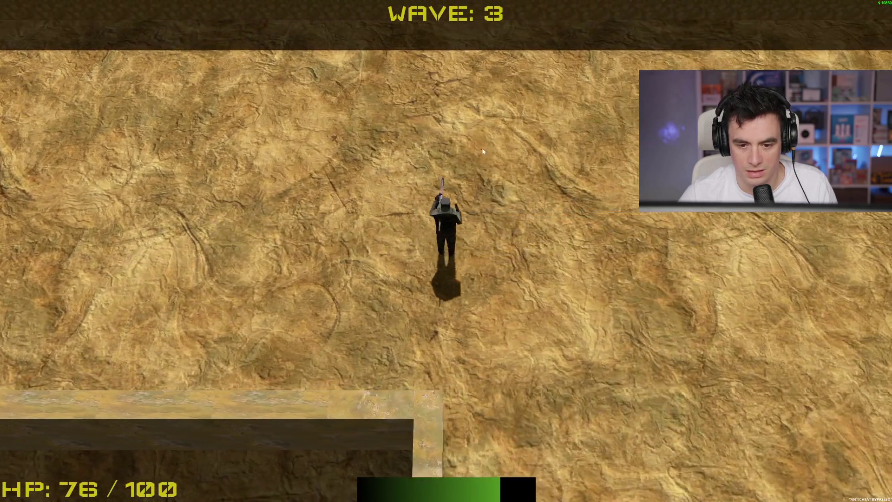
key(s)
key(s)
click(583, 105)
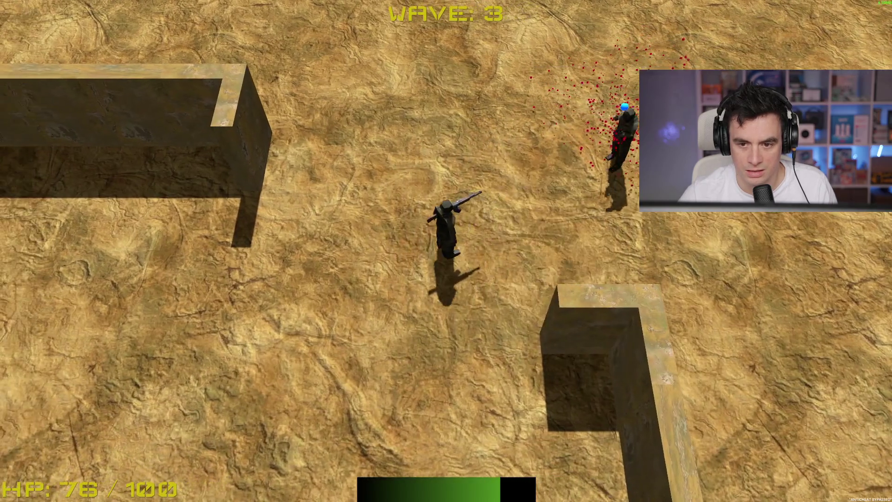
Kill the upper-right enemy and choose the Energy Drink movement speed upgrade.
key(a)
click(597, 169)
key(w)
key(d)
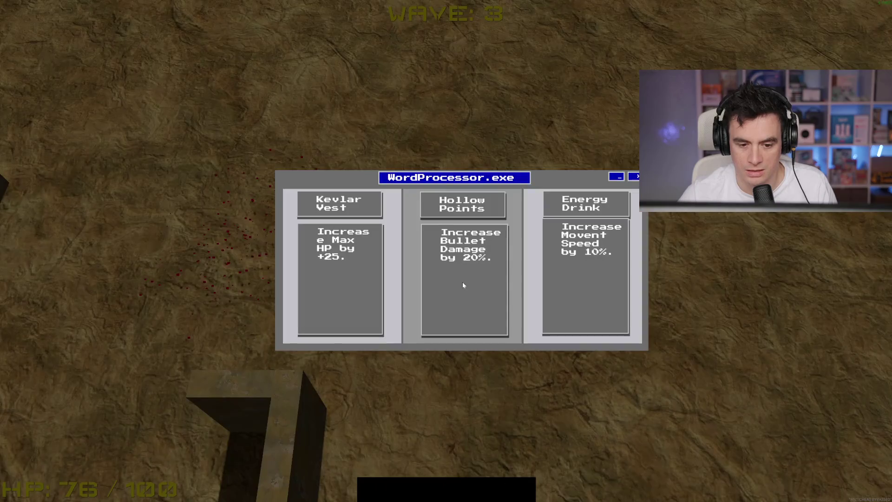
click(604, 295)
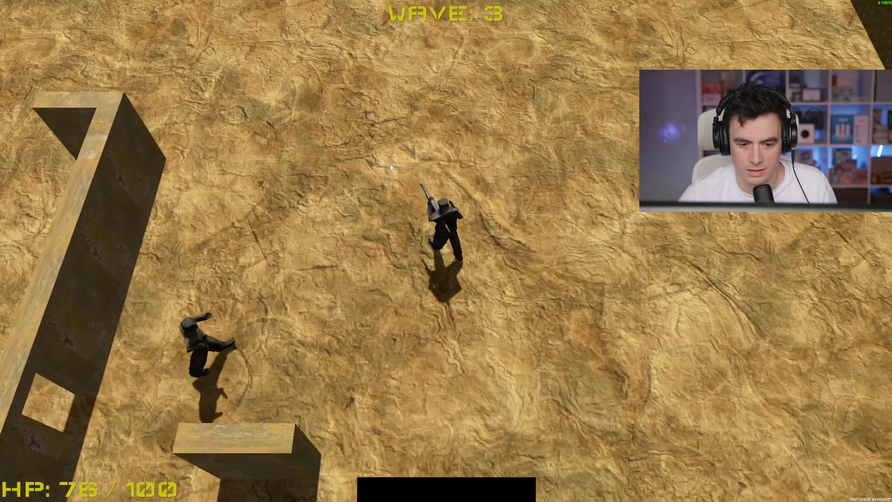
Collect the blue orb while shooting the chasing enemies.
key(s)
click(327, 193)
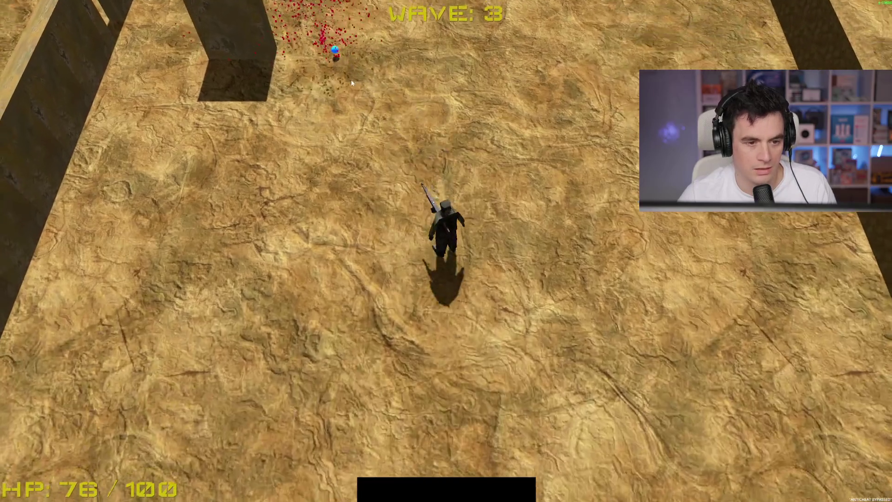
key(w)
key(a)
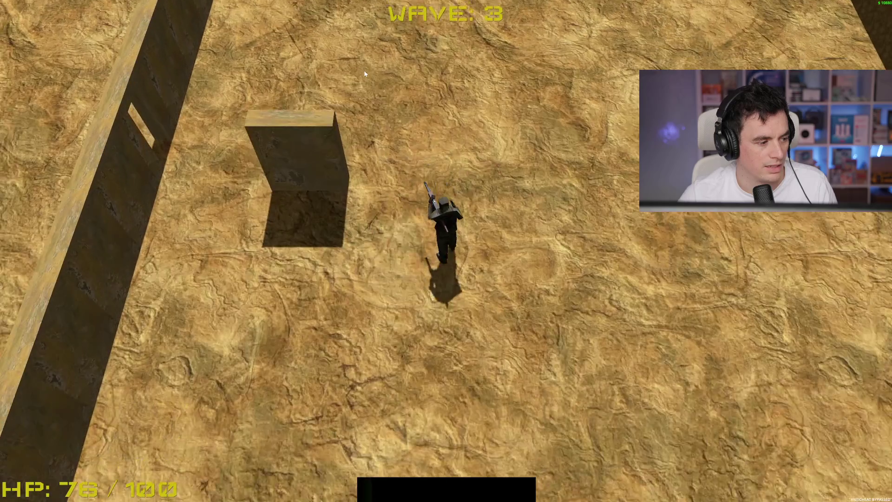
key(s)
key(a)
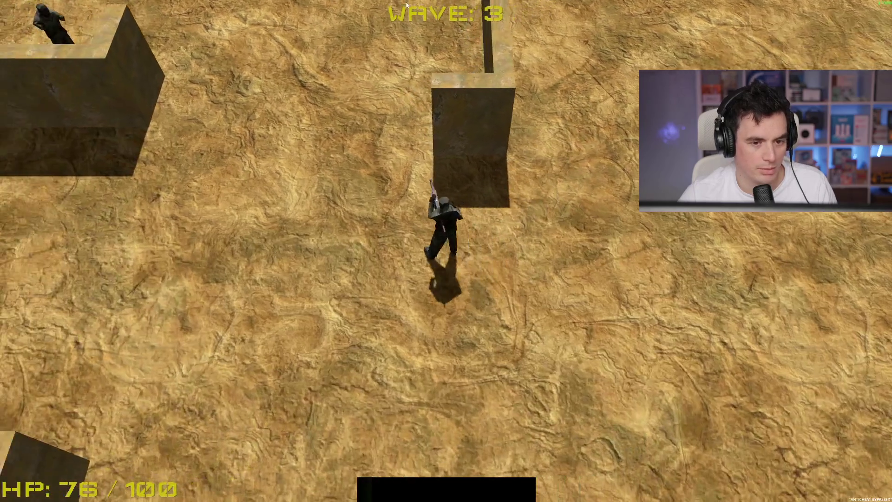
key(s)
key(a)
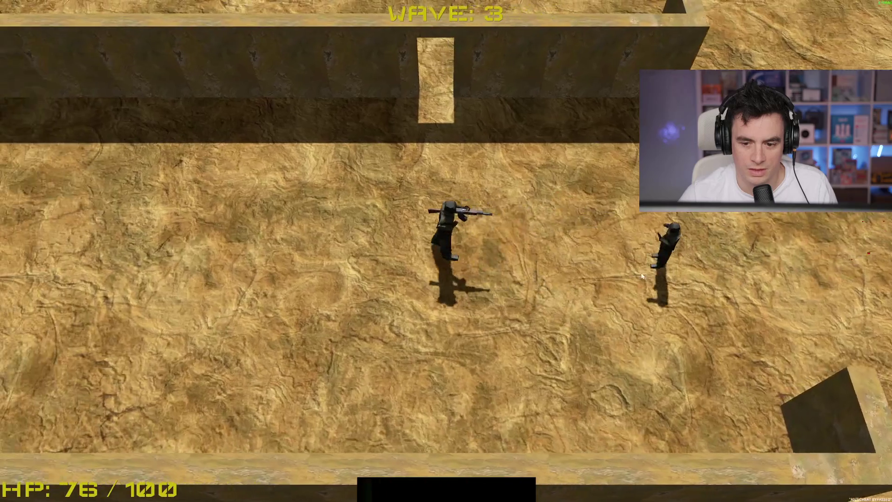
click(662, 274)
key(w)
key(a)
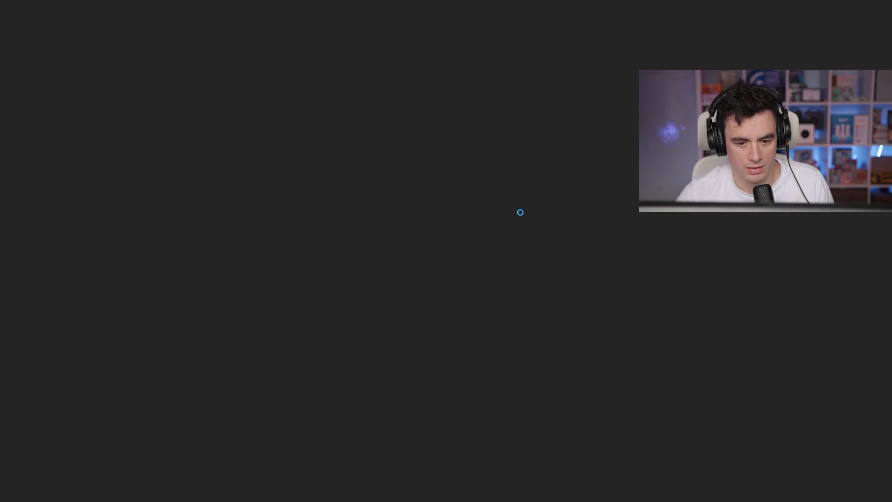
Start a new run, walk onto the loot crate for $312, and stop the game with F8.
click(446, 458)
key(w)
key(a)
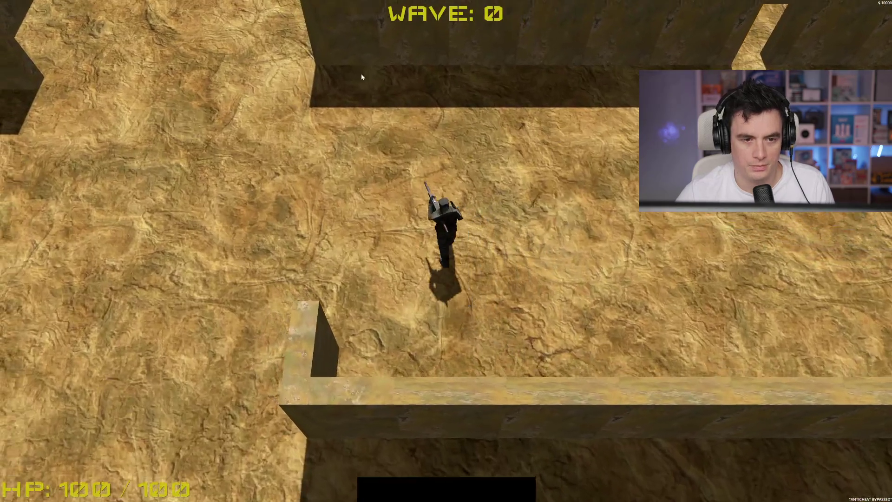
key(w)
key(a)
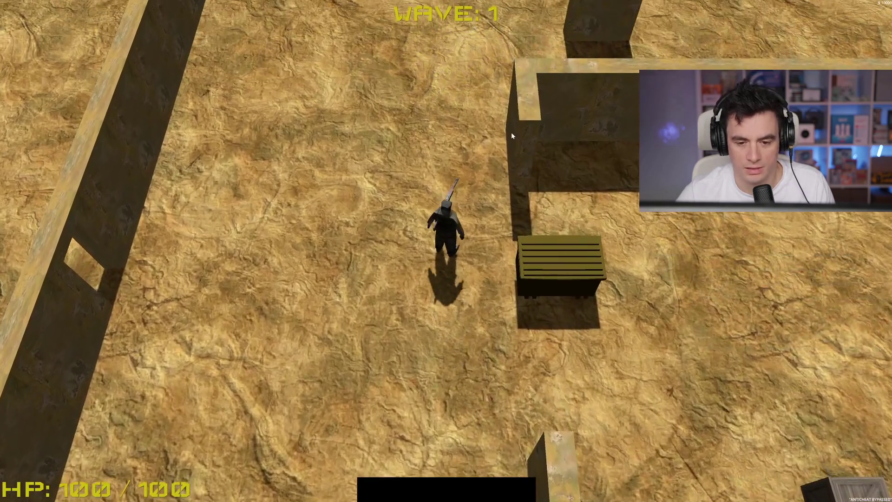
key(s)
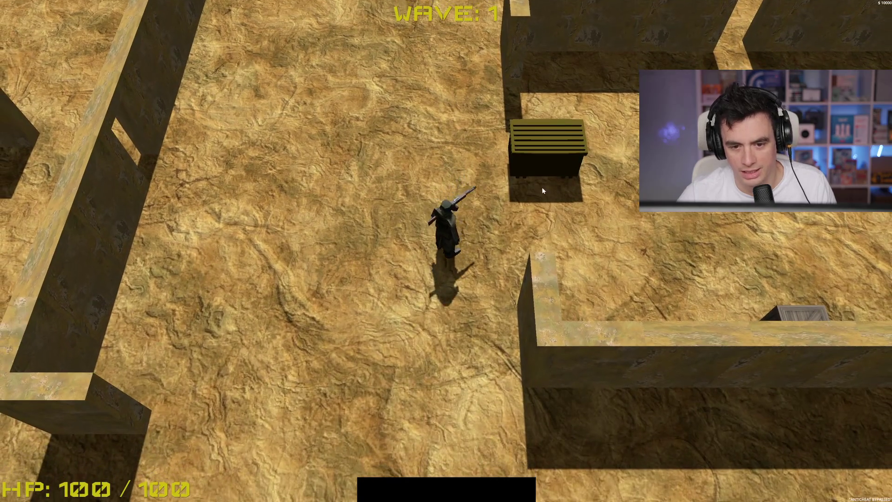
key(d)
key(w)
key(d)
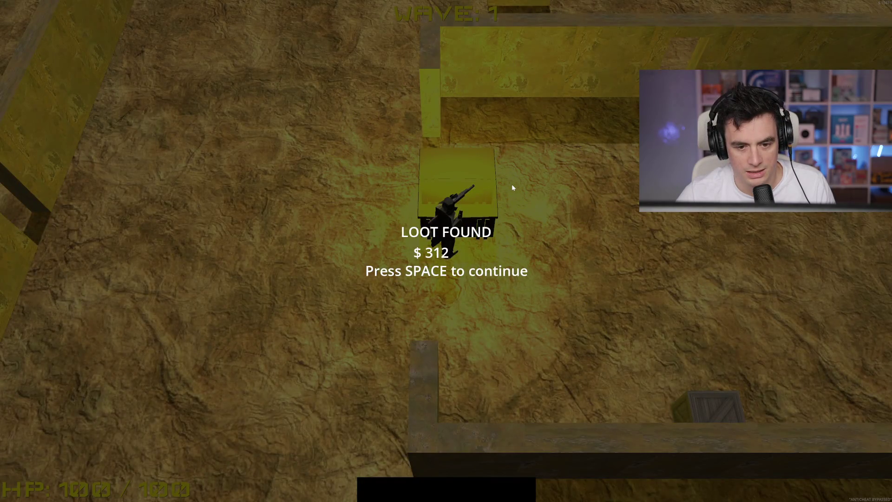
key(F8)
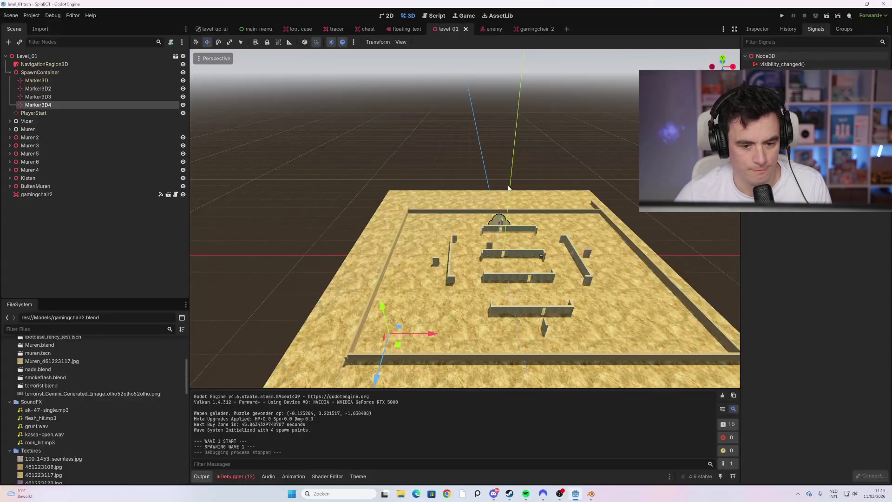
Toggle the preview sunlight off and back on.
scroll(547, 232, up, 3)
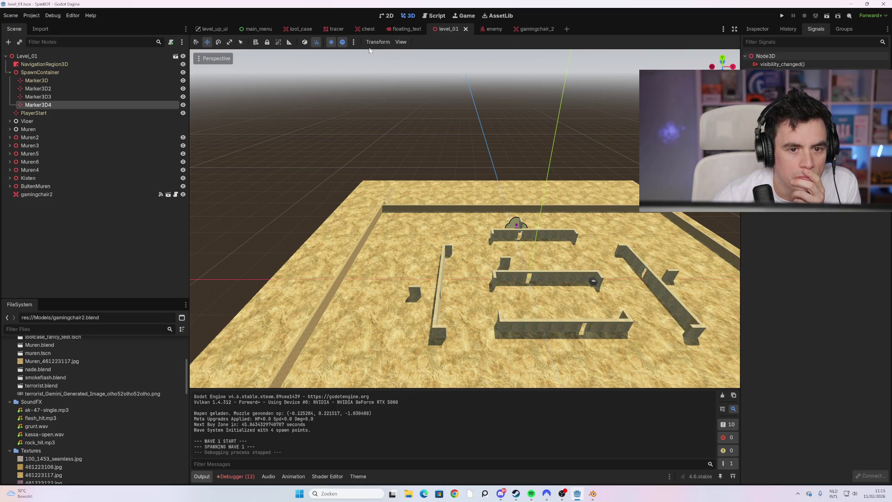
click(335, 45)
click(334, 45)
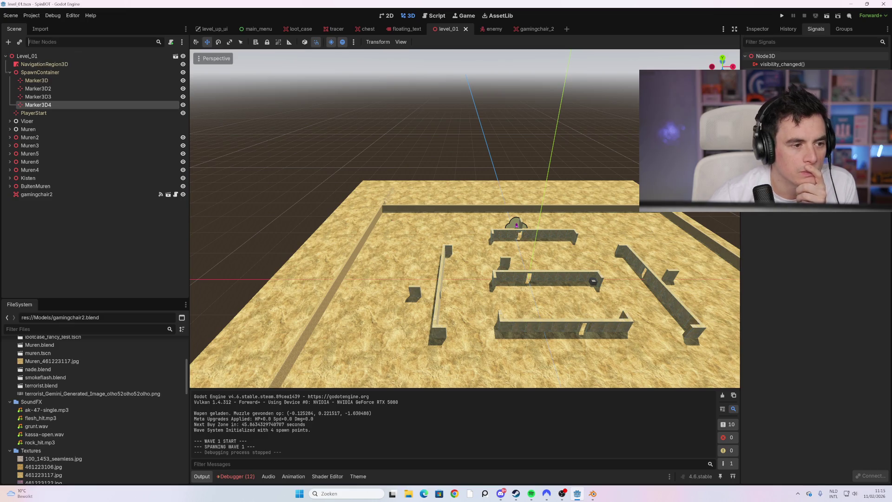
Filter the FileSystem by 'world' to show world.gd and world.tscn.
text(mai)
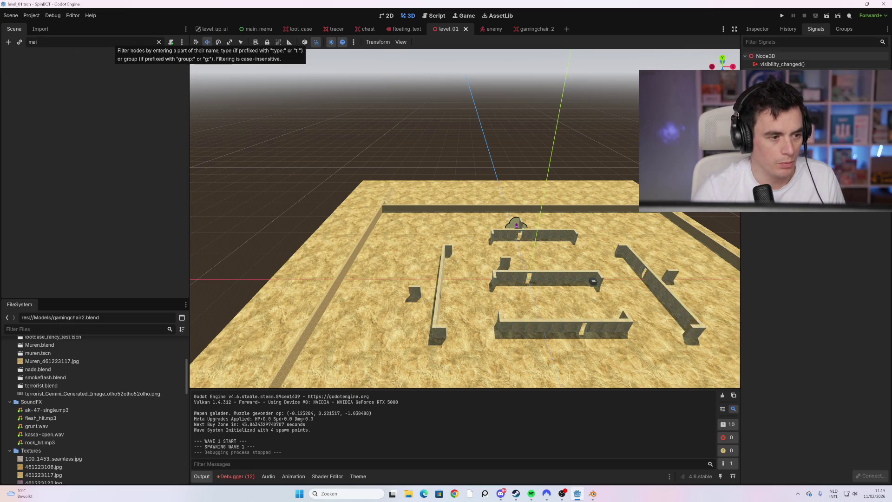
key(BackSpace)
key(BackSpace)
key(BackSpace)
text(wo)
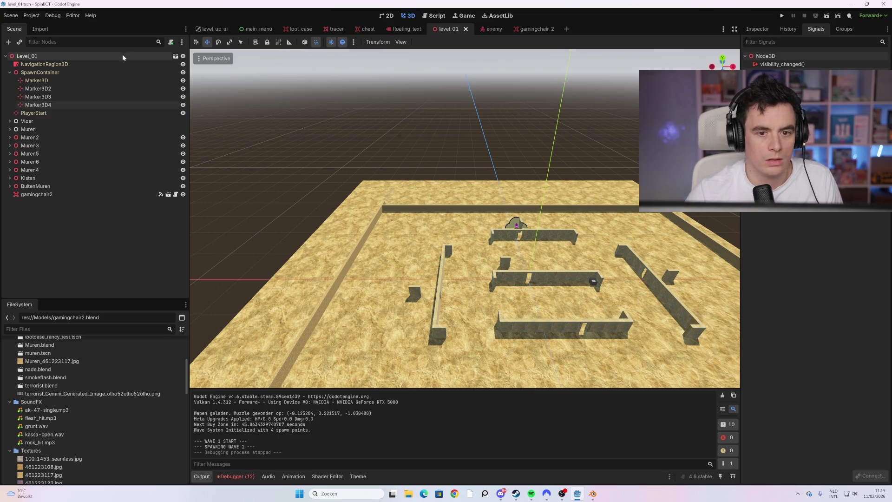
text(world)
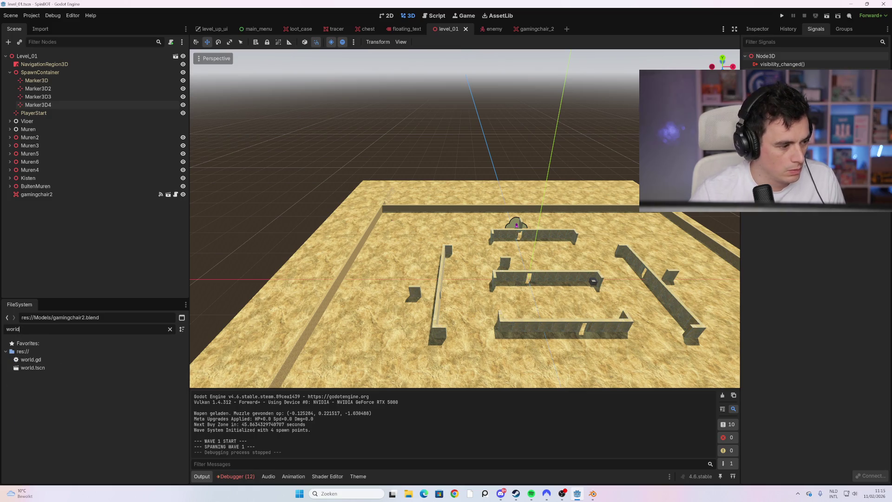
Open world.tscn and orbit the view around the player and chest.
double_click(43, 369)
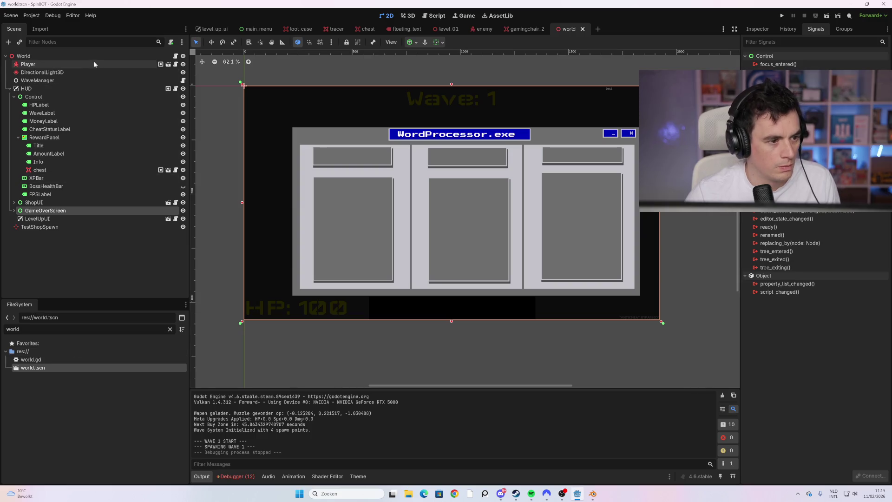
click(92, 73)
mouse_move(624, 227)
mouse_down()
mouse_move(601, 221)
mouse_move(625, 226)
mouse_up()
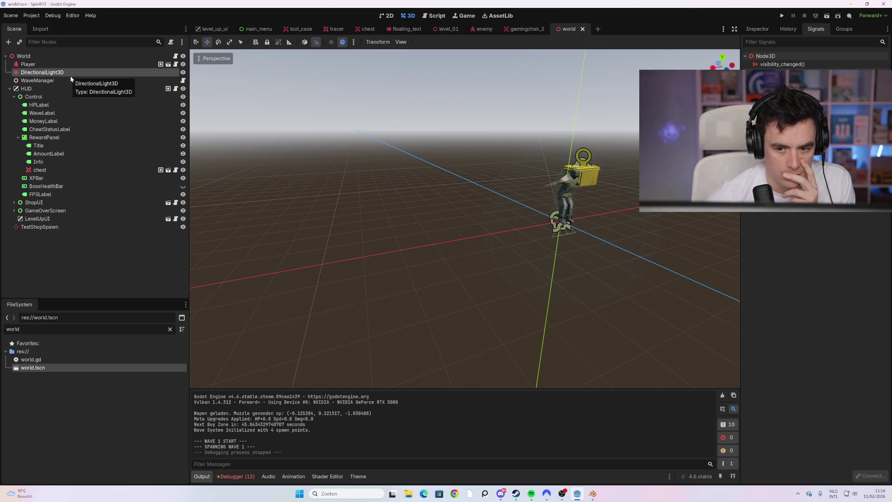
mouse_move(419, 173)
mouse_down()
mouse_move(550, 185)
mouse_move(418, 164)
mouse_move(520, 175)
mouse_move(516, 192)
mouse_move(414, 186)
mouse_up()
scroll(418, 163, up, 2)
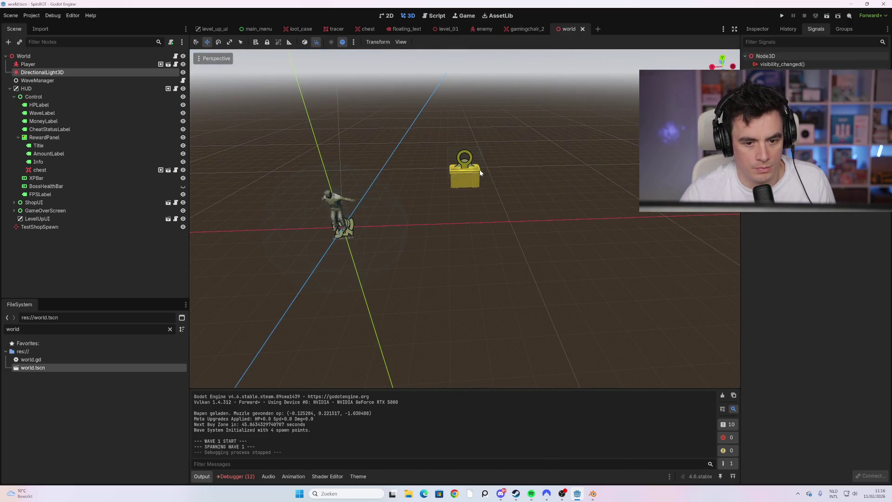
Select the chest to show its pickup area, frame it, then return to Level_01.
click(464, 174)
mouse_move(330, 222)
mouse_down()
mouse_move(286, 190)
mouse_move(307, 187)
mouse_up()
scroll(287, 191, up, 1)
click(56, 162)
click(58, 170)
scroll(341, 191, down, 1)
scroll(272, 168, up, 1)
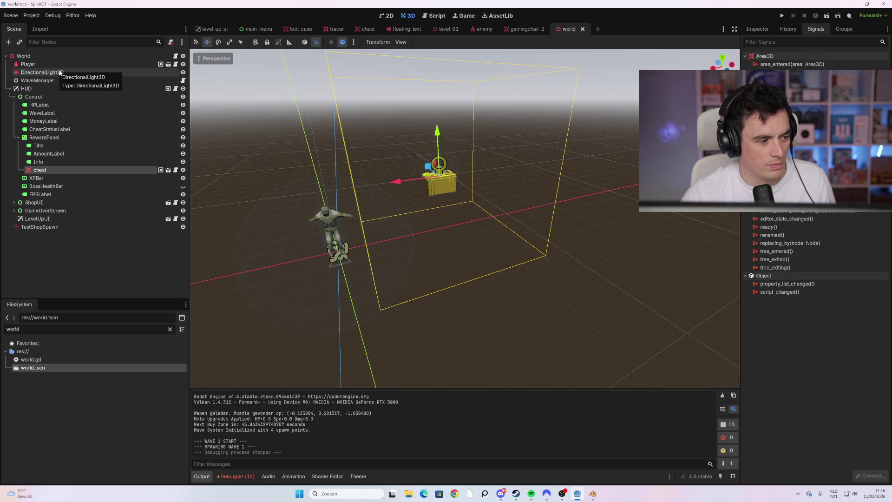
scroll(352, 175, down, 2)
scroll(341, 190, up, 3)
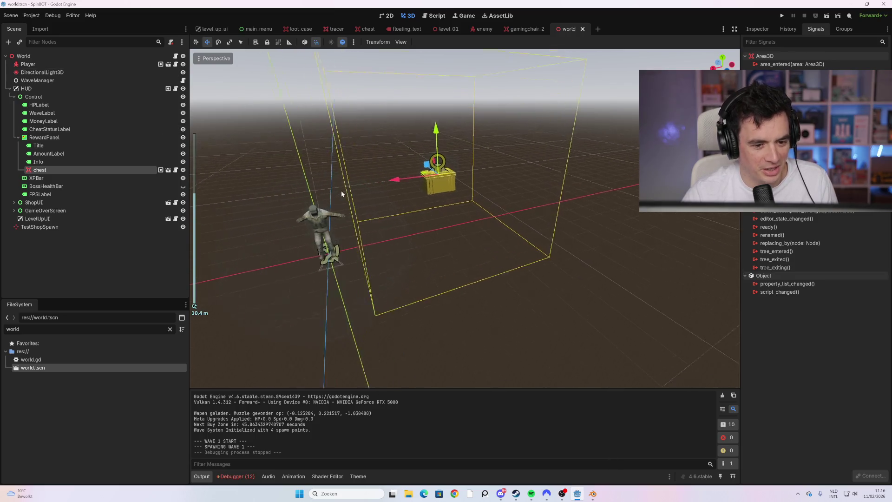
key(f)
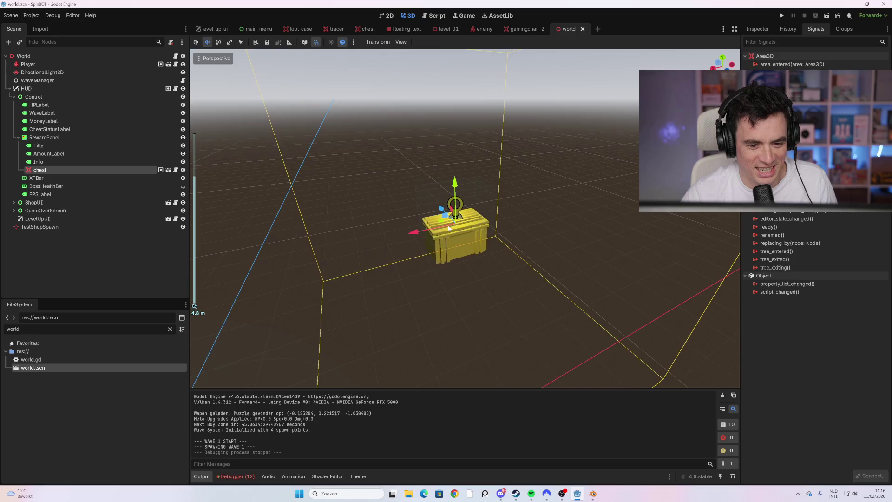
scroll(344, 256, down, 5)
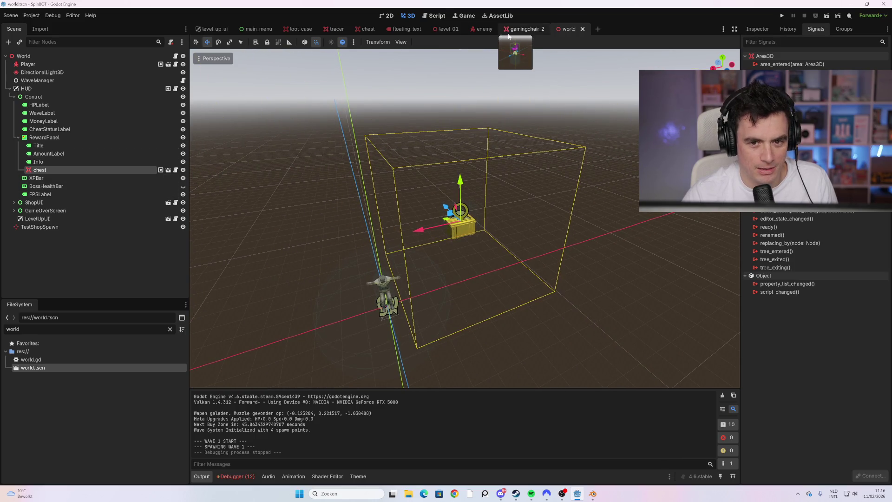
click(445, 31)
Drag a chest.tscn instance into the maze, then undo that first placement.
scroll(457, 246, down, 5)
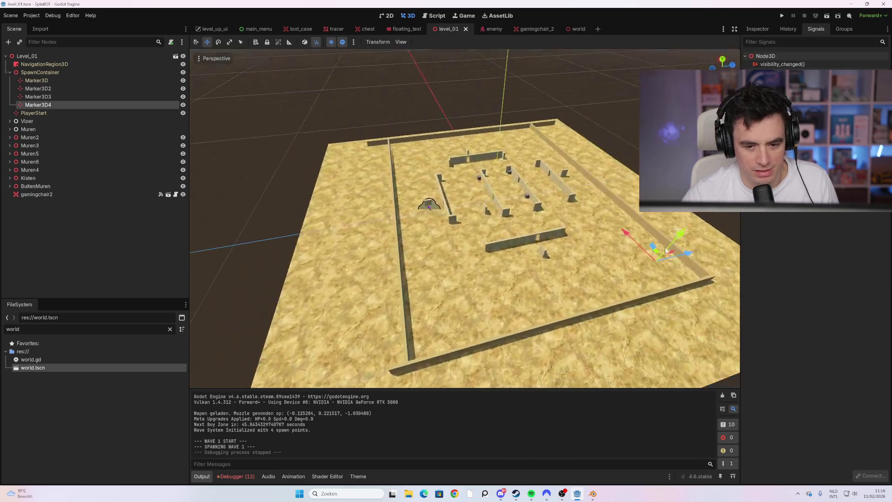
scroll(514, 177, up, 6)
scroll(514, 177, up, 8)
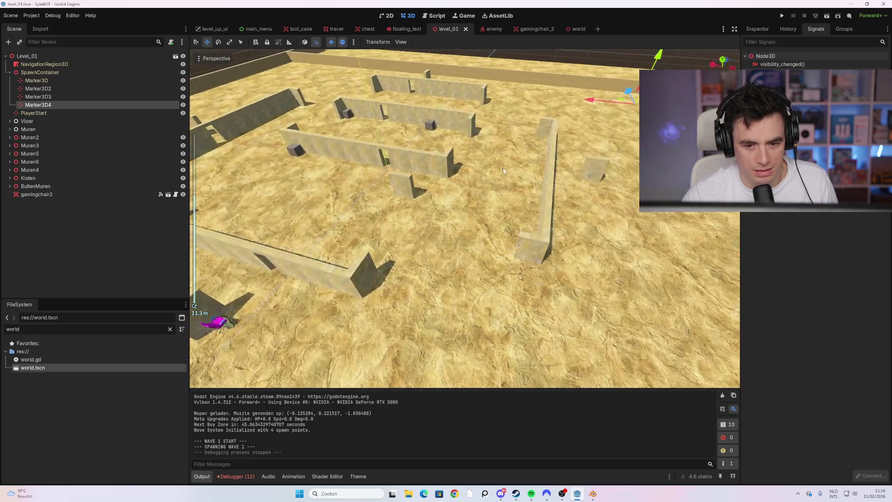
scroll(424, 163, down, 6)
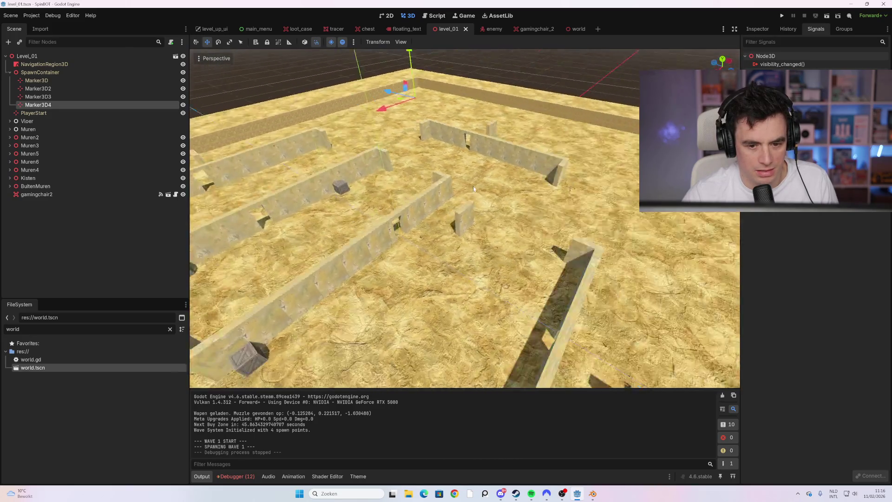
mouse_move(440, 253)
mouse_down()
mouse_move(325, 139)
mouse_move(259, 54)
mouse_up()
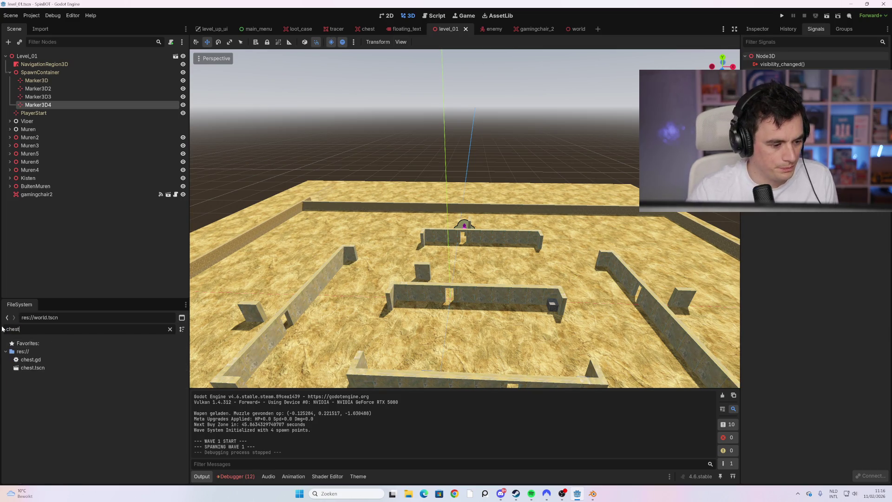
drag(40, 368, 275, 337)
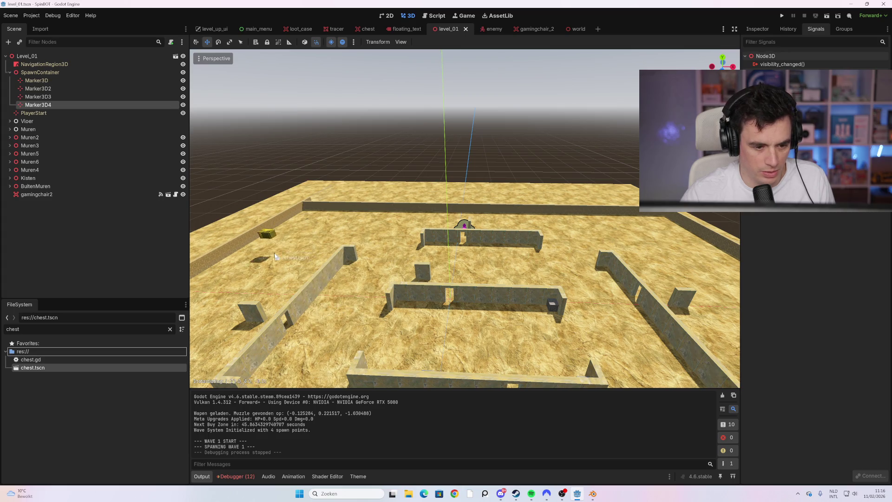
mouse_move(275, 264)
mouse_down()
mouse_move(293, 277)
mouse_move(273, 281)
mouse_move(297, 256)
mouse_move(320, 256)
mouse_up()
key(ctrl+z)
key(ctrl+z)
Drop chest.tscn at a new spot and move it along Y to rest on the floor.
scroll(221, 252, down, 5)
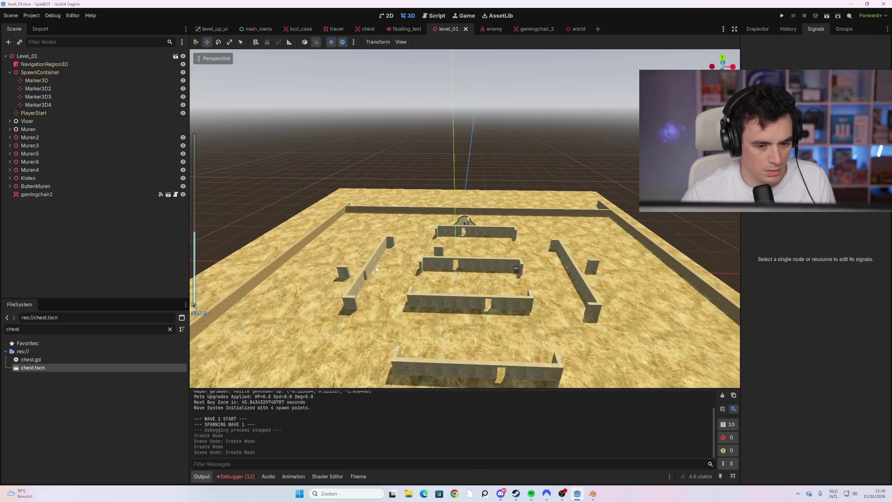
scroll(454, 169, up, 3)
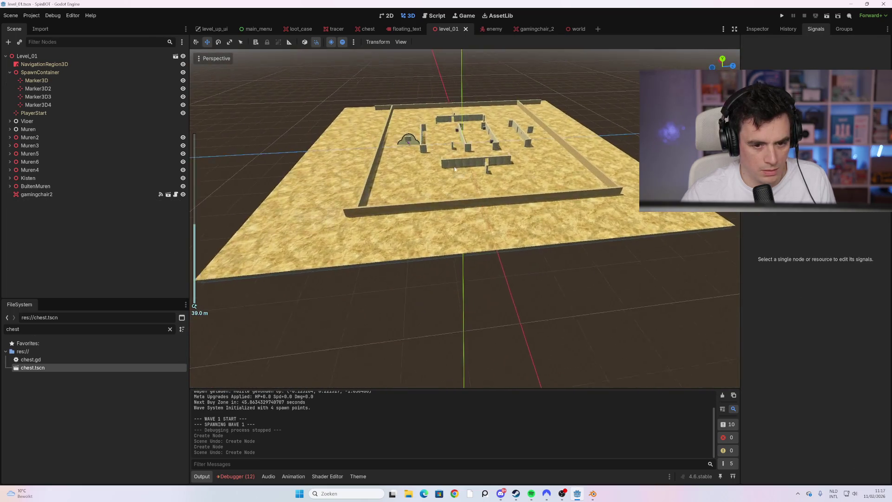
scroll(455, 169, up, 5)
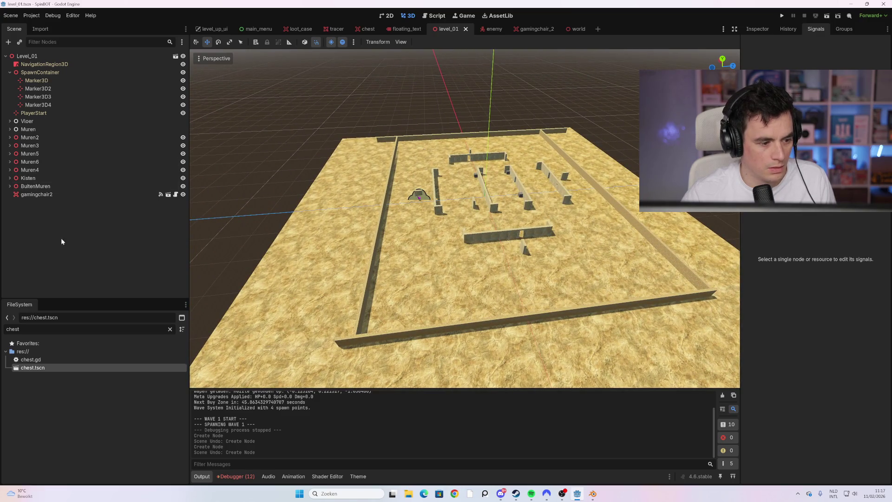
mouse_move(45, 369)
mouse_down()
mouse_move(170, 360)
mouse_move(468, 299)
mouse_up()
scroll(507, 282, up, 5)
mouse_move(374, 333)
mouse_down()
mouse_move(491, 270)
mouse_move(491, 290)
mouse_up()
scroll(492, 270, up, 2)
mouse_move(492, 290)
mouse_down()
mouse_move(533, 351)
mouse_move(454, 310)
mouse_up()
key(f)
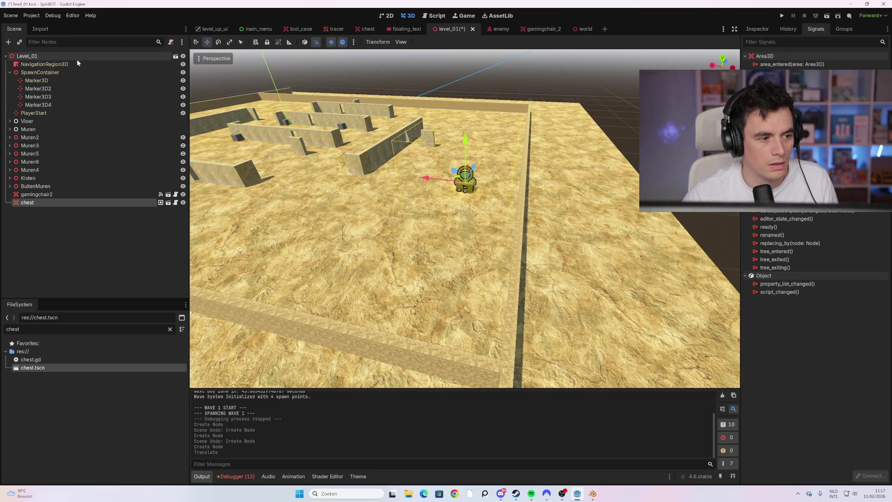
scroll(428, 241, up, 10)
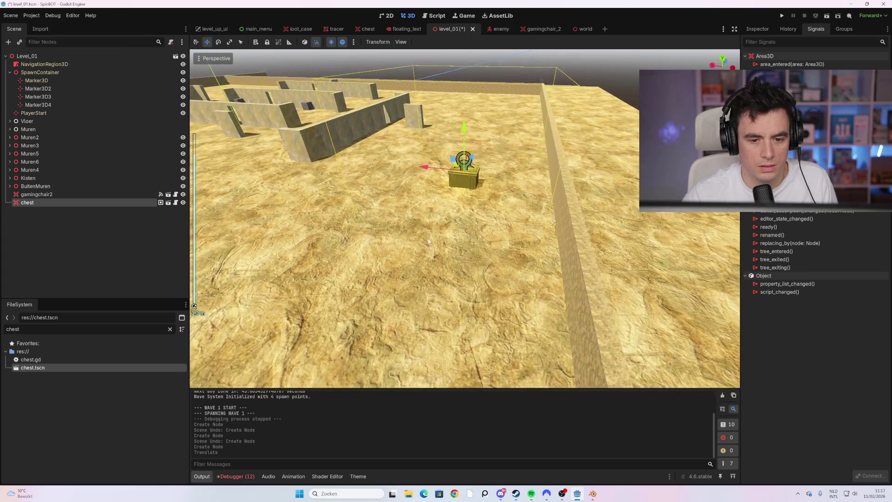
mouse_move(429, 241)
mouse_down()
mouse_move(496, 124)
mouse_move(481, 128)
mouse_up()
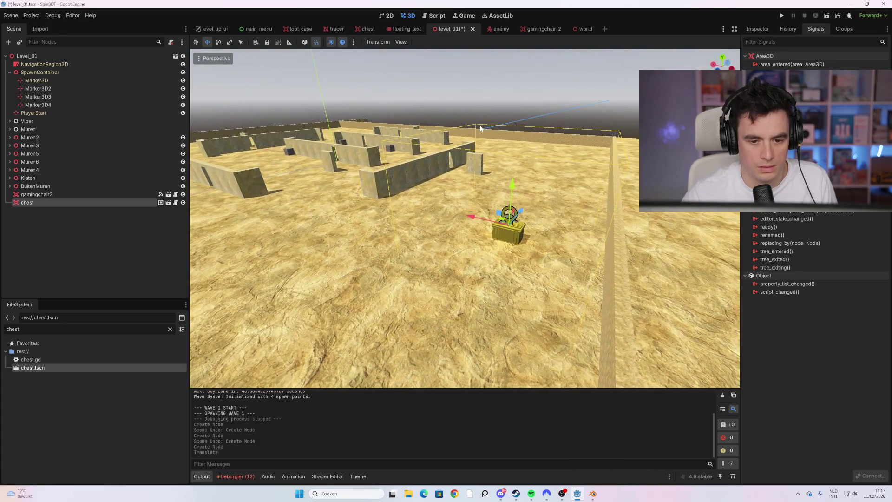
Launch the game, start a new run and walk the soldier onto the first loot crate.
key(F5)
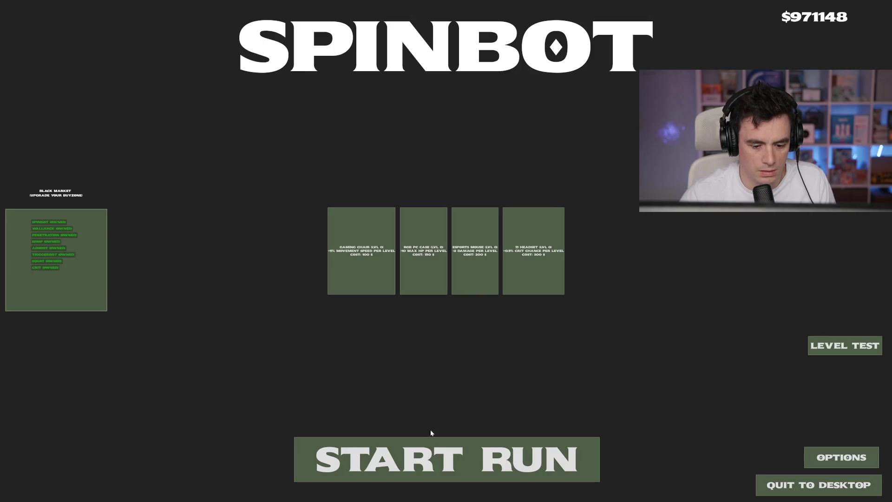
click(431, 446)
key(w)
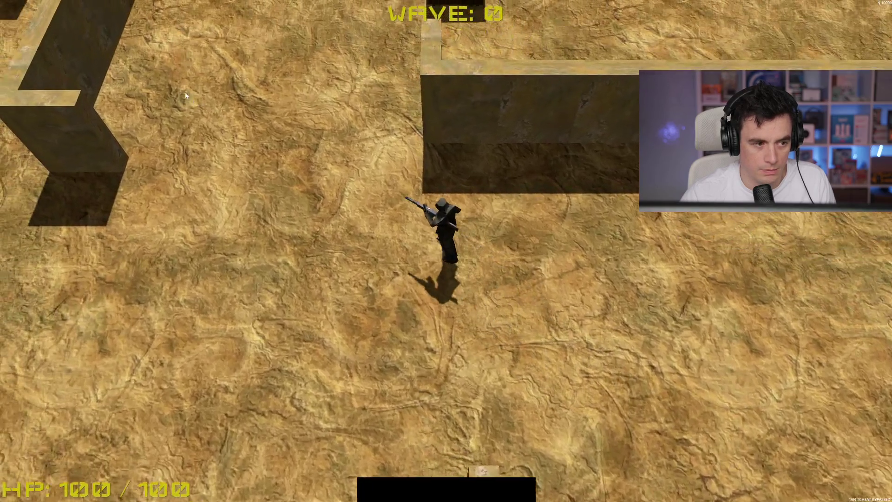
key(w)
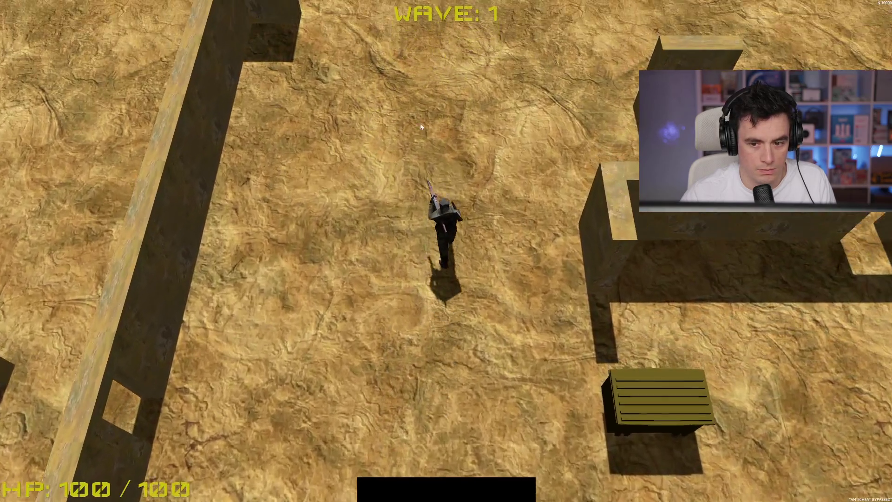
key(w)
key(a)
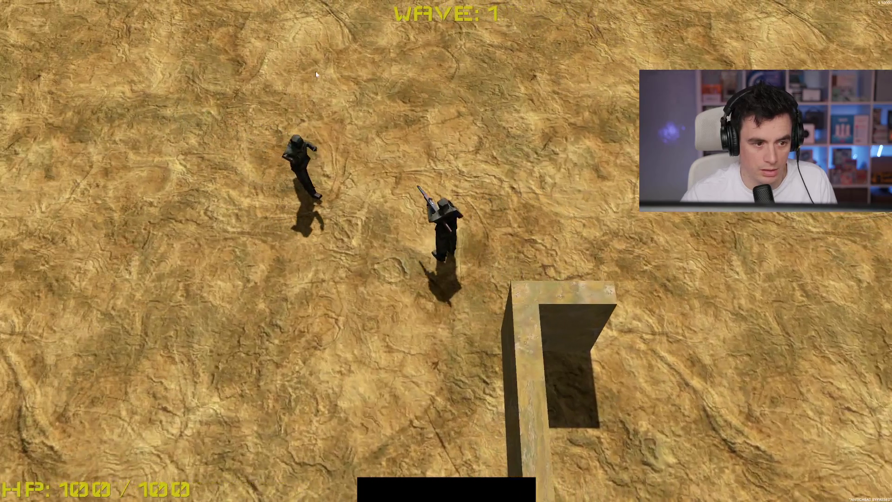
key(a)
key(s)
key(w)
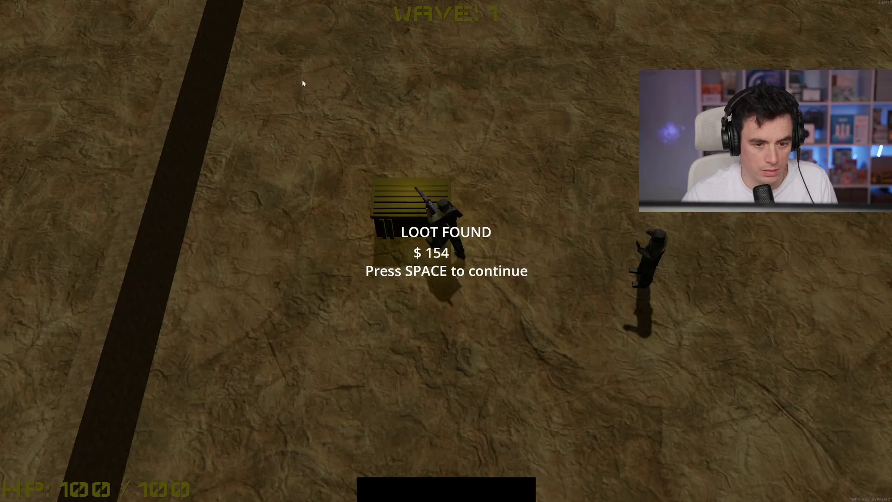
key(space)
Shoot a nearby enemy, then walk onto the next crate and collect its loot.
key(a)
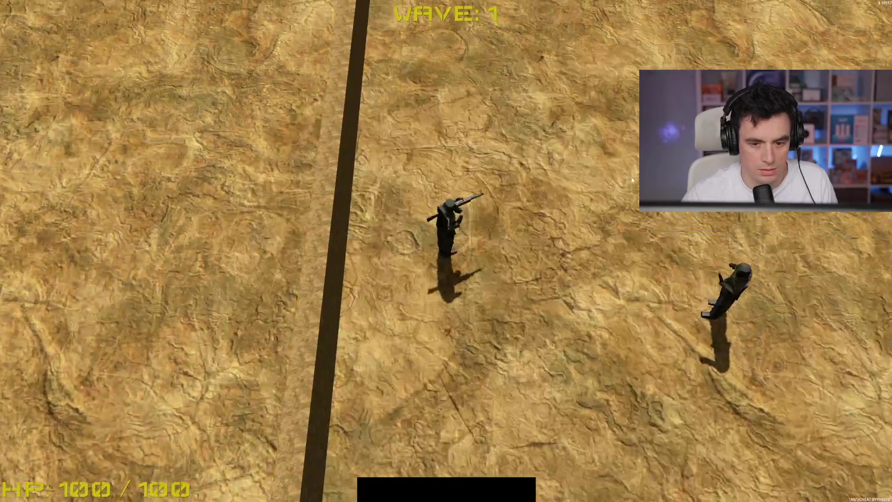
click(608, 225)
key(d)
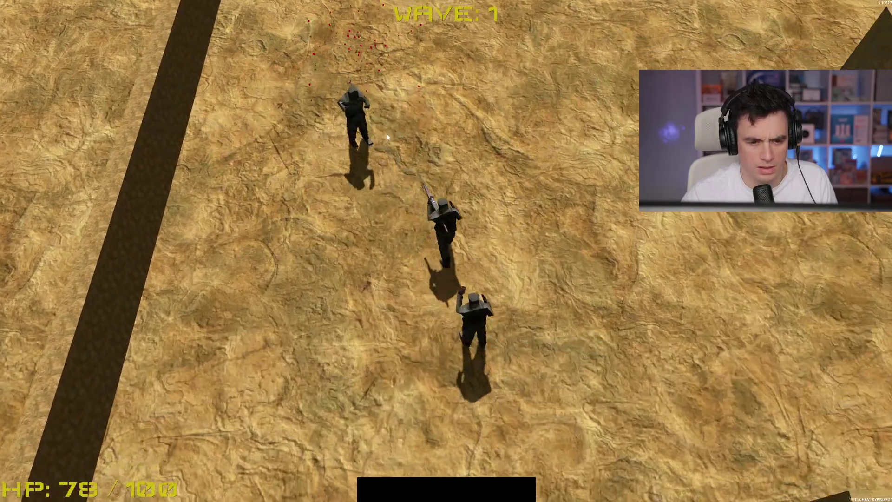
key(d)
key(s)
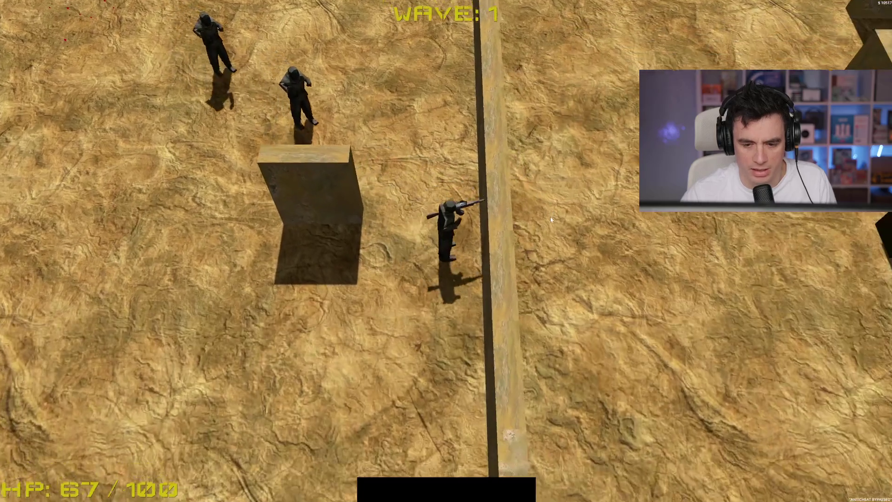
key(w)
key(d)
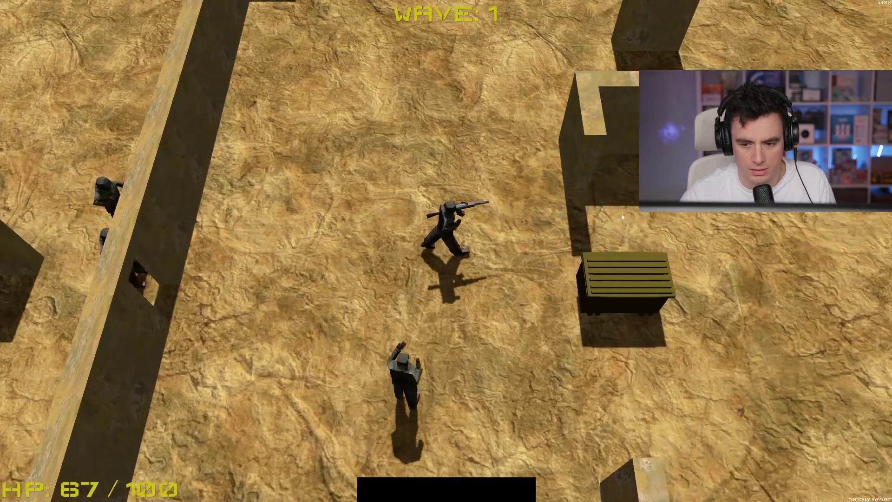
key(e)
key(space)
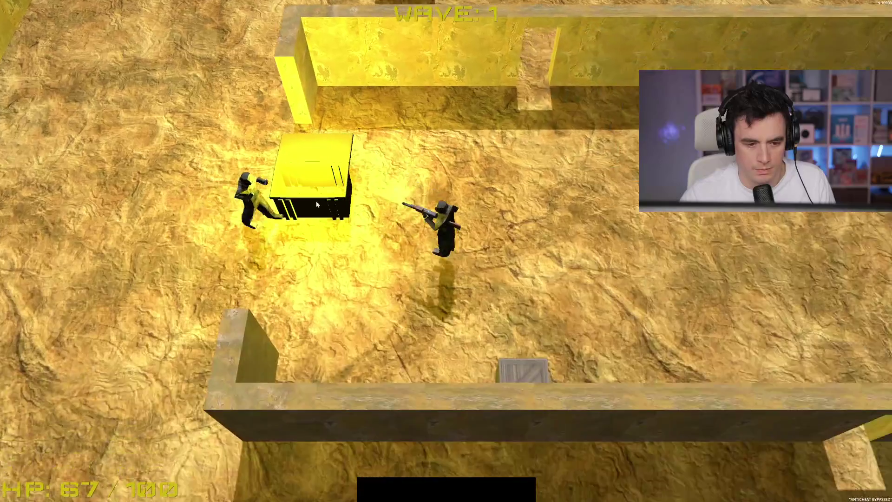
Shoot two more enemies while moving, then stop the game.
click(336, 145)
key(d)
key(s)
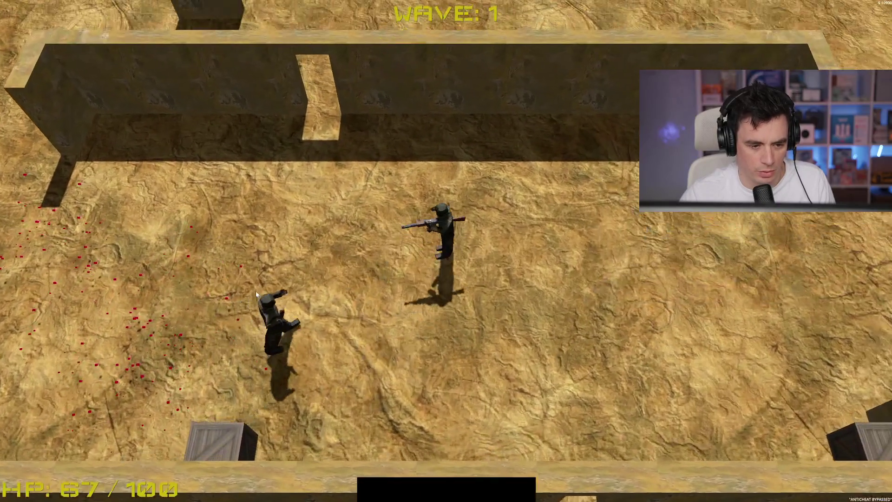
click(302, 320)
key(d)
key(F8)
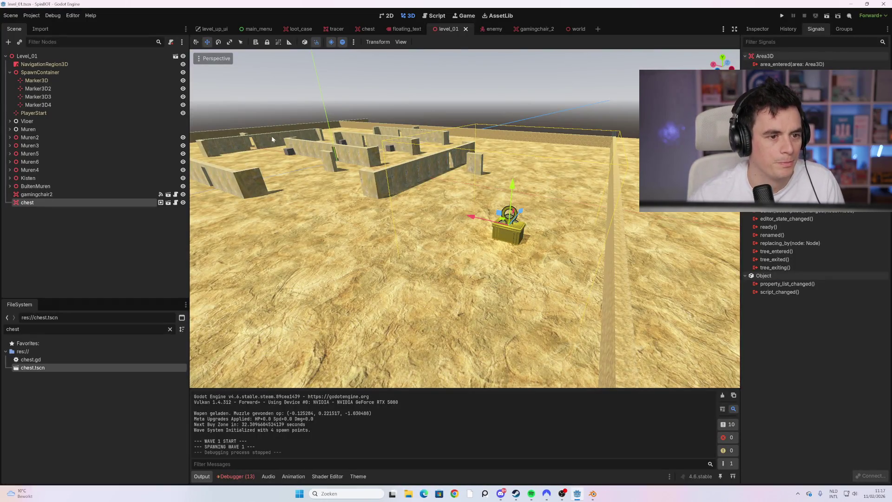
Delete the DirectionalLight3D from the World scene, confirming the deletion.
click(576, 29)
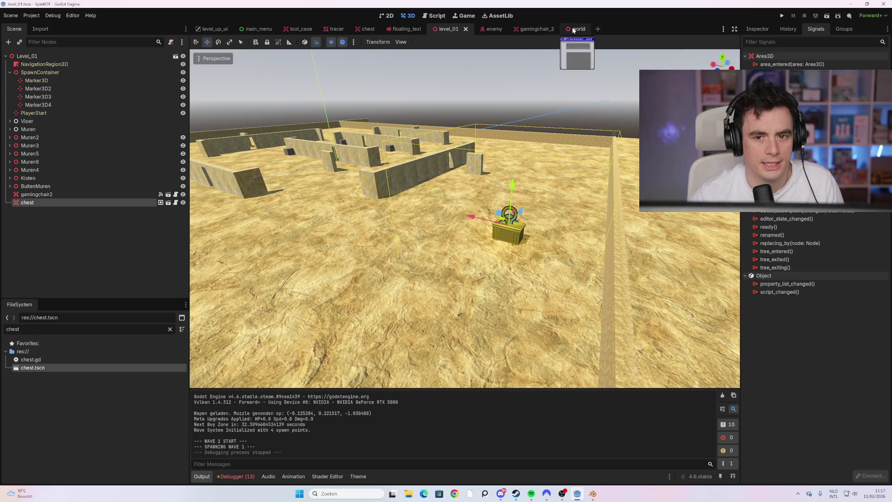
click(121, 72)
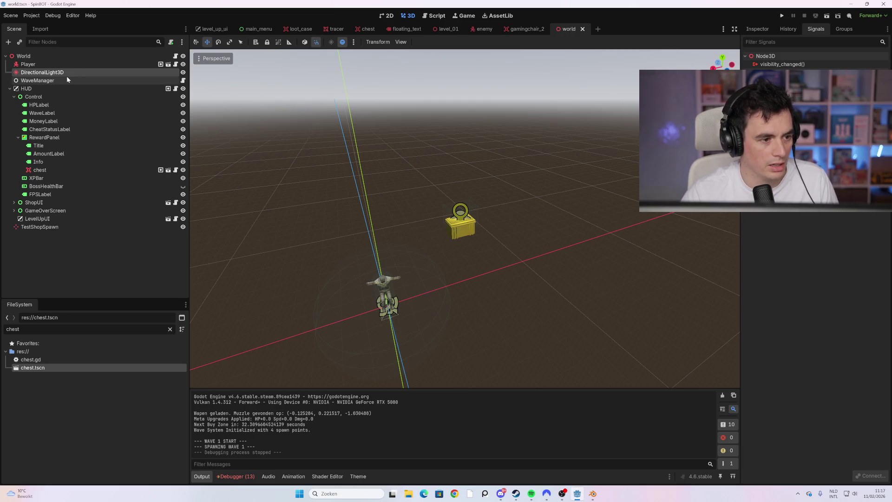
key(Delete)
click(433, 257)
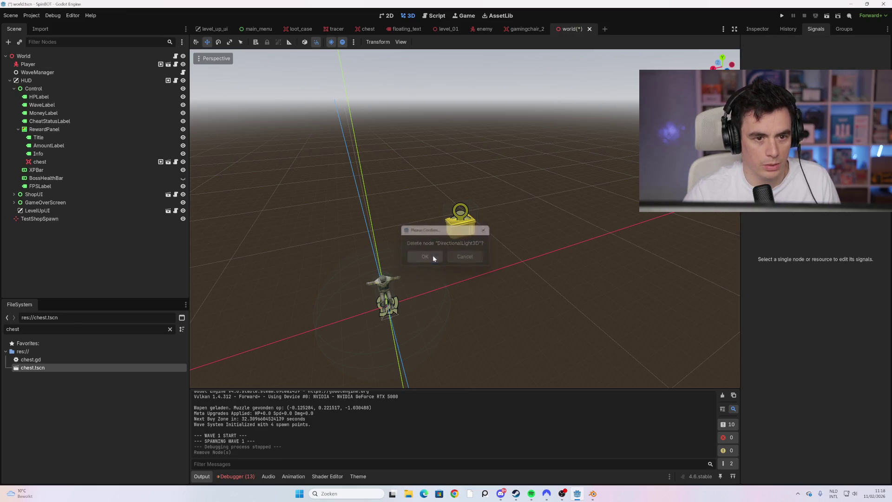
Paste the light under the Level_01 root node and show its properties in the Inspector.
click(447, 29)
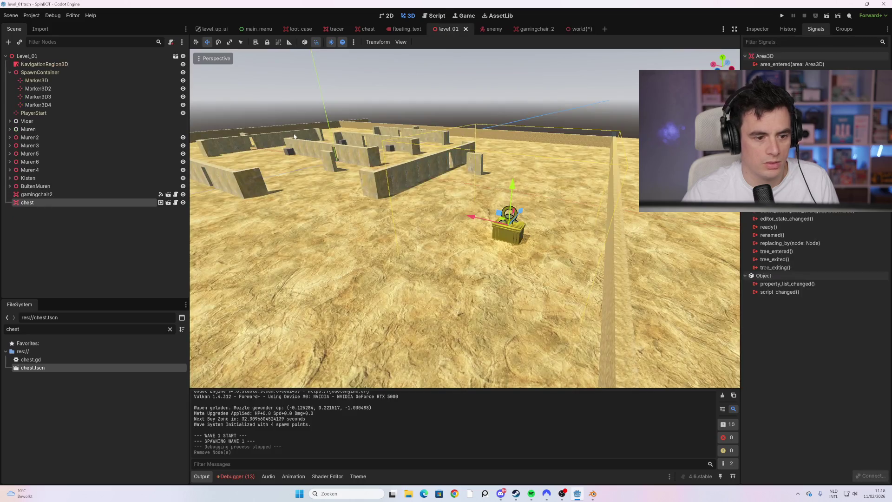
click(59, 59)
key(ctrl+v)
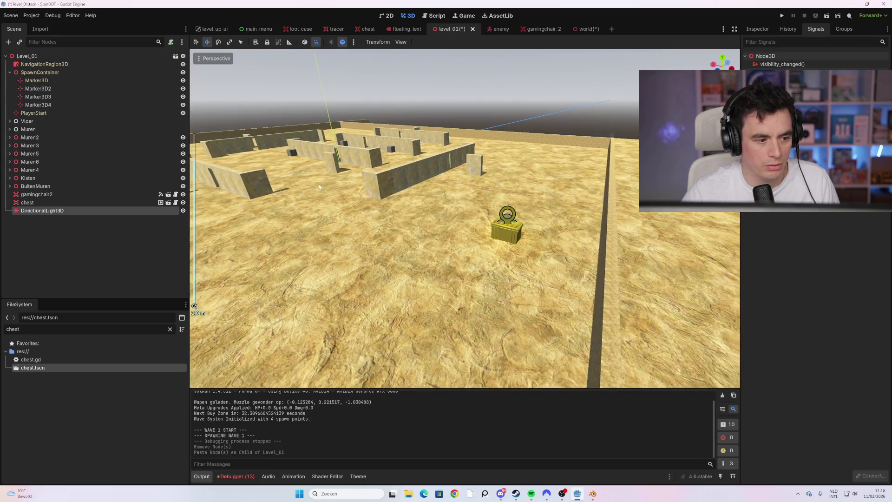
scroll(318, 253, down, 5)
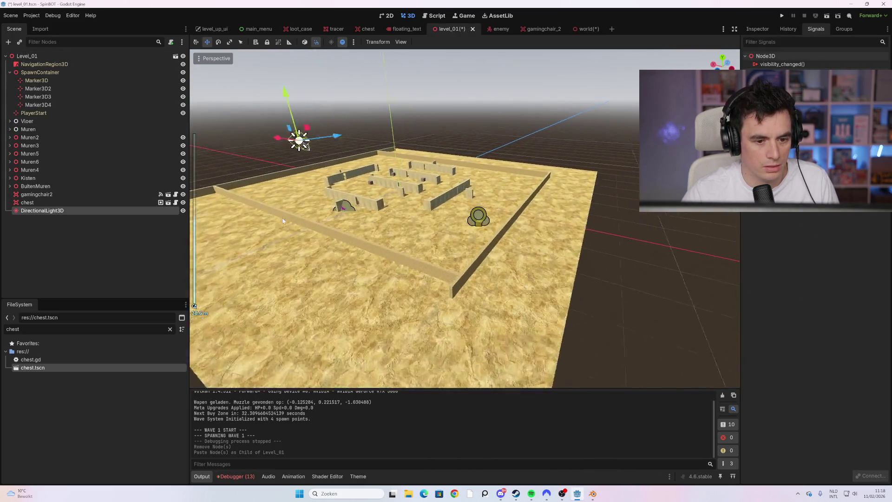
scroll(283, 221, up, 2)
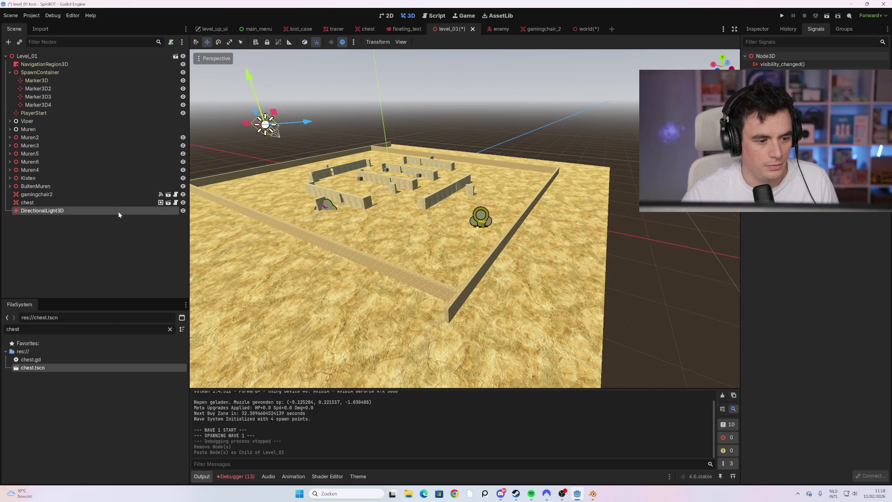
click(761, 31)
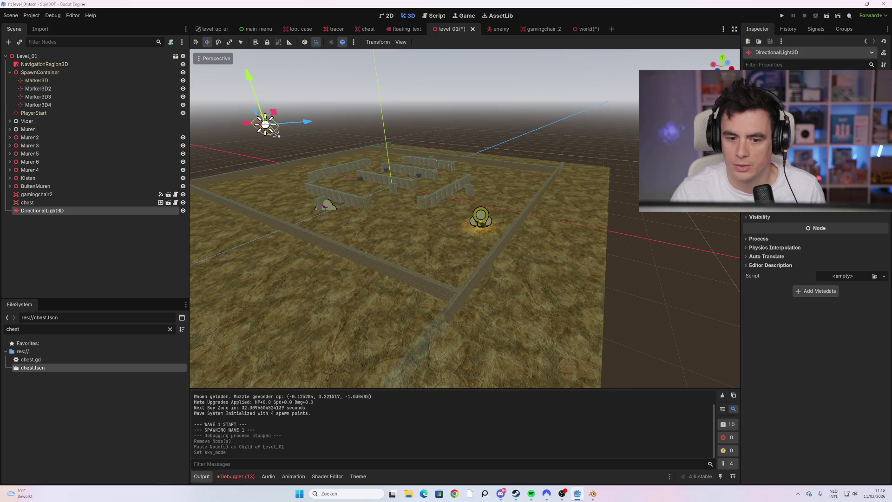
Save and launch the game, start a run and collect the first loot crate.
key(F5)
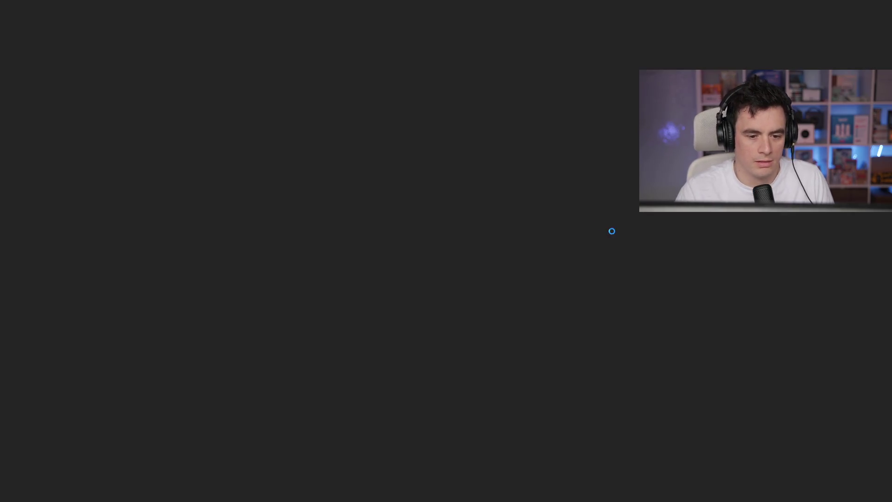
click(406, 450)
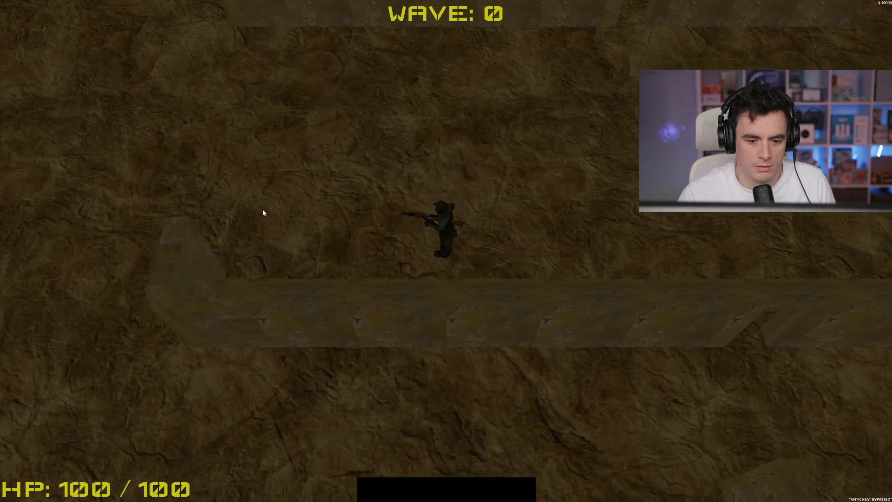
key(w)
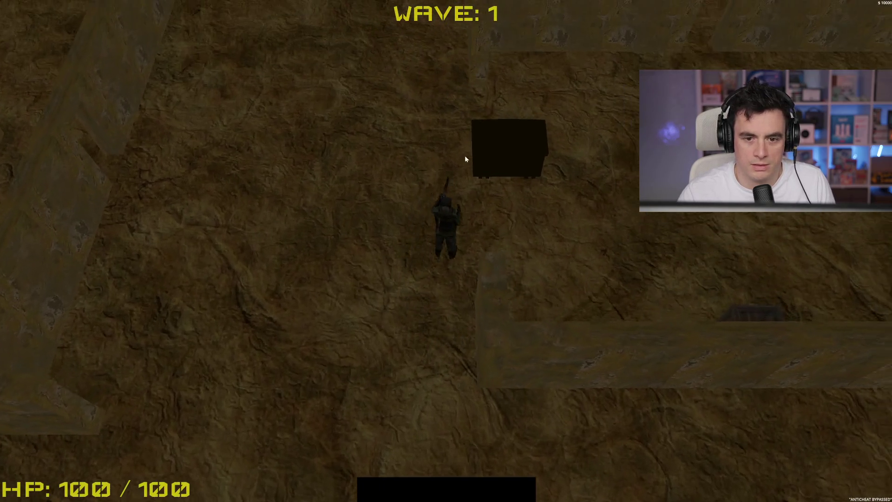
key(space)
Move around the arena fighting enemies and shoot one dead.
key(w)
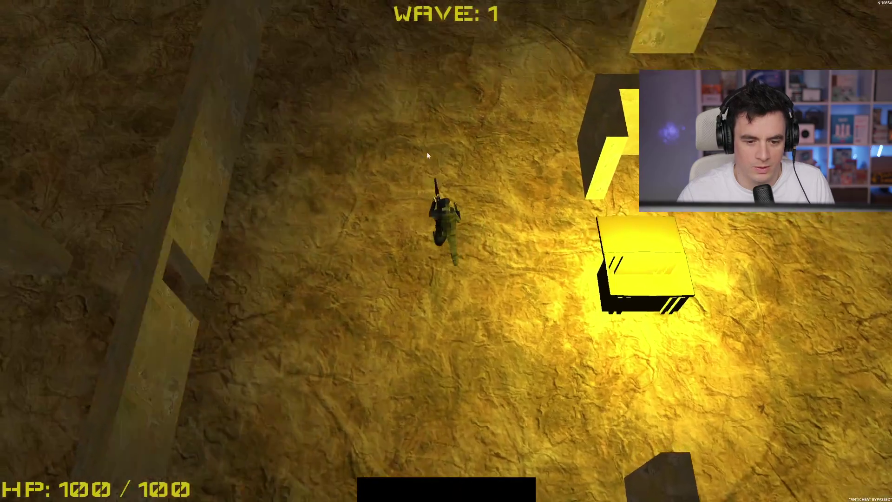
key(w)
key(a)
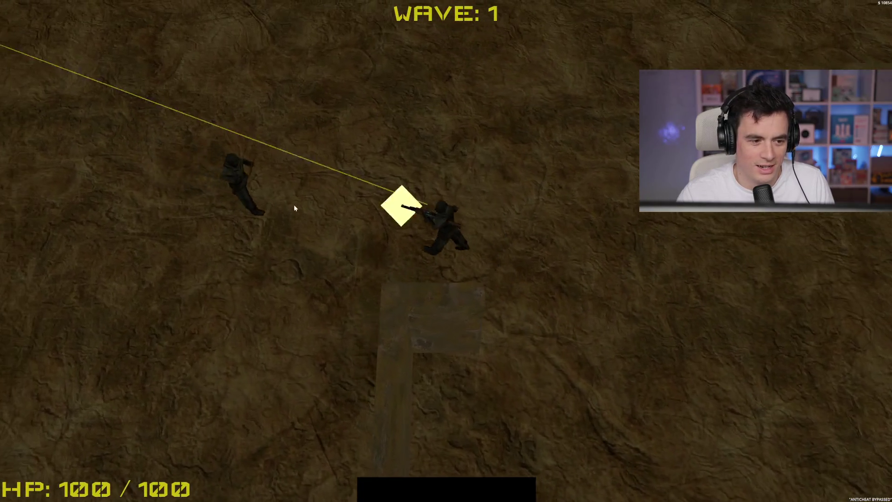
key(d)
click(305, 220)
key(d)
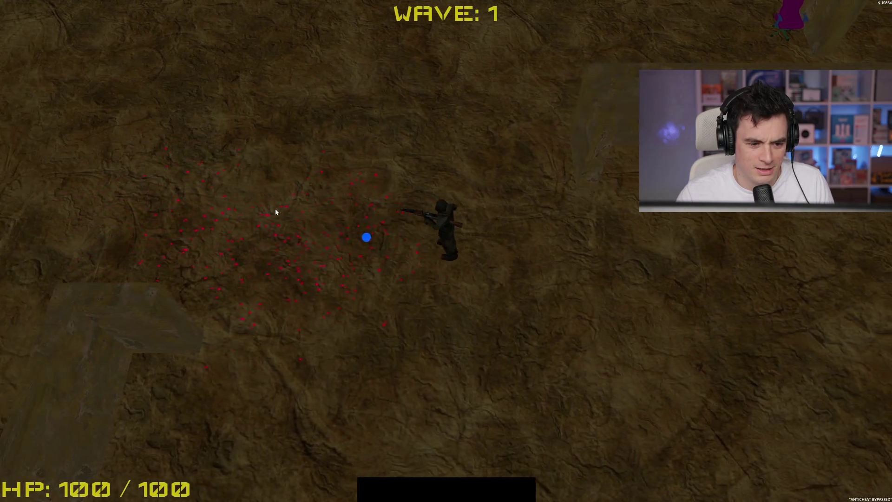
Walk onto the dark crate to collect its loot, then stop the game.
key(a)
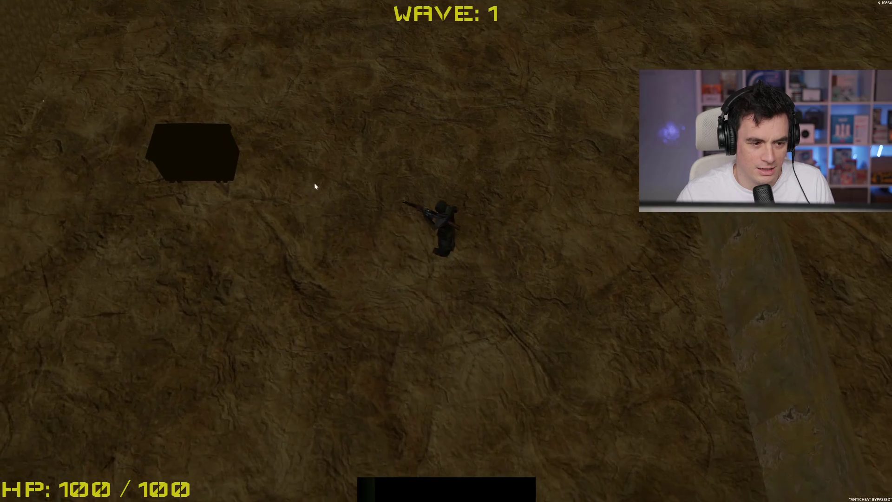
key(w)
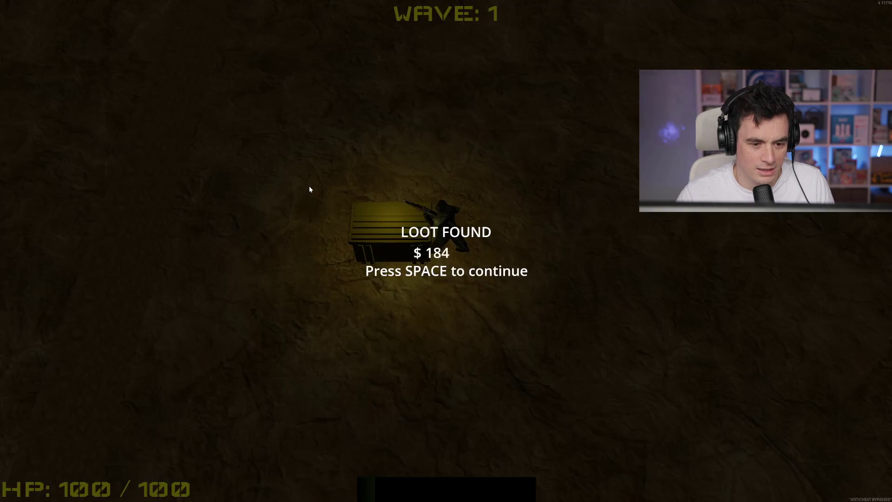
key(space)
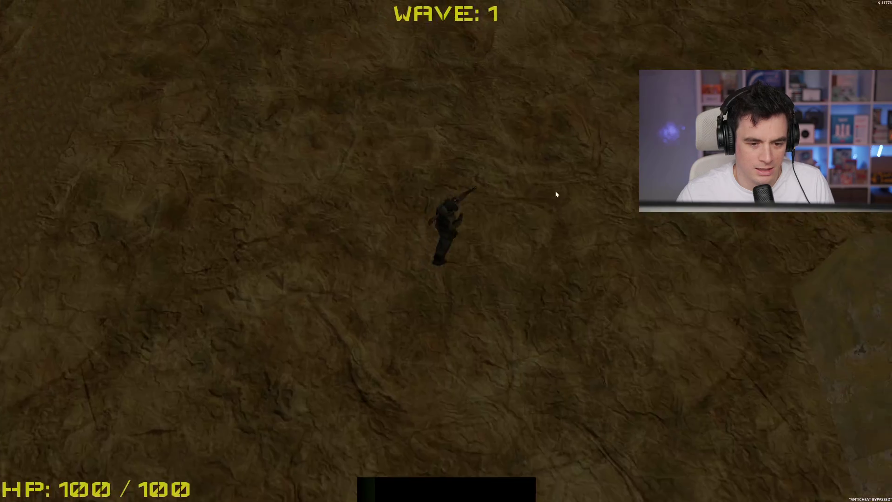
key(s)
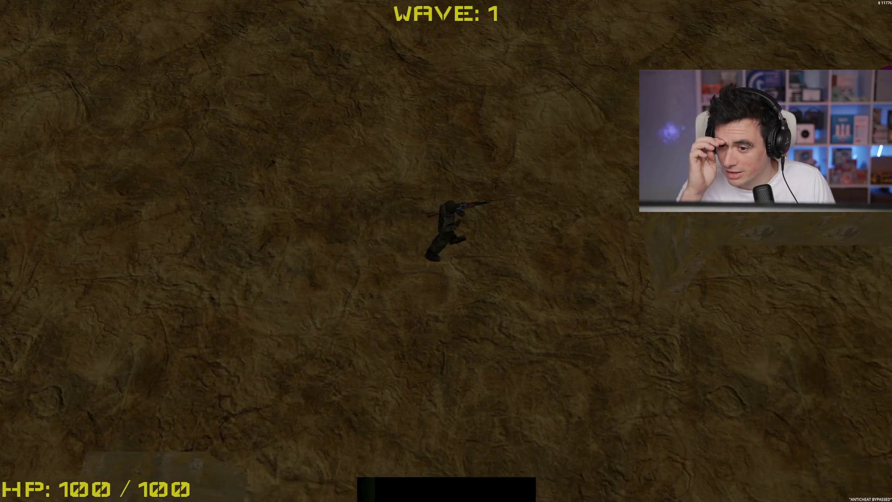
key(w)
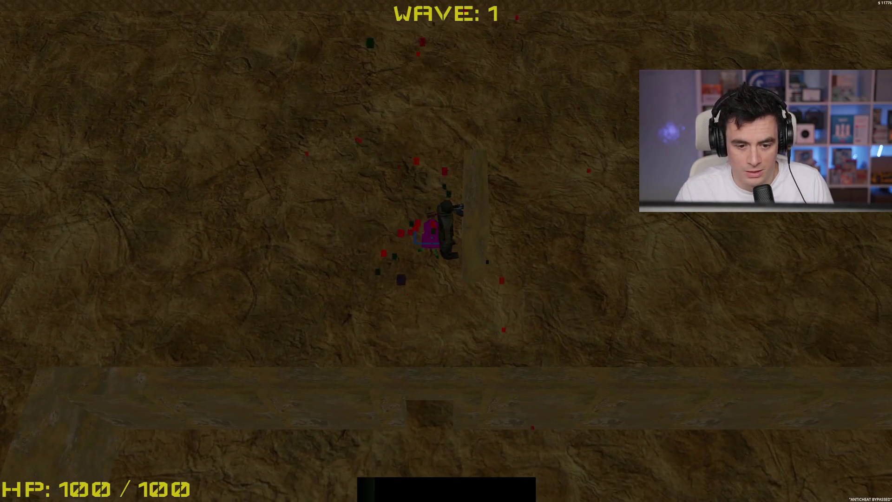
key(F8)
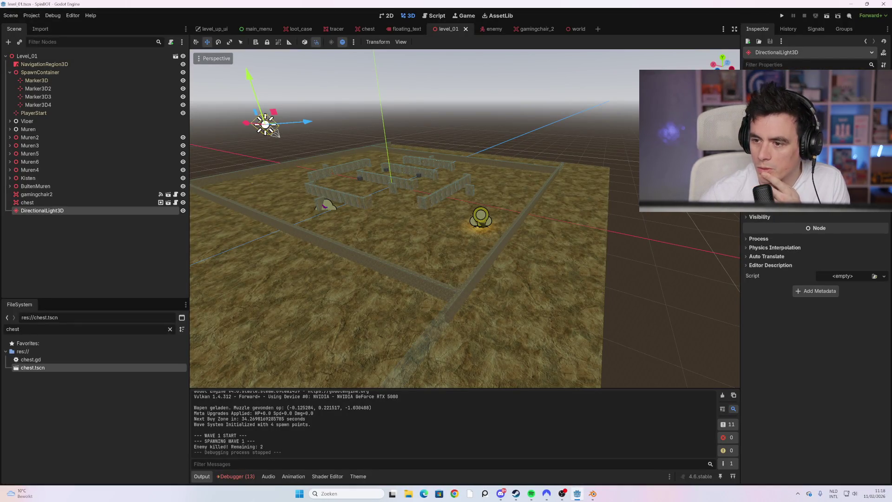
Undo the sky lighting and negative-setting changes to restore the level's bright lighting.
key(ctrl+z)
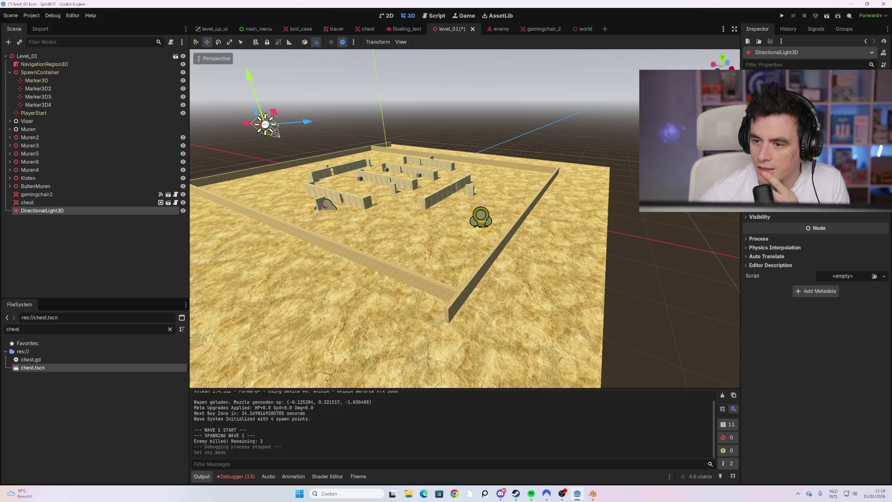
scroll(817, 302, up, 3)
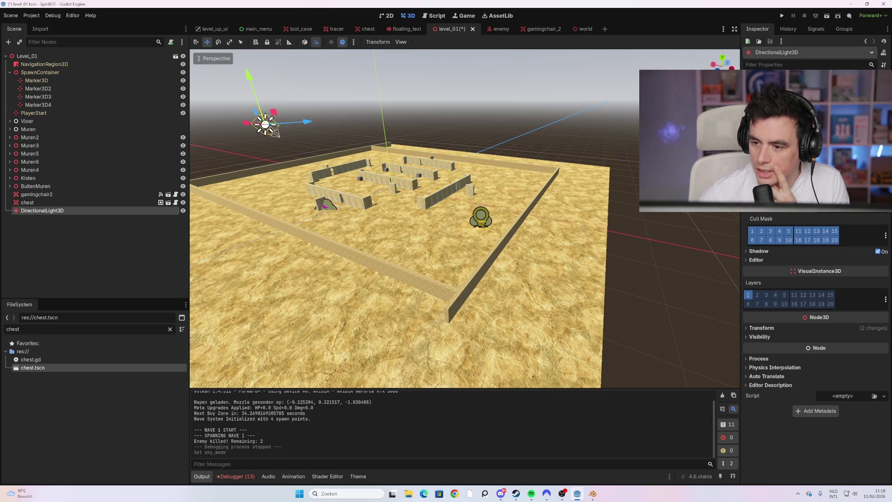
key(ctrl+z)
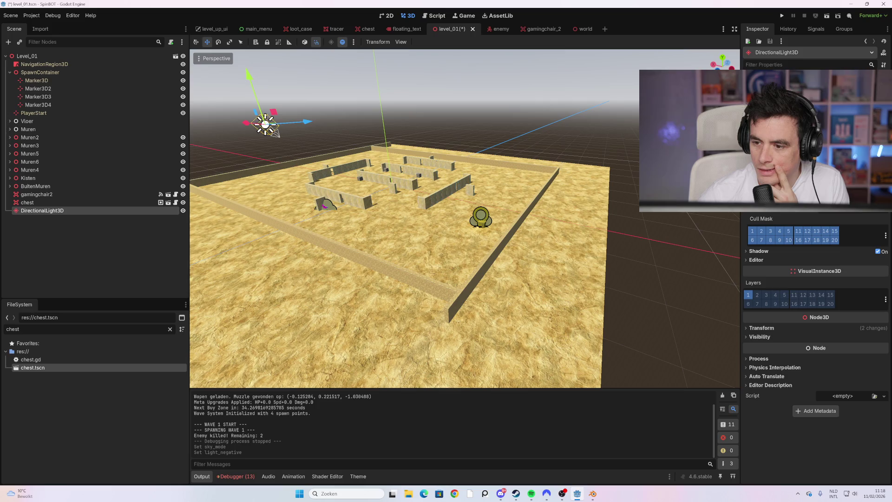
Leave Bake Mode on Dynamic and expand the light's Shadow and Editor sections.
click(843, 210)
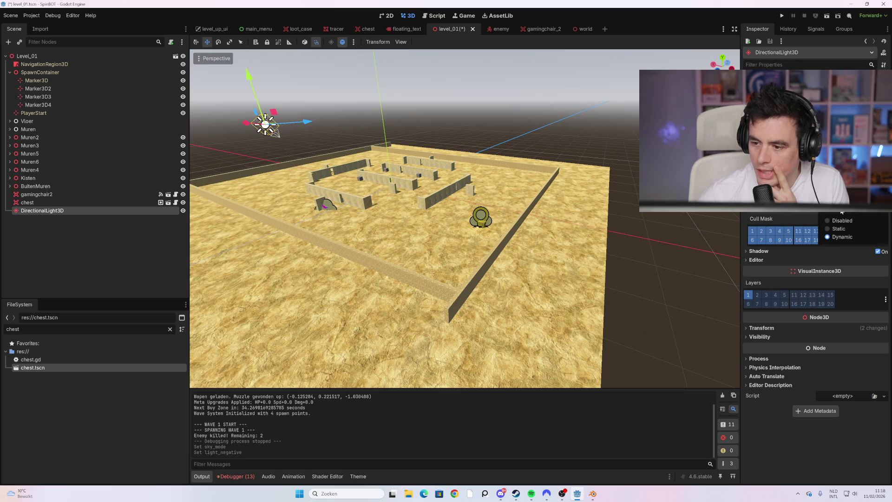
click(843, 212)
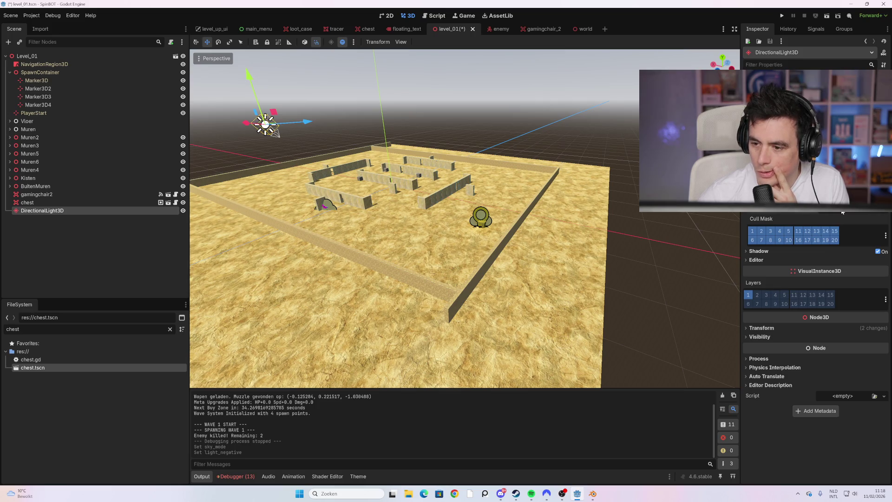
click(774, 252)
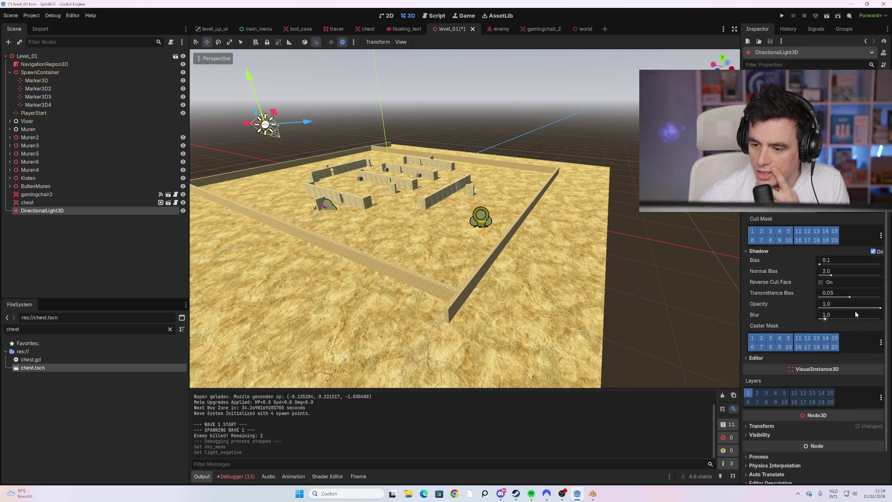
click(753, 359)
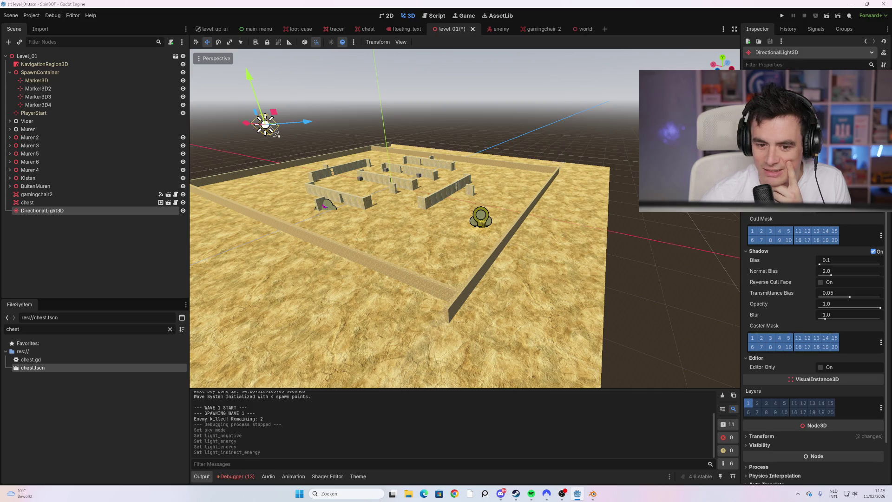
Save and run the project, start a run, then stop it right away.
key(F5)
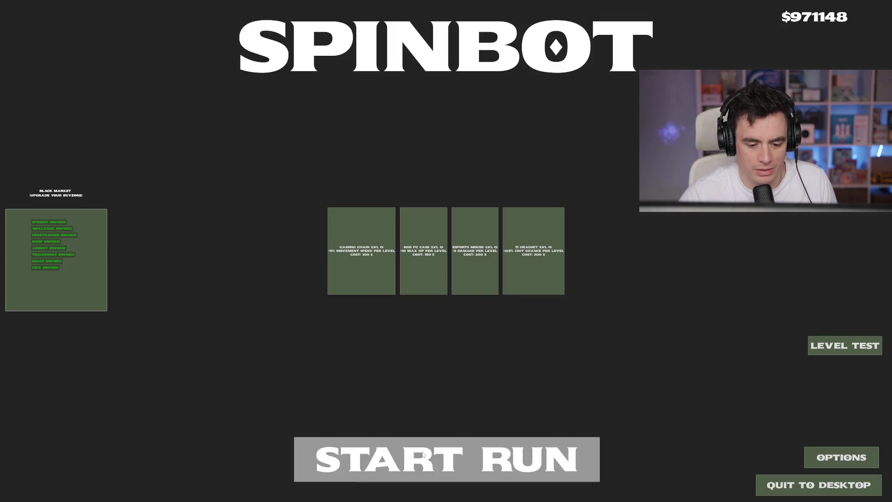
click(422, 455)
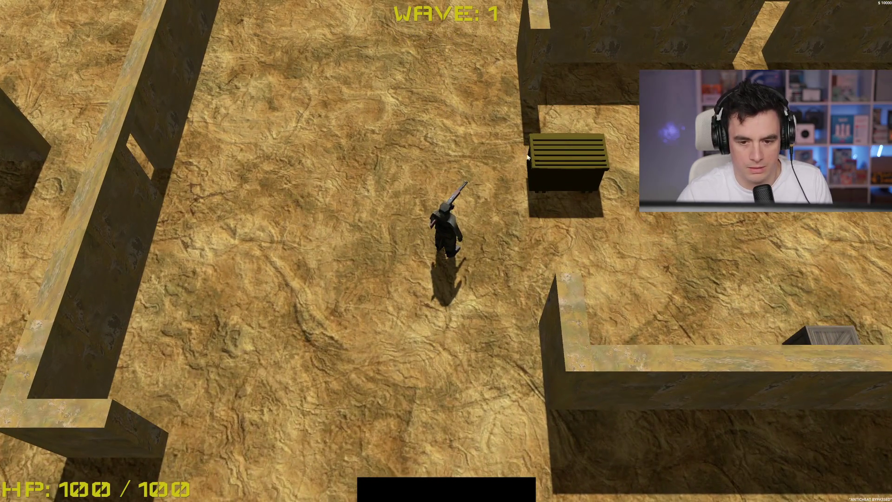
key(F8)
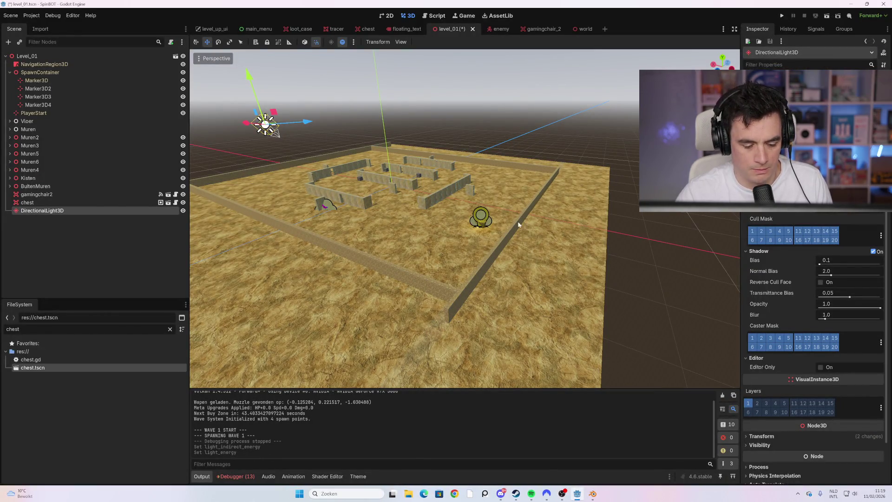
Relaunch, shoot up through the maze, collect a loot crate, then stop the game.
key(F5)
click(443, 437)
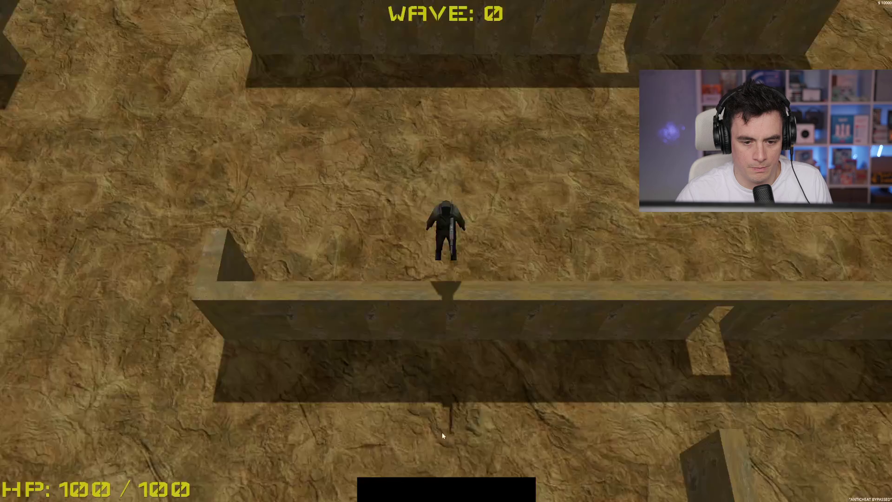
key(w)
click(398, 141)
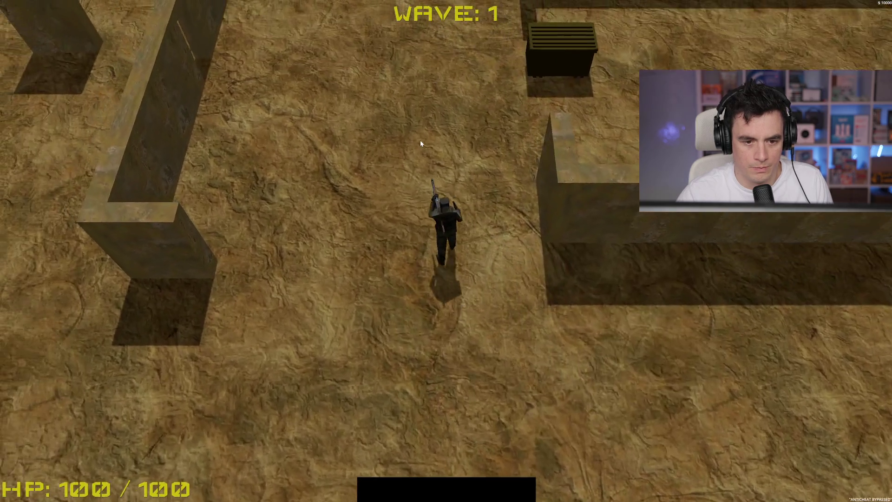
click(420, 143)
key(d)
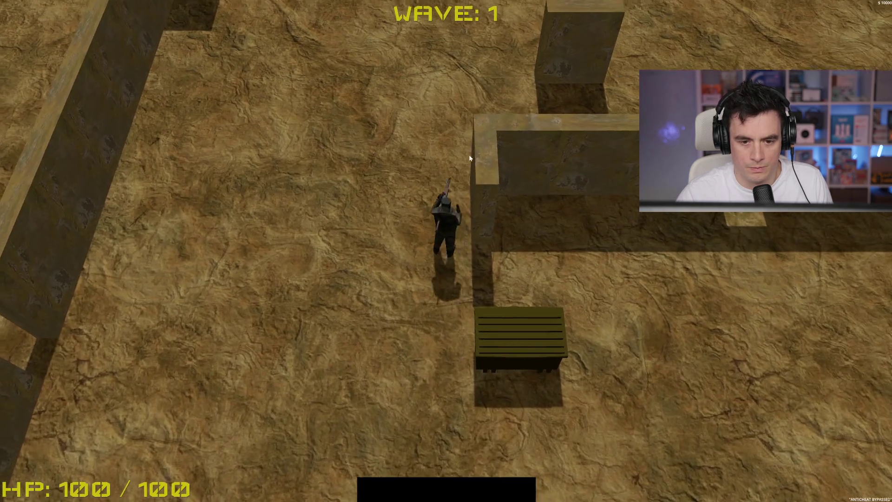
key(s)
key(space)
key(a)
key(s)
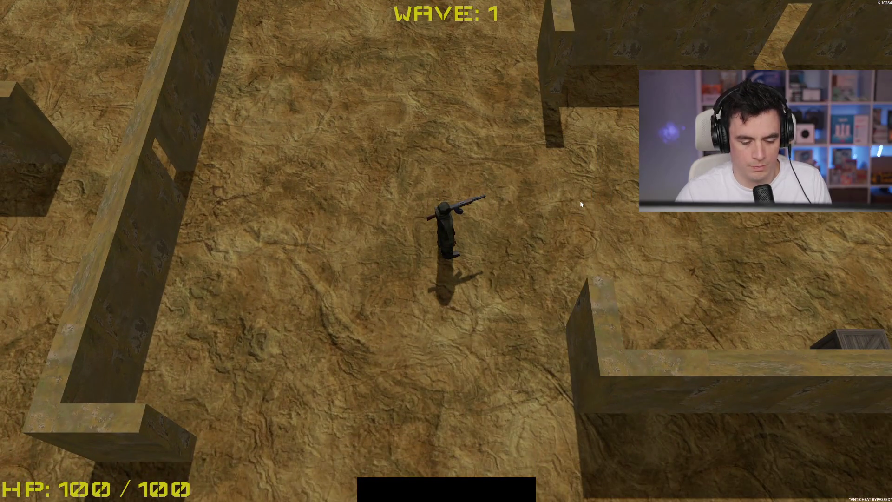
key(F8)
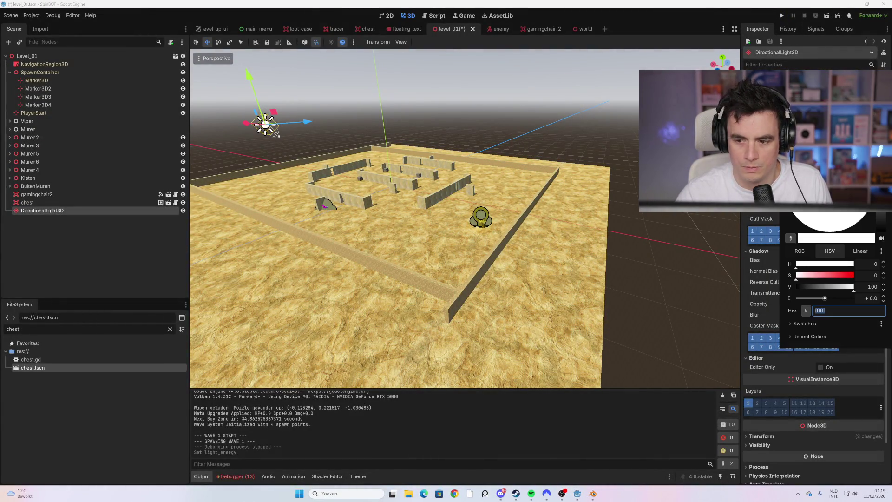
Shift the DirectionalLight3D colour from orange to pale yellow, then launch the project.
mouse_move(832, 219)
mouse_down()
mouse_move(851, 222)
mouse_move(813, 214)
mouse_up()
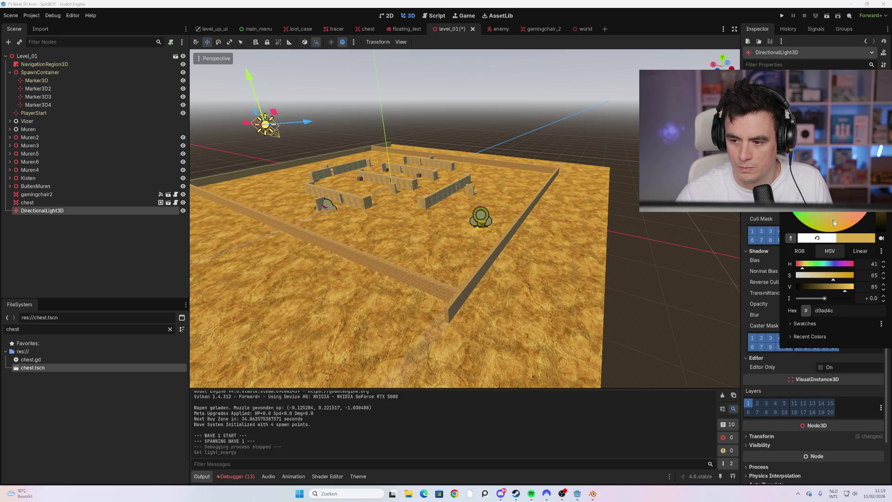
drag(834, 219, 819, 221)
drag(803, 268, 806, 269)
drag(832, 196, 822, 186)
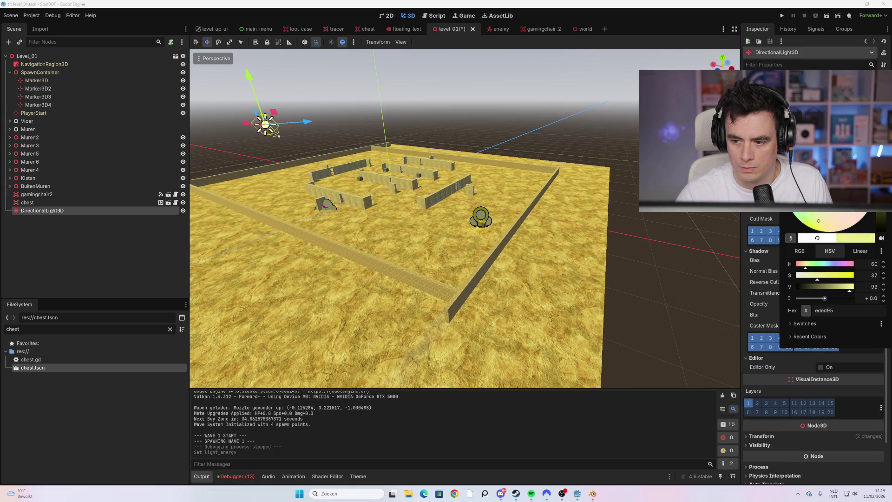
click(547, 220)
key(F5)
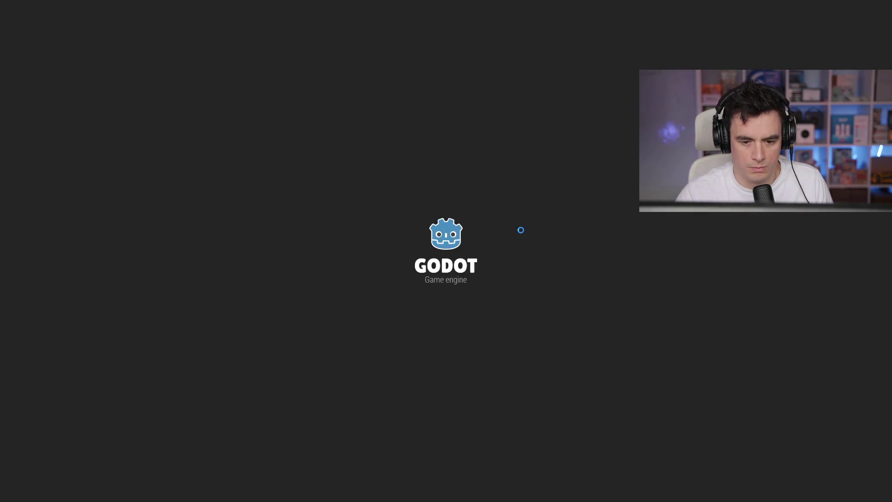
Start a run and walk to the crate until LOOT FOUND appears, then stop.
click(446, 460)
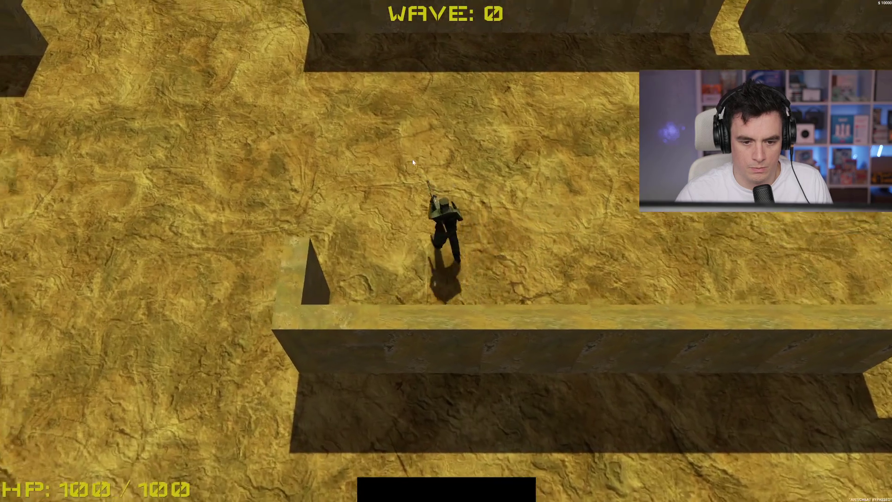
key(w)
key(d)
key(F8)
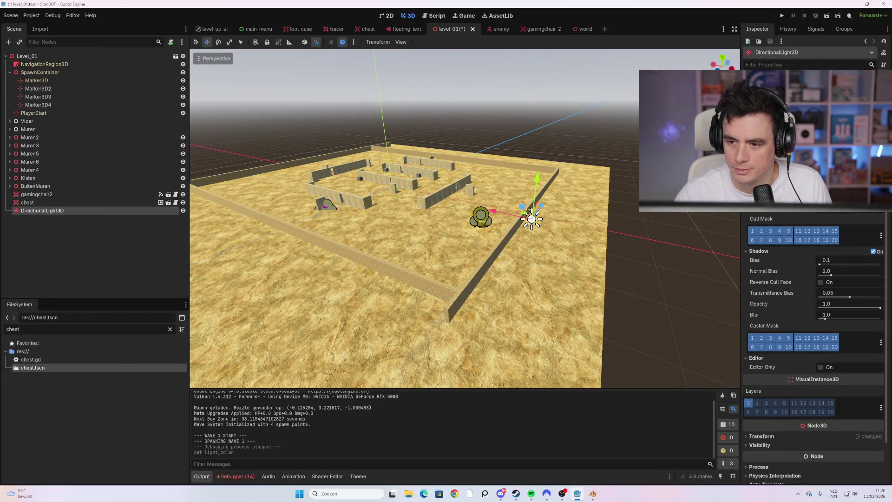
Run the project again, start a new run, and stop it.
key(F5)
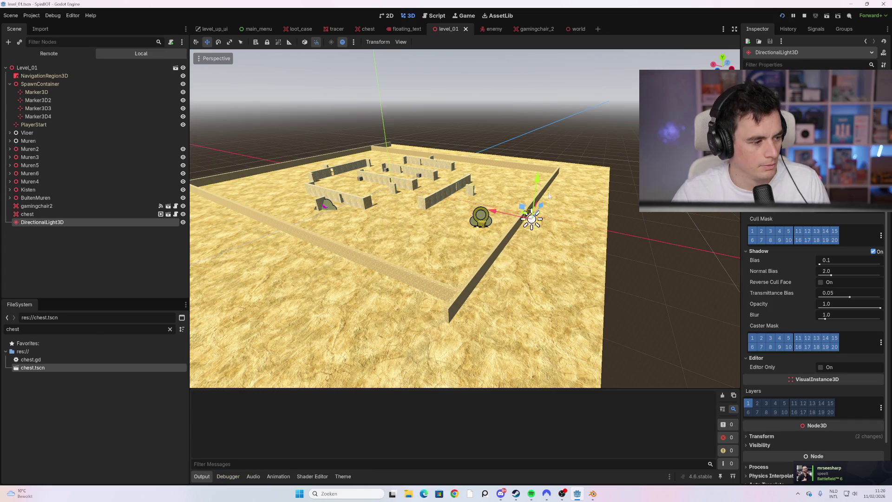
click(434, 465)
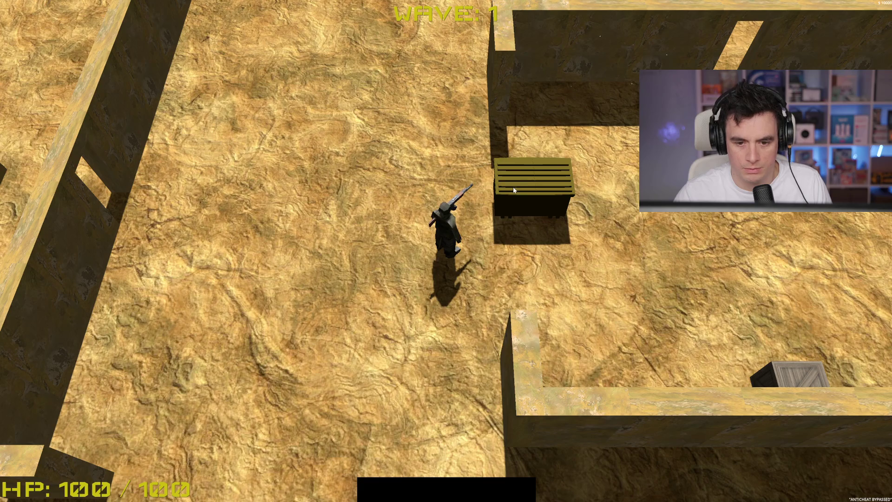
key(F8)
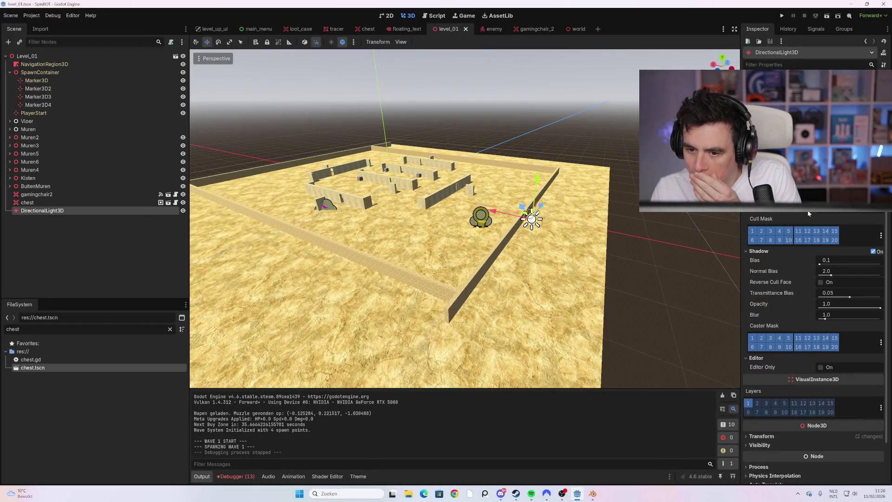
Raise the light's Specular value, then run the project and start a new run.
key(Return)
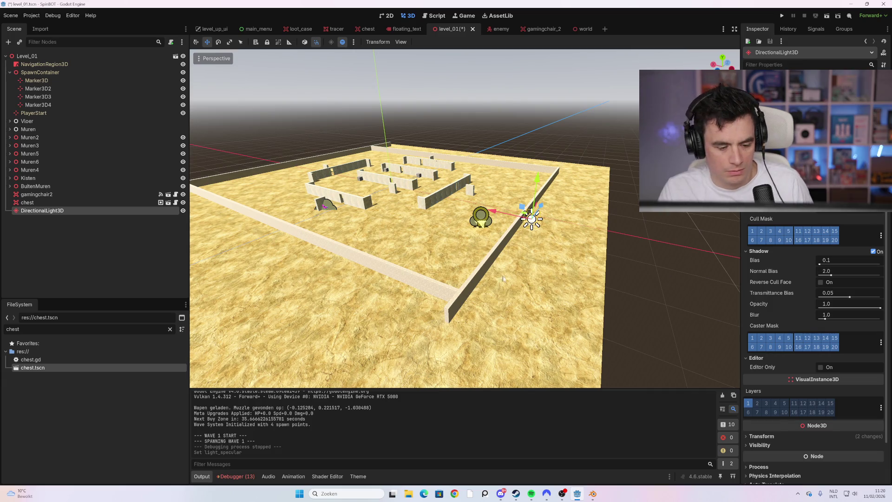
key(F5)
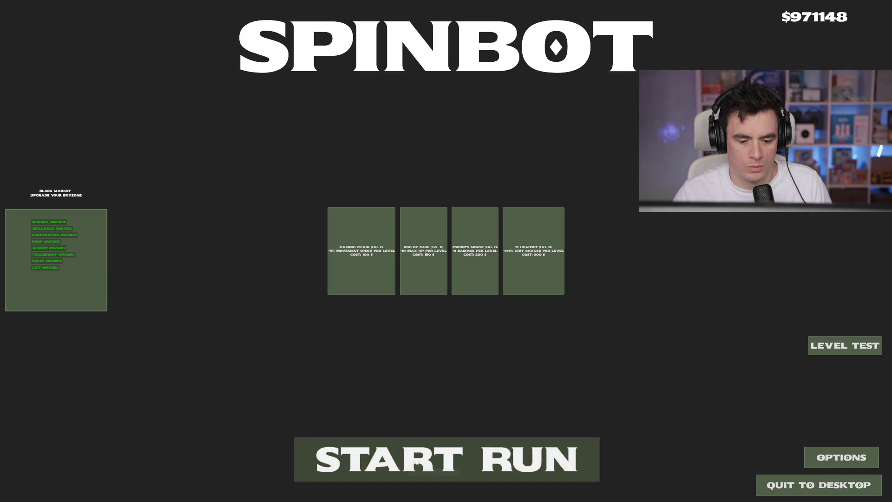
click(419, 458)
Walk the character up and left onto the loot crate and collect it.
key(w)
key(a)
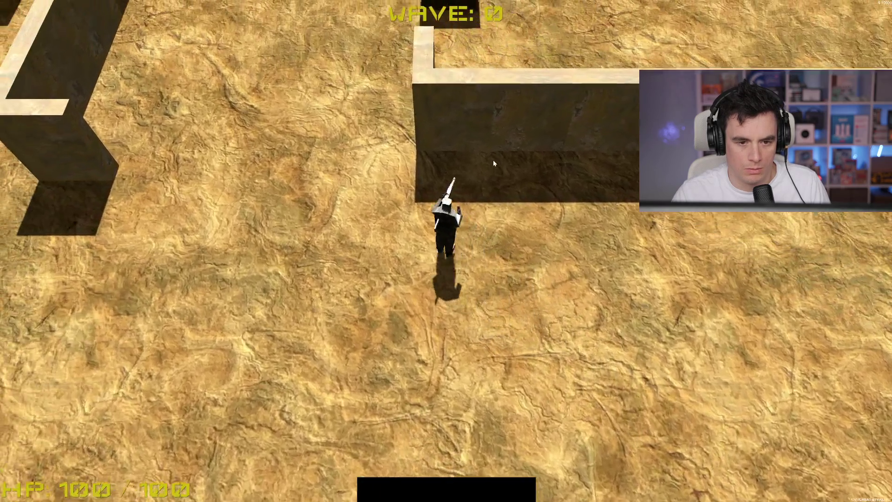
key(w)
key(d)
key(space)
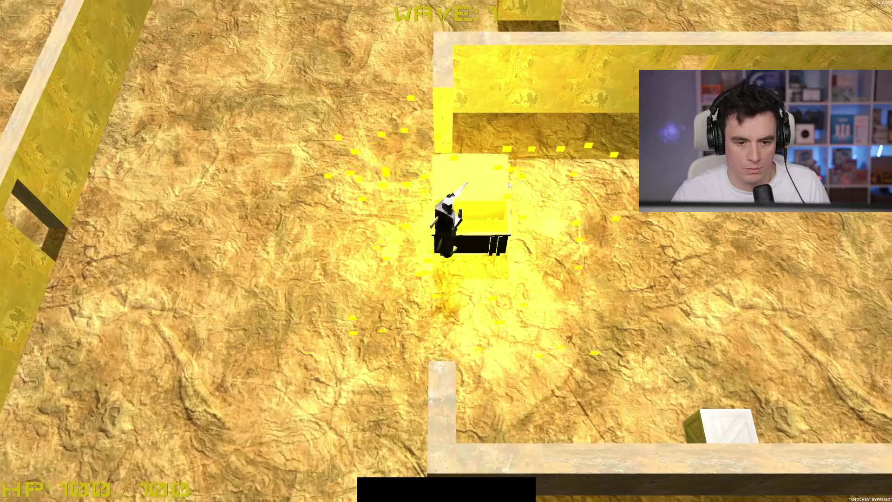
Shoot along the corridor while walking up and right, then stop the game.
key(a)
key(w)
click(371, 119)
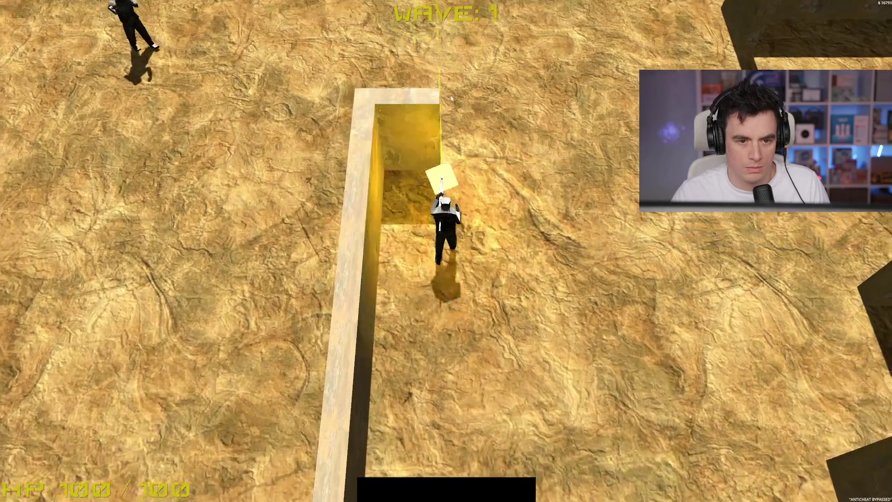
key(w)
key(d)
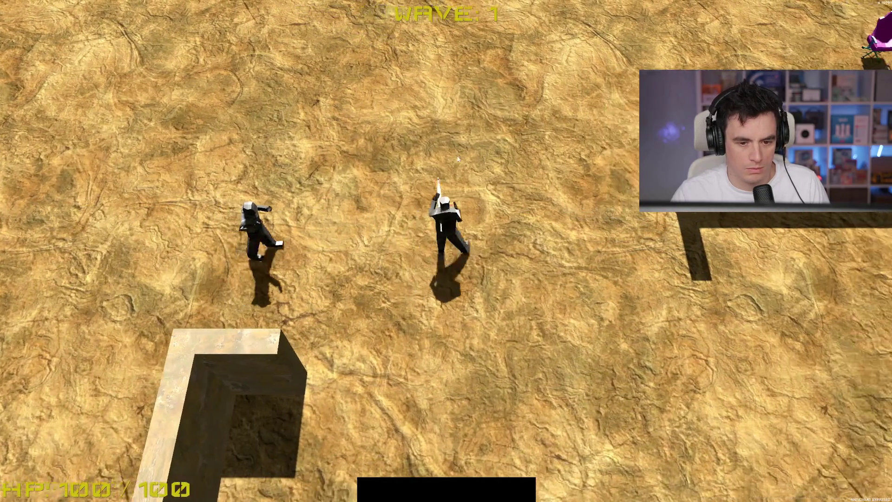
key(w)
key(d)
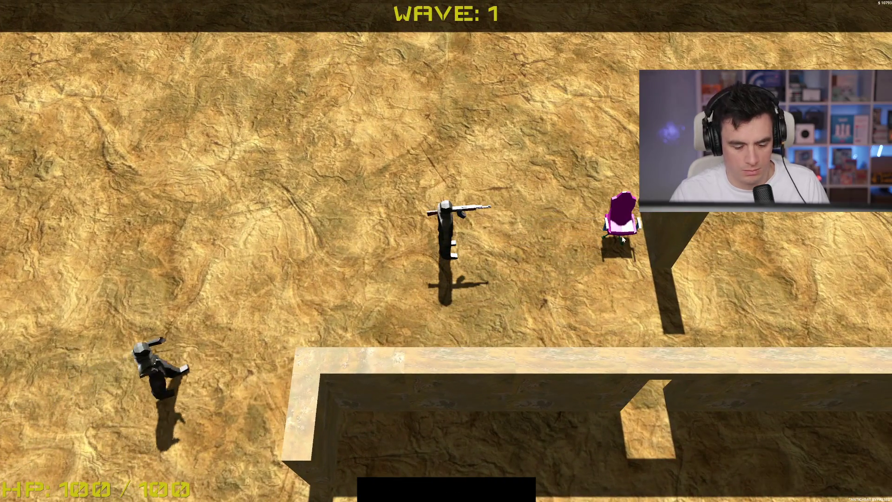
key(F8)
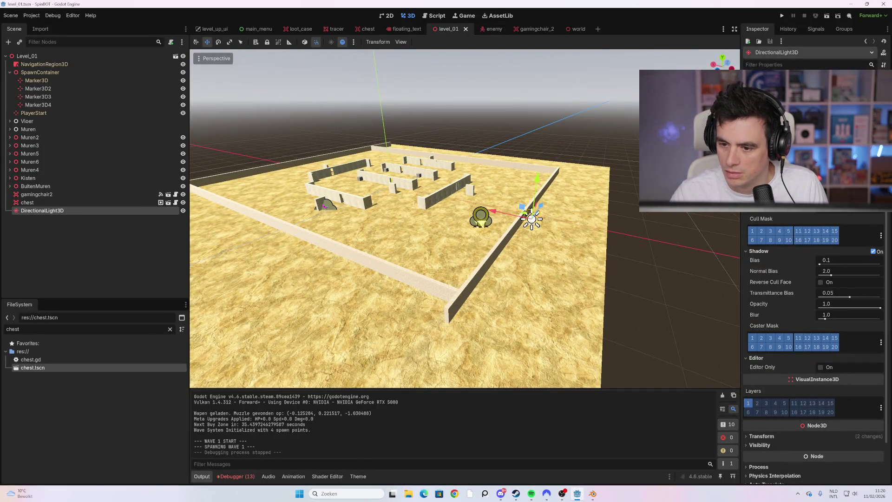
Revert the light's Specular and Angular Distance edits, then relaunch the project.
key(ctrl+z)
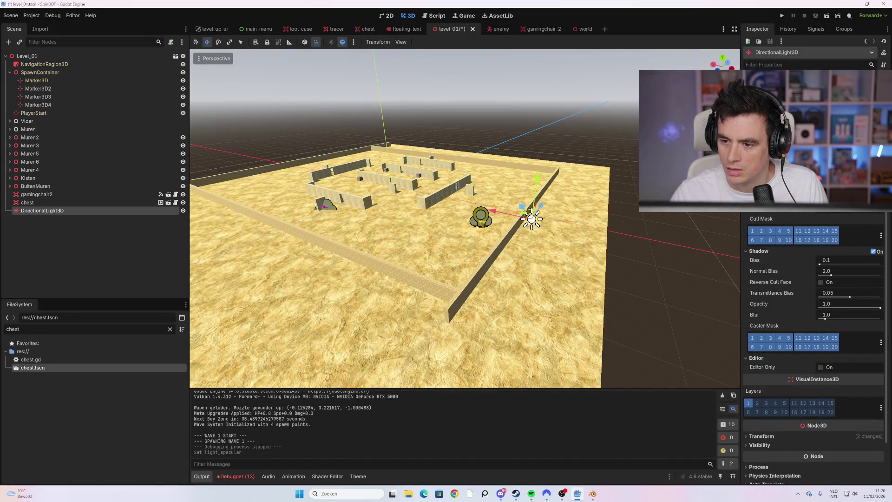
key(ctrl+z)
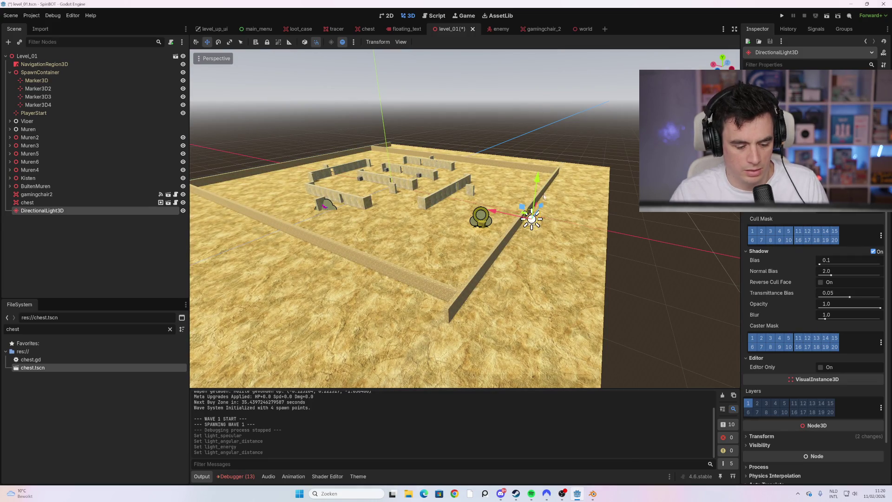
key(F5)
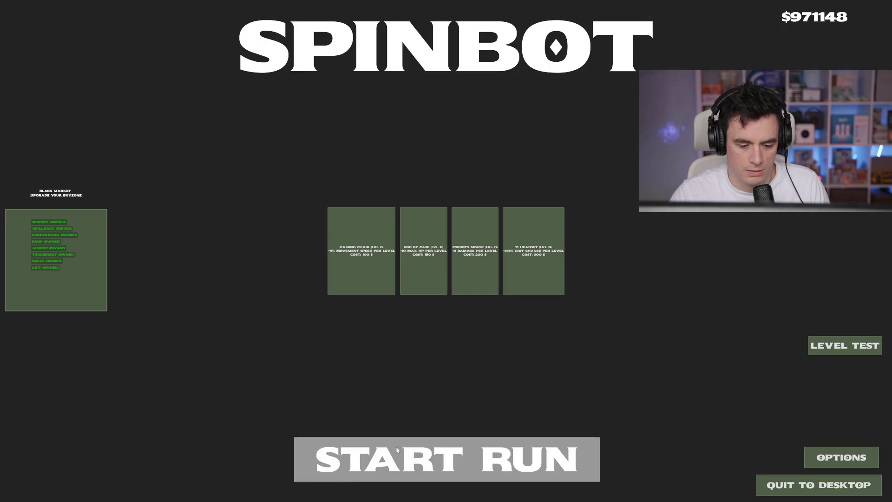
Start a run, collect the maze's loot crate, smash the pink chair, then stop.
click(396, 446)
key(w)
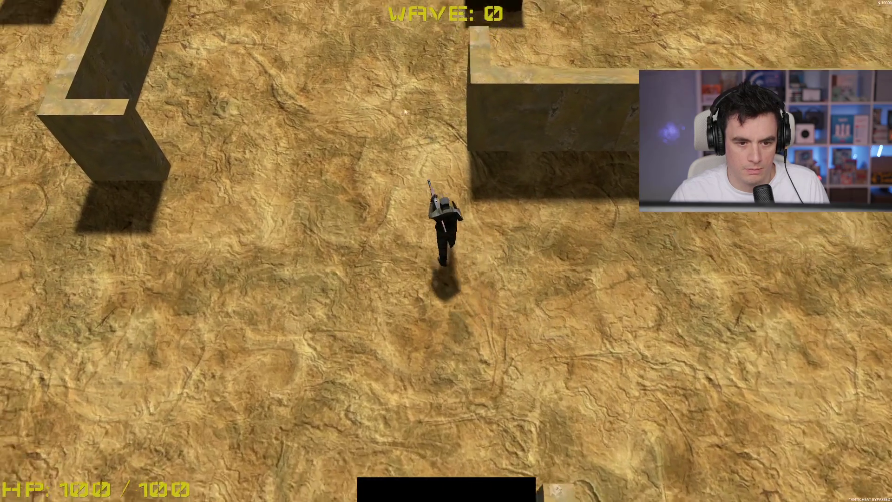
key(space)
key(w)
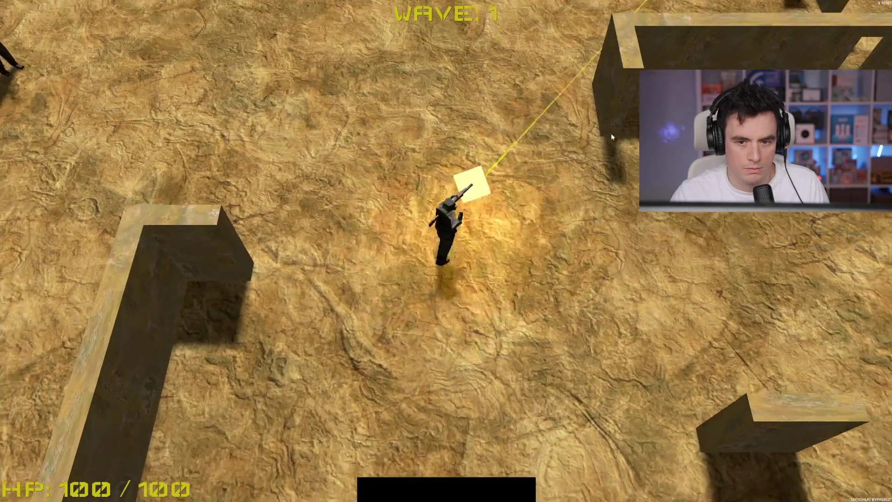
key(d)
key(d)
key(w)
key(w)
key(F8)
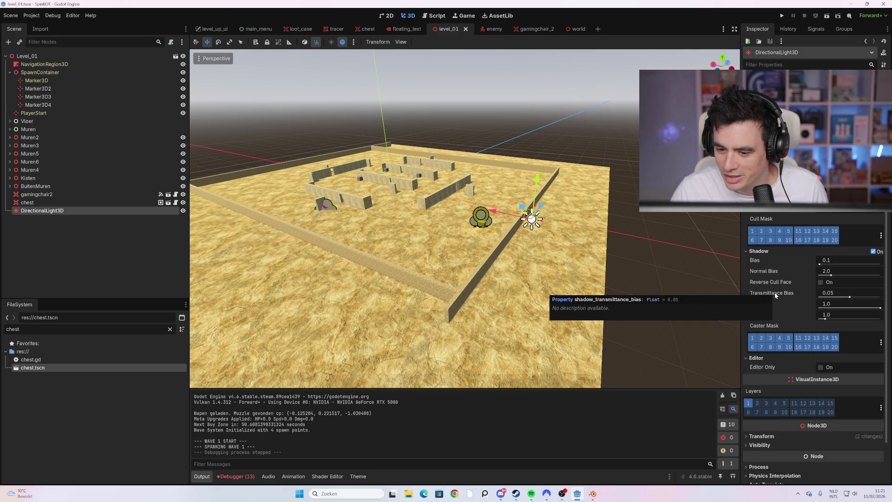
Adjust the light's shadow transmittance bias, toggle reverse cull face, and restore shadow bias to 0.1.
drag(828, 298, 882, 300)
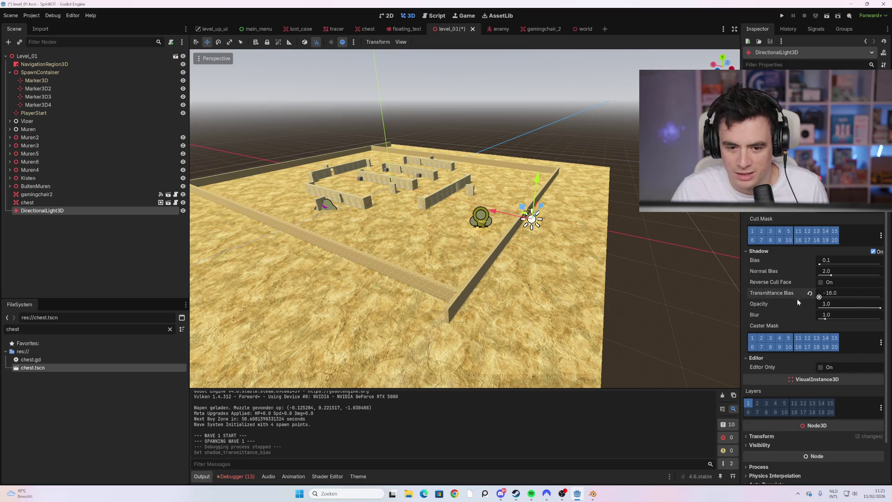
click(821, 283)
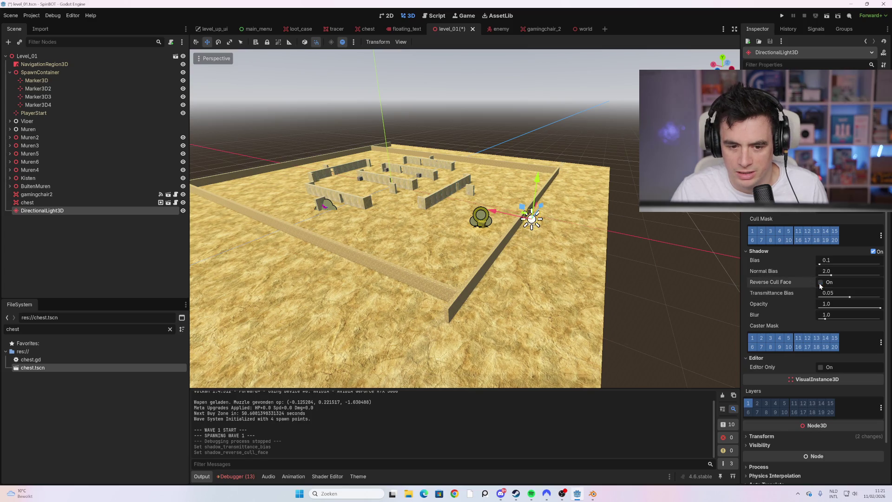
click(821, 283)
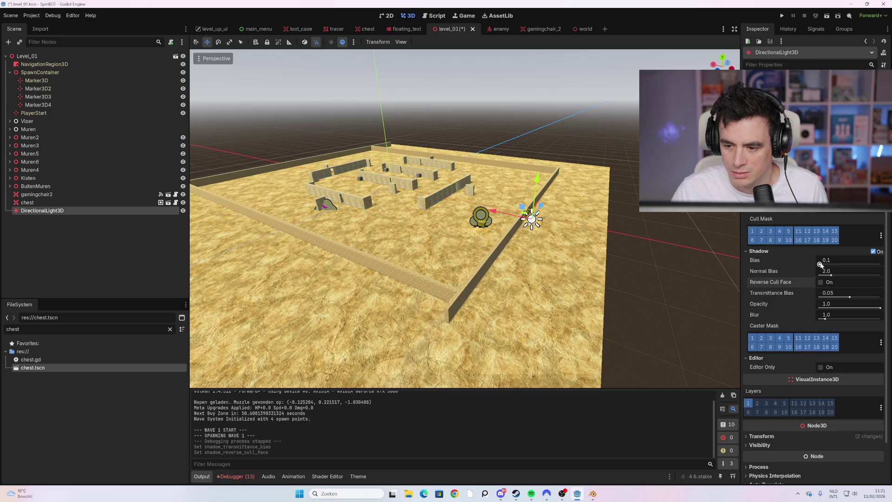
mouse_move(820, 264)
mouse_down()
mouse_move(809, 265)
mouse_move(819, 275)
mouse_move(863, 276)
mouse_move(819, 278)
mouse_move(881, 275)
mouse_up()
click(811, 261)
Playtest a new run: reach the loot crate, dismiss its popup, roam past the pink chair, then stop.
key(F5)
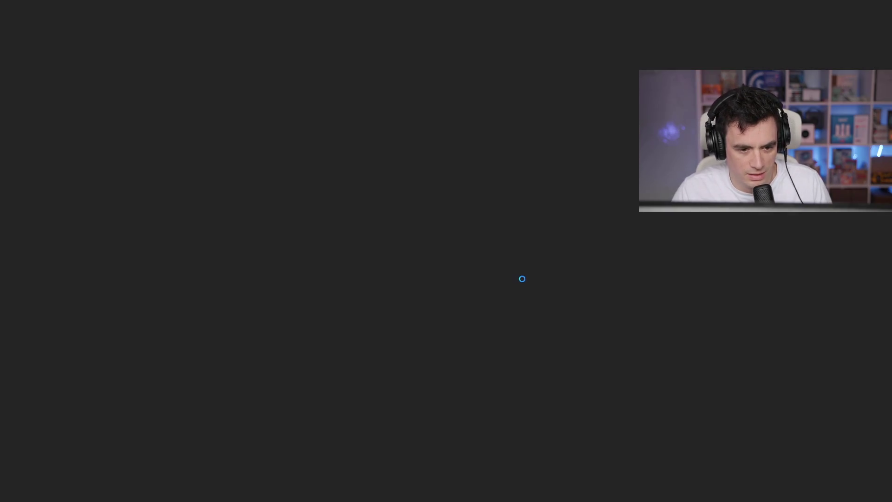
click(454, 450)
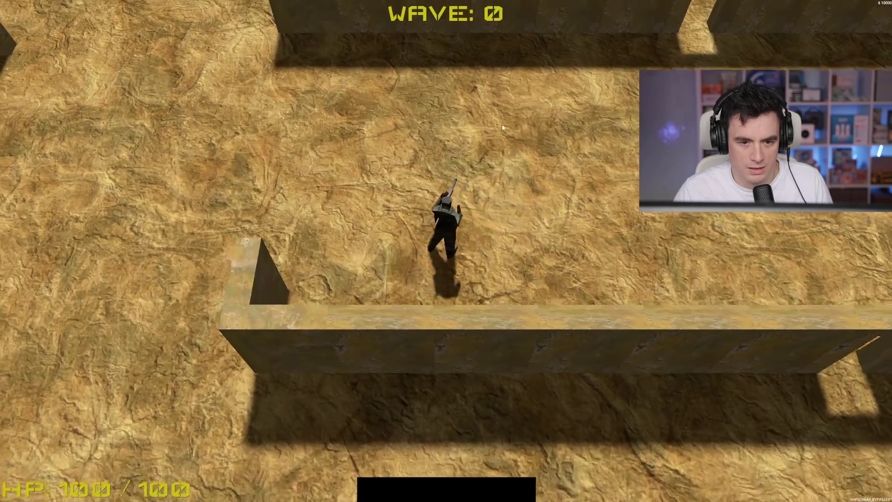
key(w)
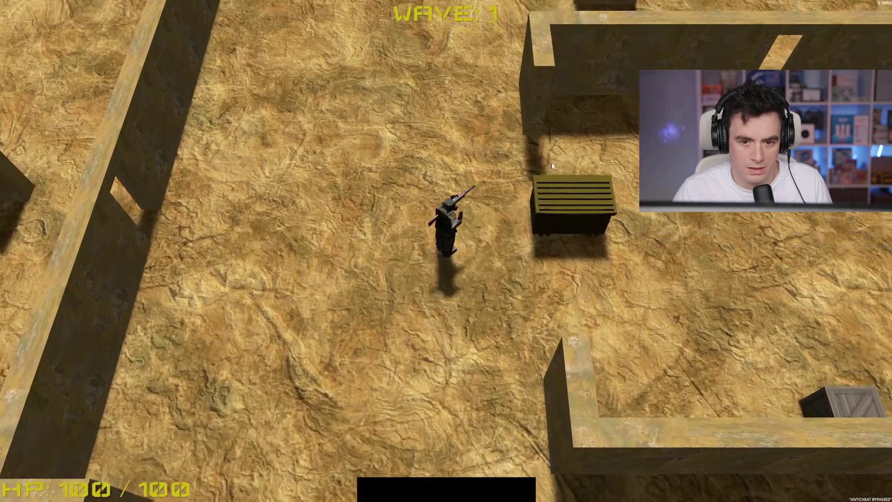
key(space)
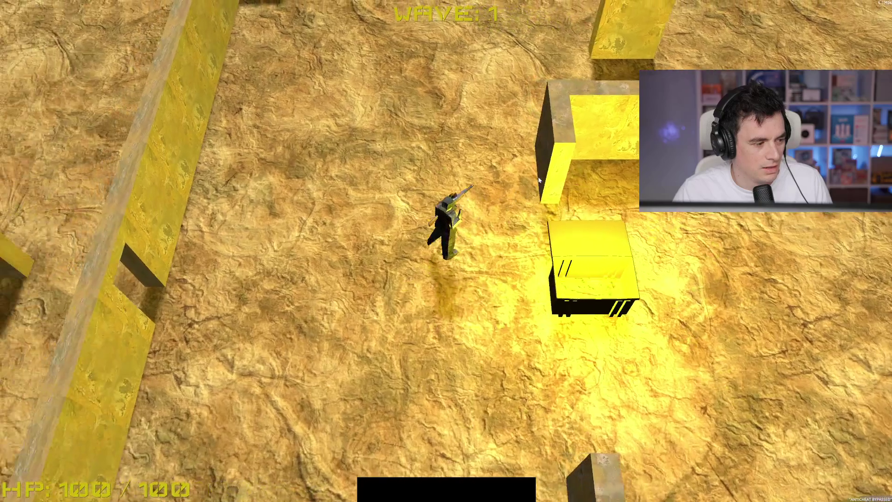
key(w)
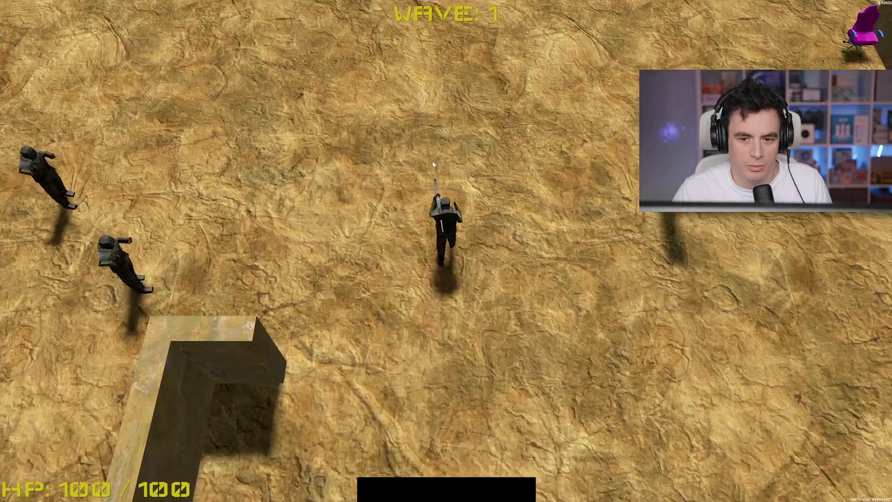
key(d)
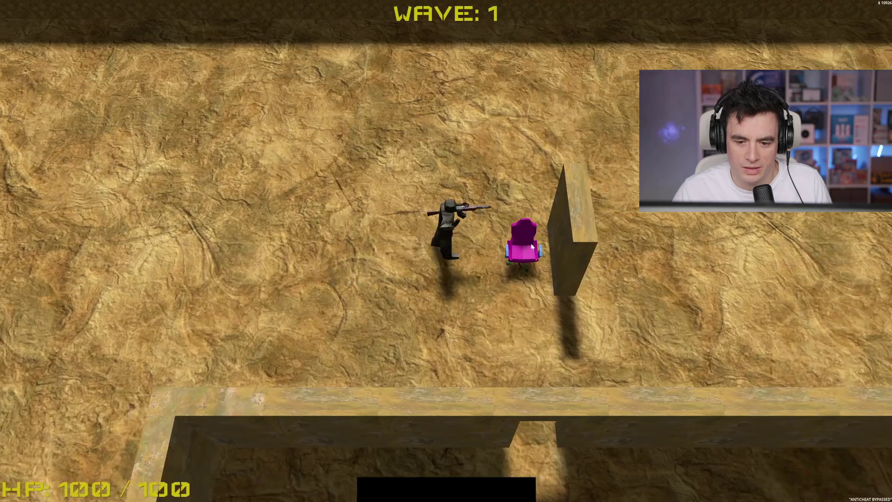
key(s)
key(s)
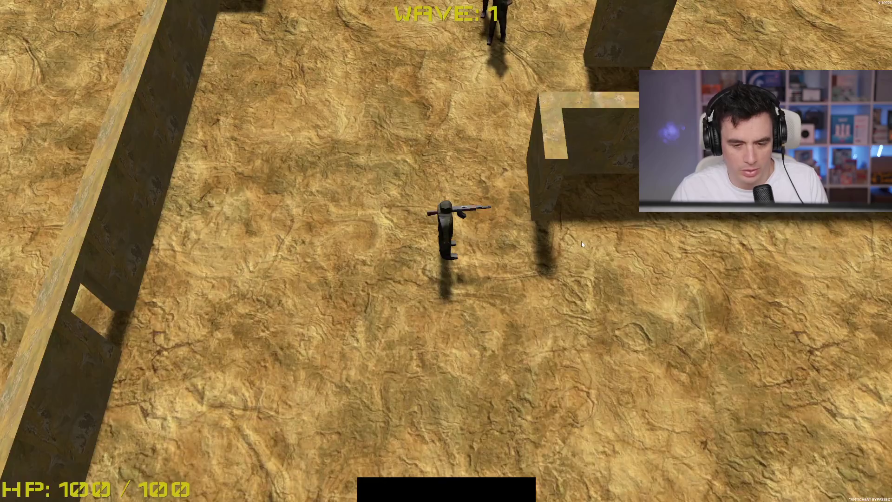
key(F8)
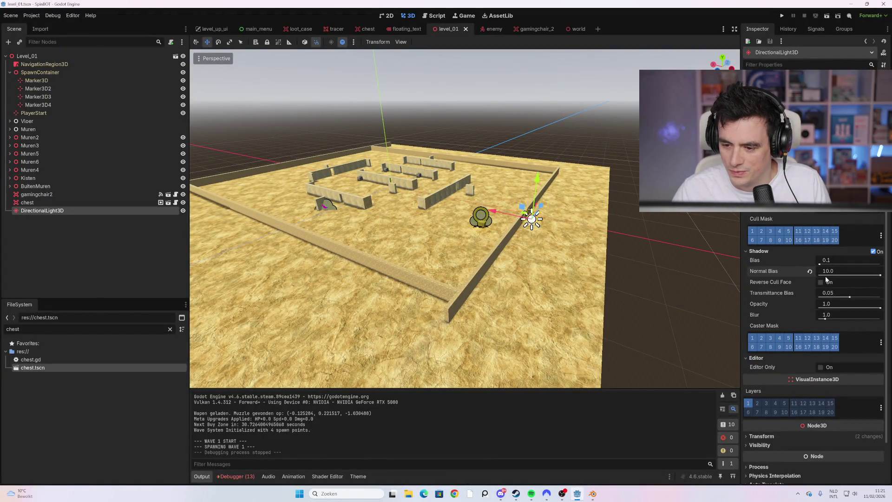
Revert the shadow normal bias to 2.0 and launch a new playtest run.
click(811, 272)
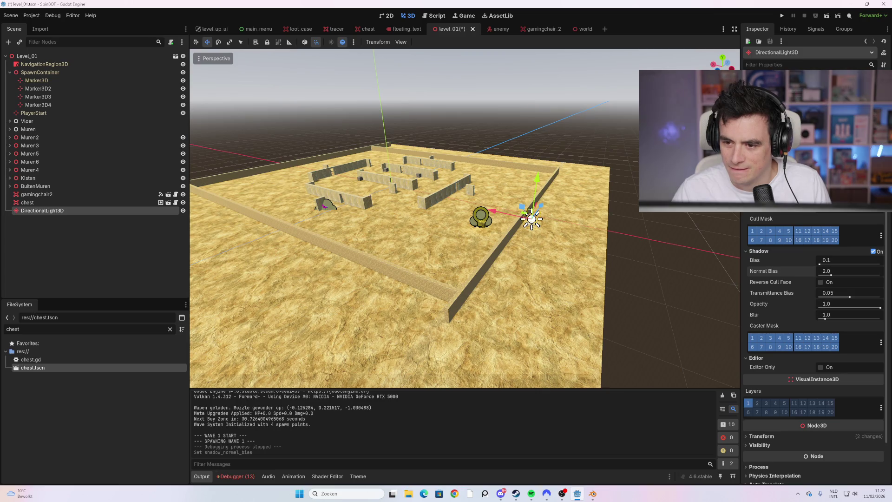
key(F5)
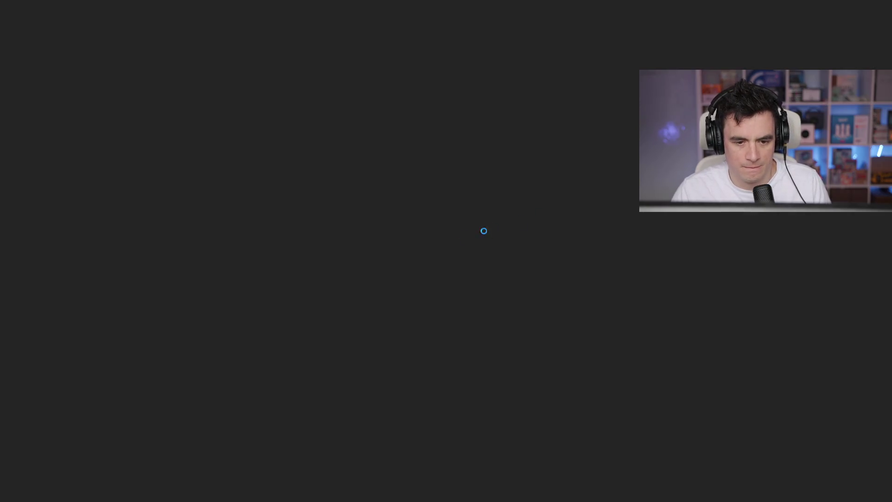
click(438, 458)
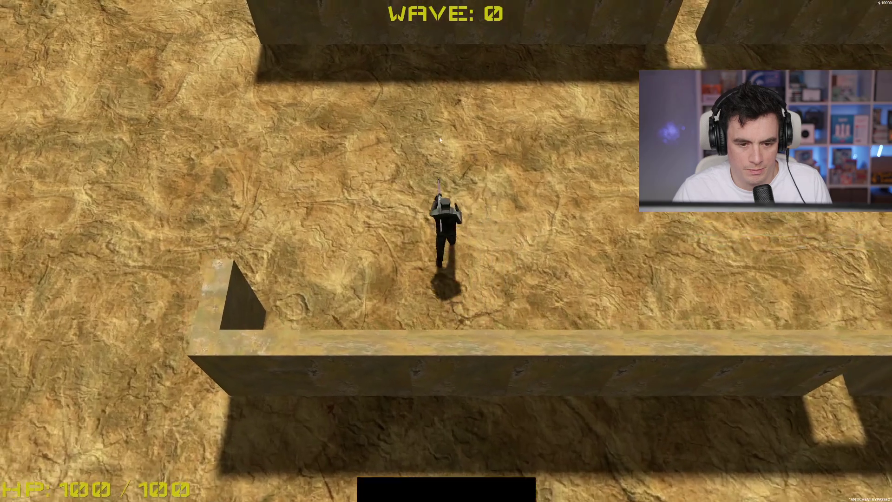
Walk to the loot crate, open it to collect the money, continue, and stop the game.
key(w)
key(e)
key(space)
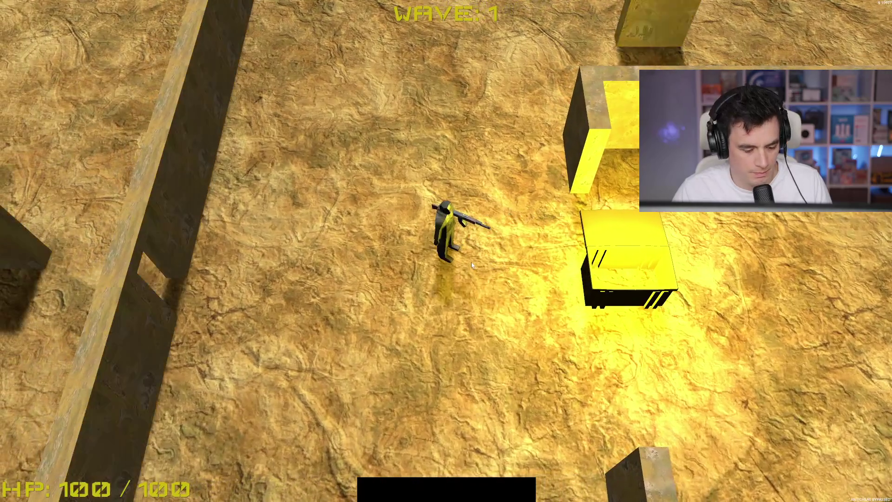
key(Escape)
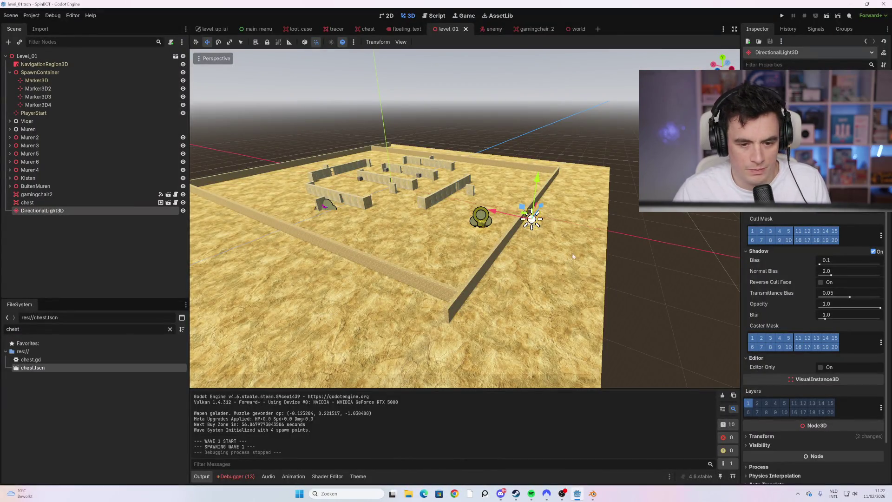
scroll(837, 276, down, 2)
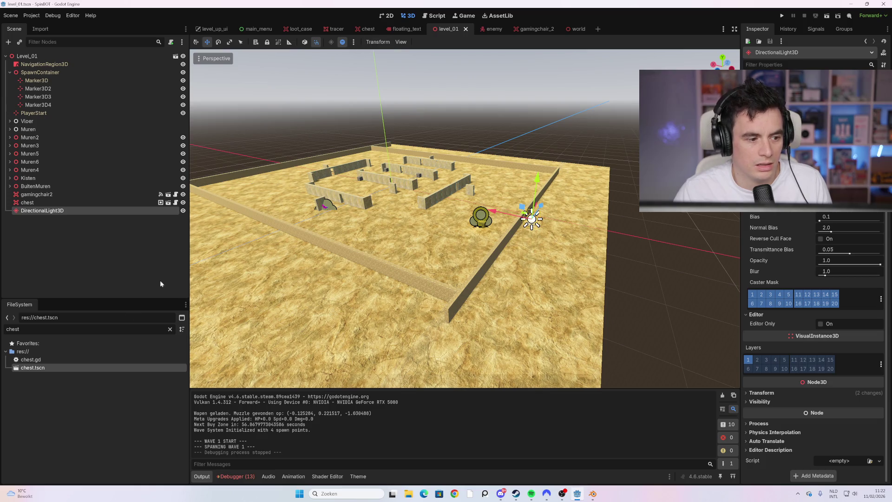
Filter files by 'loot' and open the loot_case and lootcase_fancy_test scenes.
text(loot)
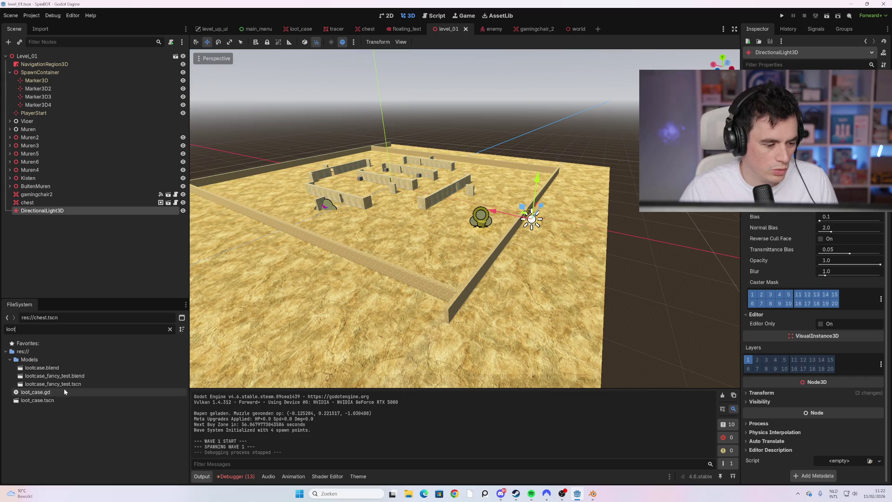
double_click(59, 401)
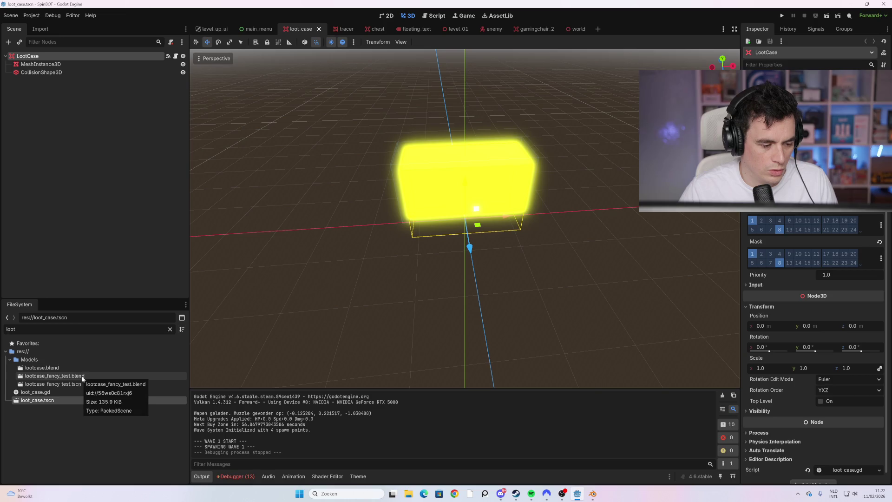
double_click(82, 384)
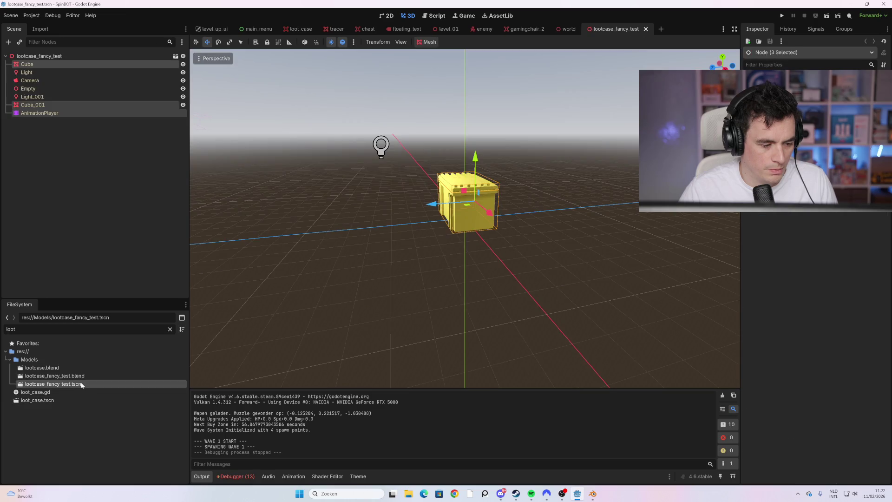
Inspect the chest's Camera, Cube and Light nodes while orbiting it, then open lootcase.blend's import settings.
click(57, 80)
click(53, 65)
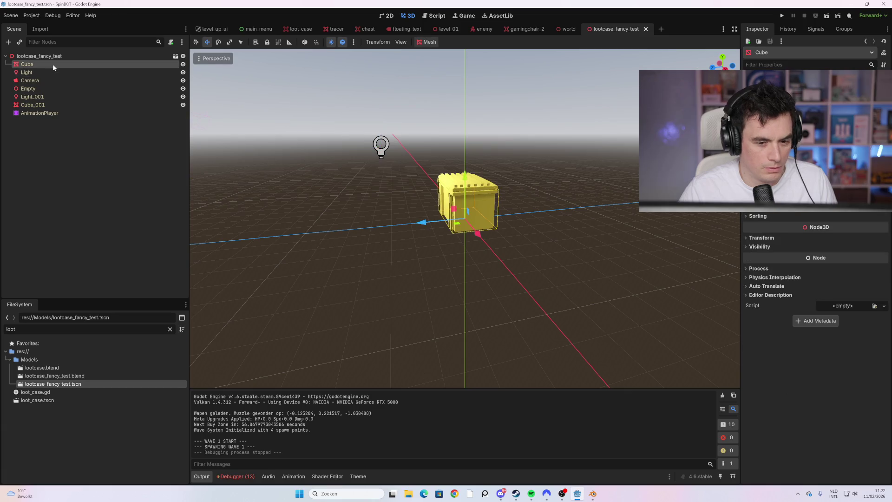
click(55, 71)
mouse_move(274, 169)
mouse_down()
mouse_move(330, 180)
mouse_move(282, 185)
mouse_move(384, 209)
mouse_move(272, 205)
mouse_move(436, 203)
mouse_up()
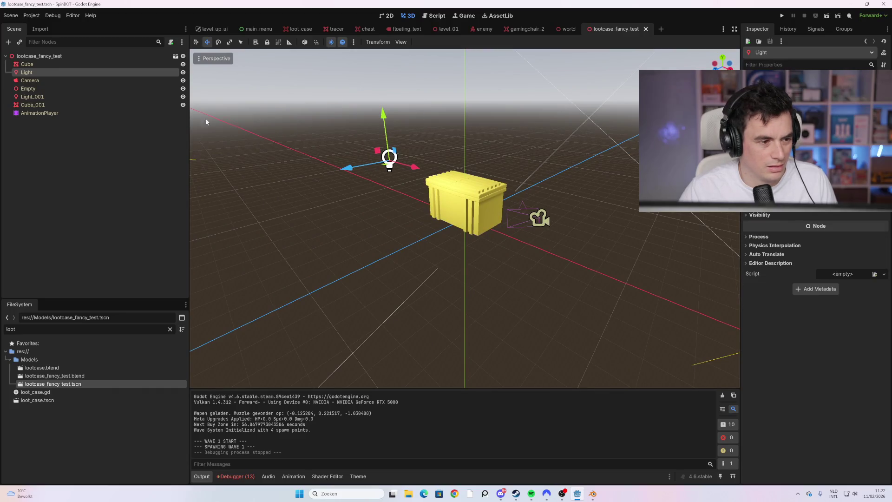
click(47, 64)
mouse_move(288, 205)
mouse_down()
mouse_move(366, 205)
mouse_move(270, 202)
mouse_up()
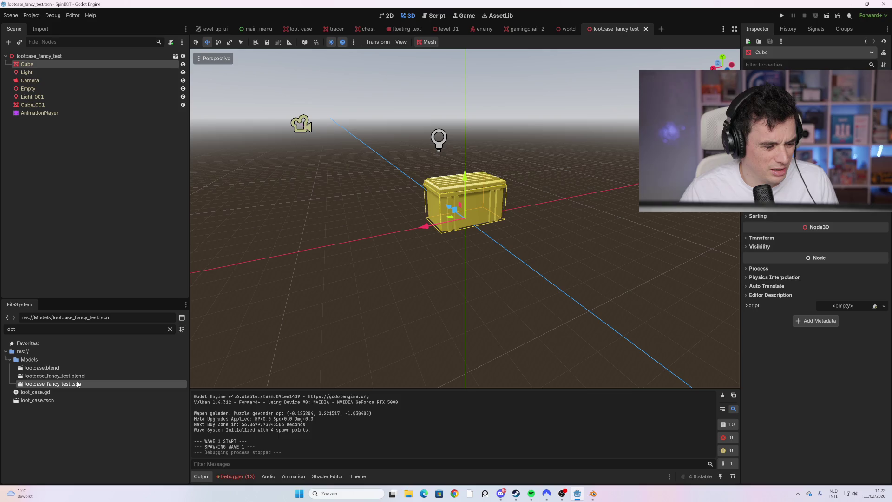
double_click(84, 368)
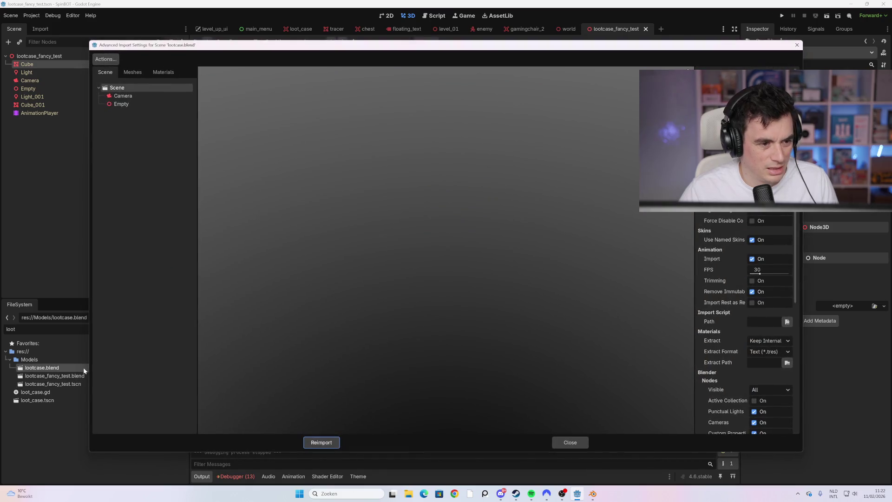
Close the import settings, view the AnimationPlayer's Open animation, and open chest.tscn via a 'chest' filter.
click(570, 442)
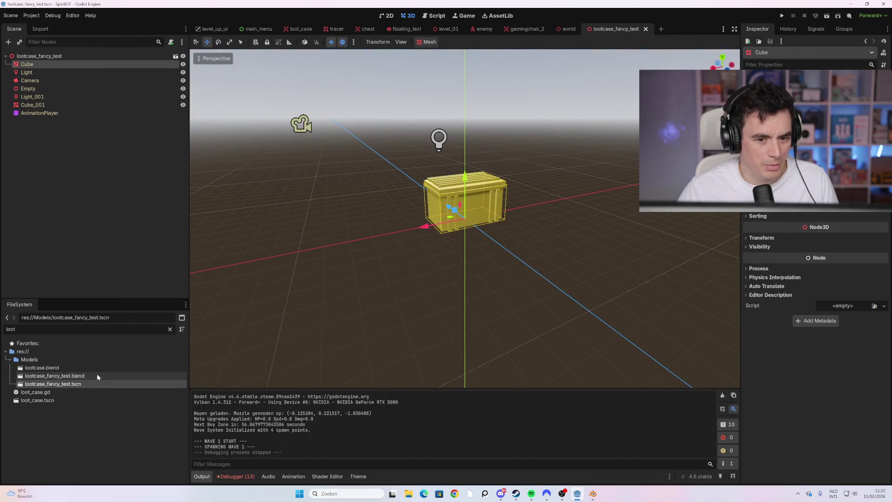
click(58, 114)
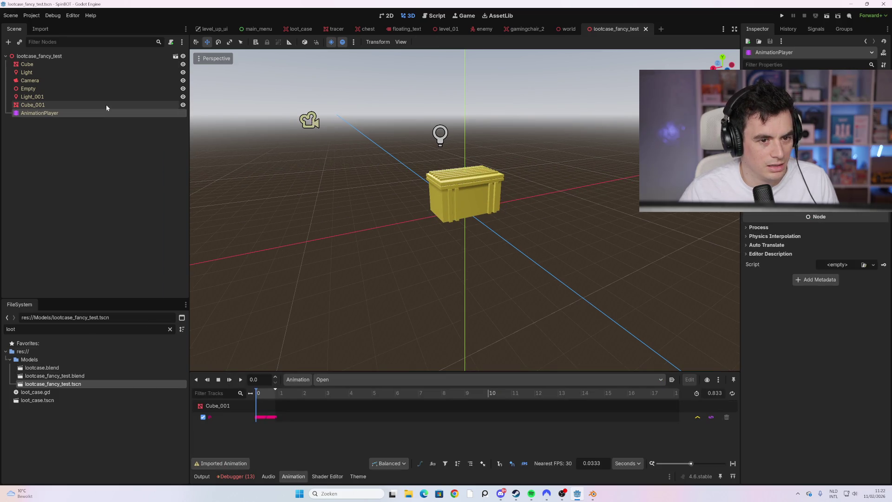
text(chest)
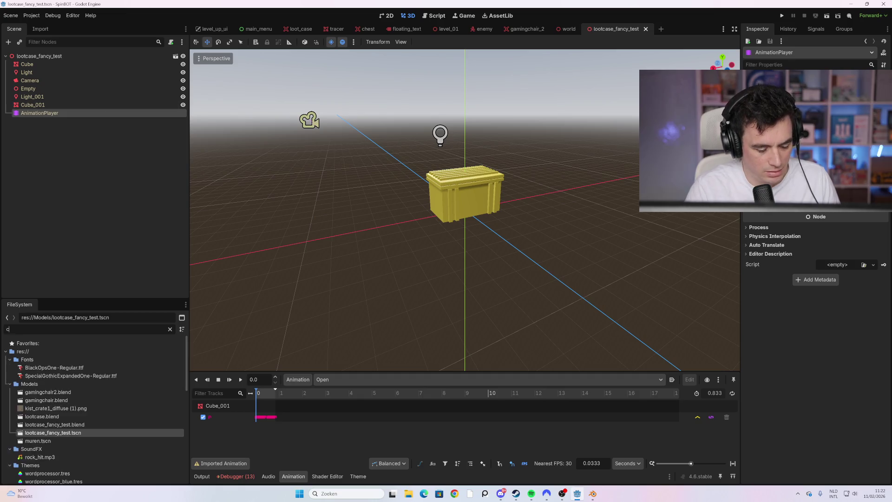
double_click(53, 367)
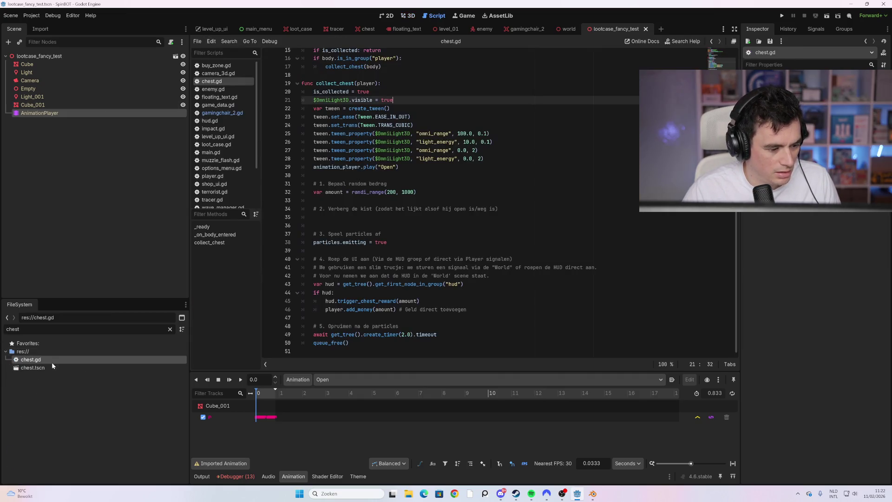
Show the chest scene in 3D and select its CollisionShape3D, its child nodes, then the root.
click(410, 17)
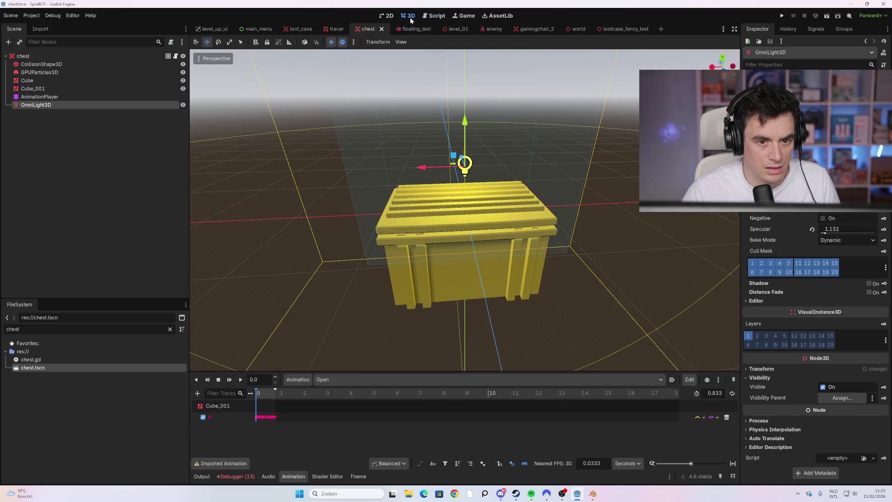
scroll(260, 200, down, 3)
click(62, 65)
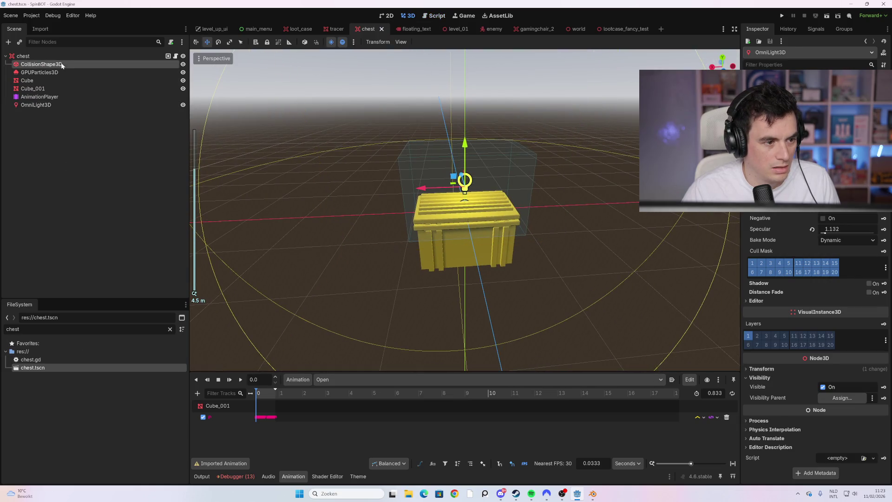
shift+click(62, 105)
click(49, 57)
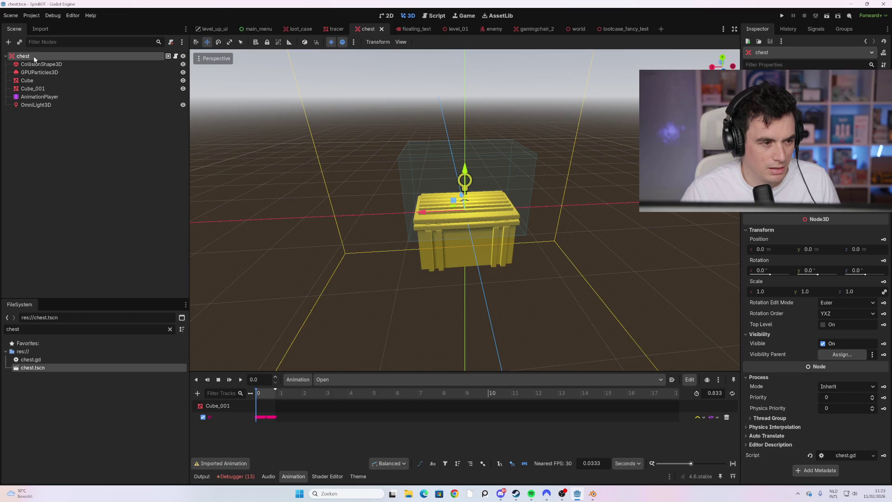
Multi-select Cube, Cube_001 and AnimationPlayer, then reopen lootcase_fancy_test.tscn via a 'loot' filter.
click(47, 81)
ctrl+click(46, 88)
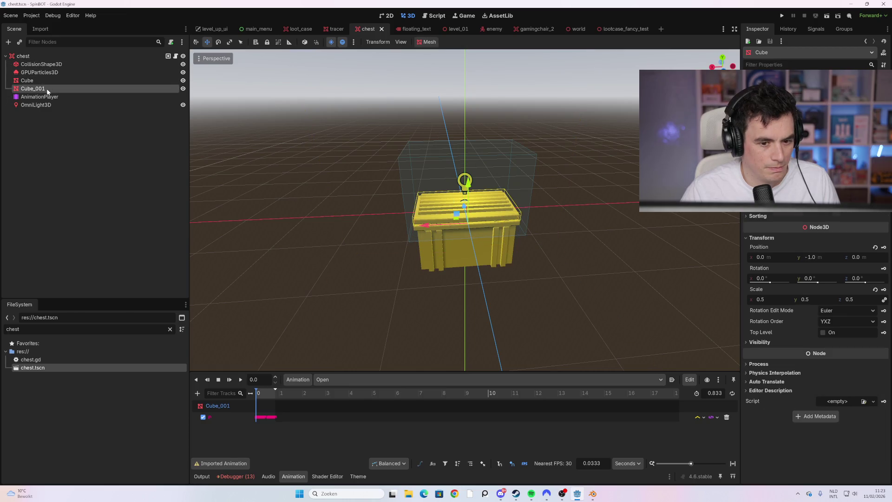
ctrl+click(41, 97)
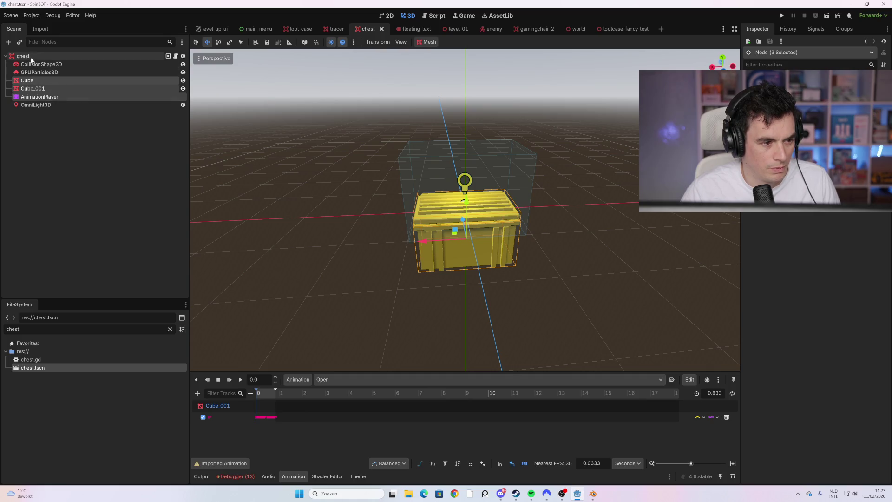
click(82, 56)
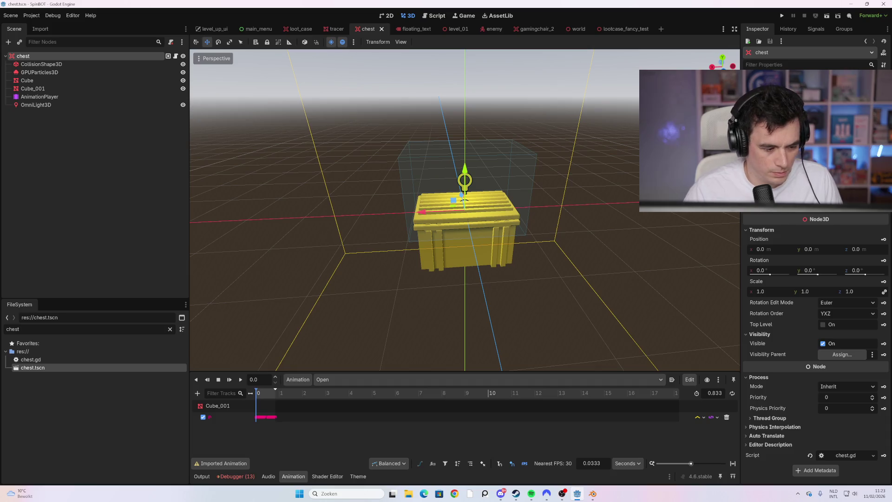
text(loot)
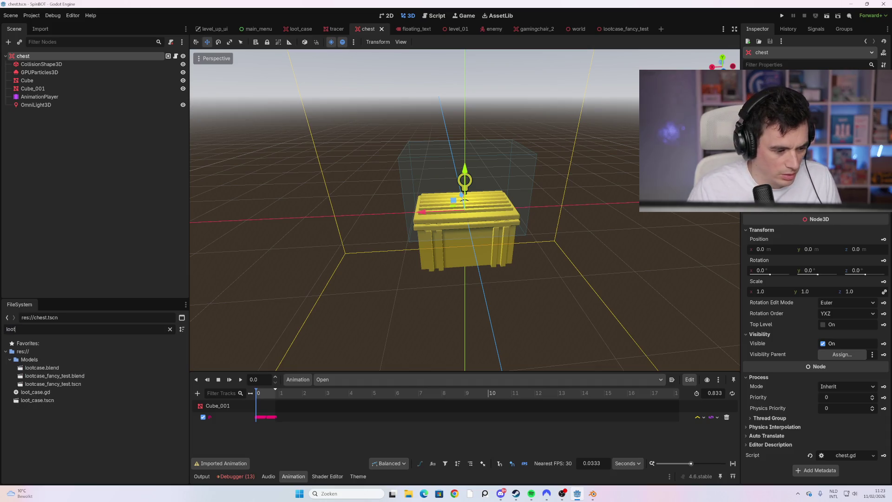
double_click(92, 383)
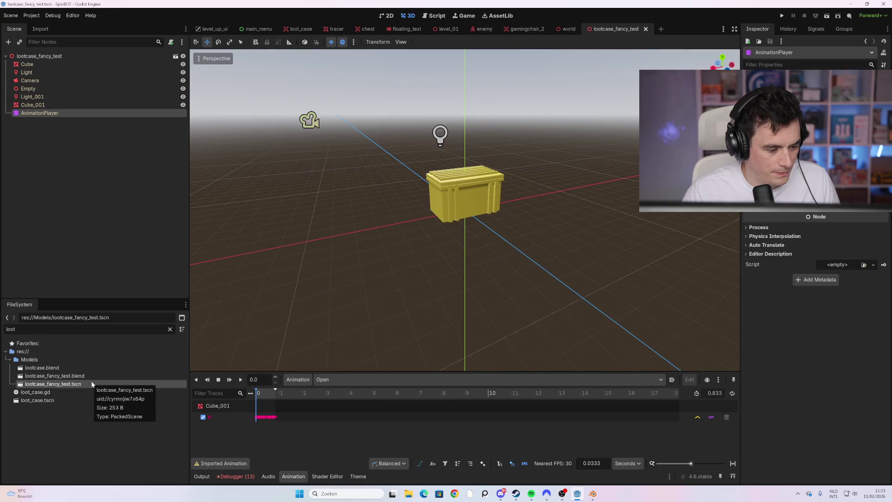
Open loot_case.tscn, orbit around its glowing box, and open the LootCase node's loot_case.gd script.
double_click(79, 400)
scroll(385, 186, up, 3)
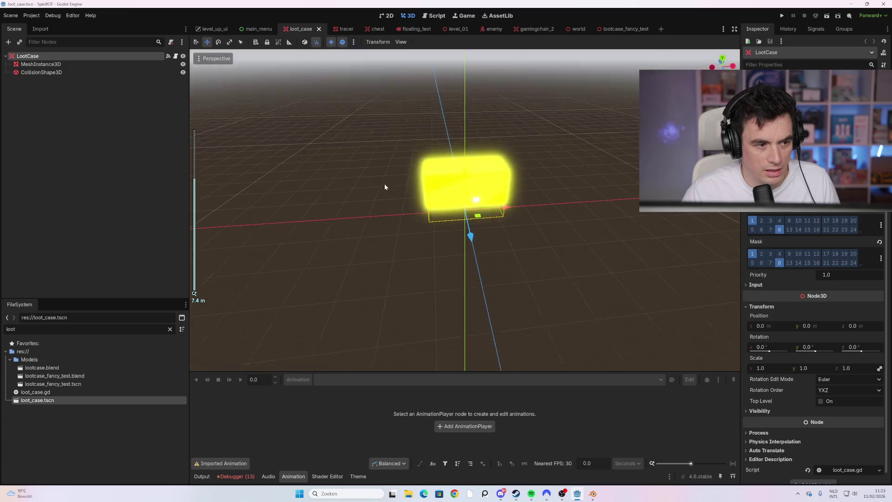
drag(385, 188, 365, 172)
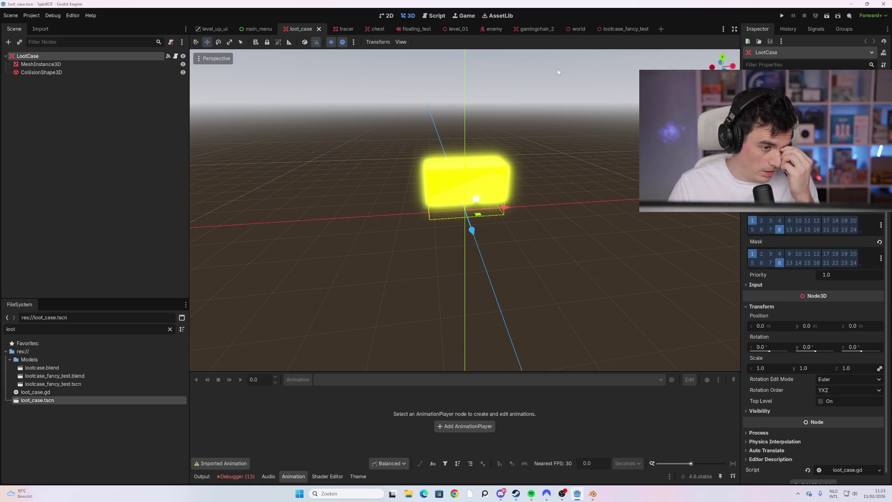
click(176, 56)
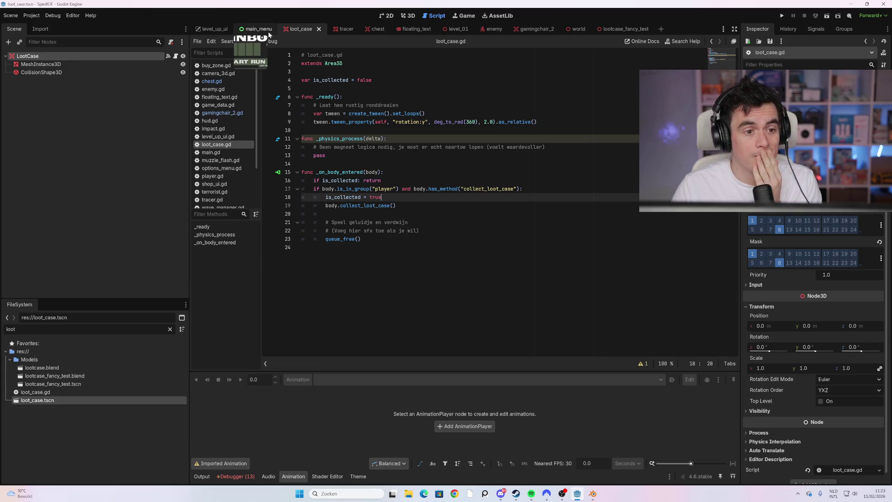
Switch through the level_up_ui and main_menu scenes and open the main.gd script.
click(211, 29)
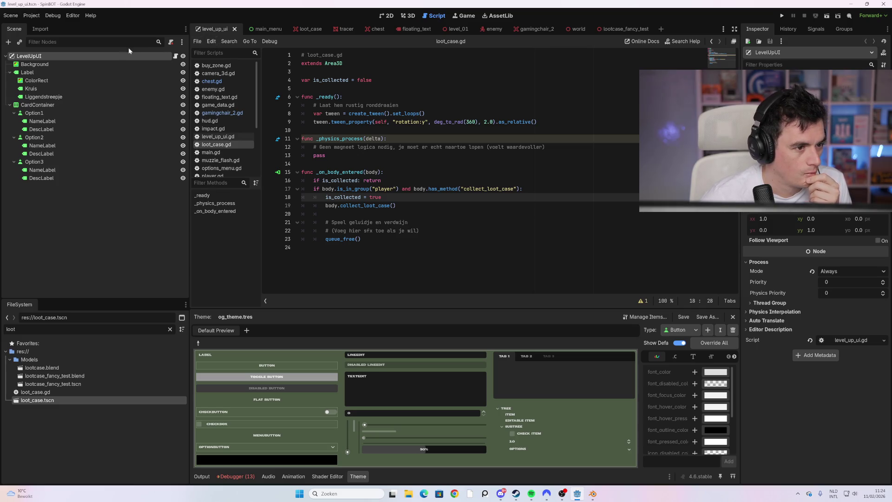
click(259, 31)
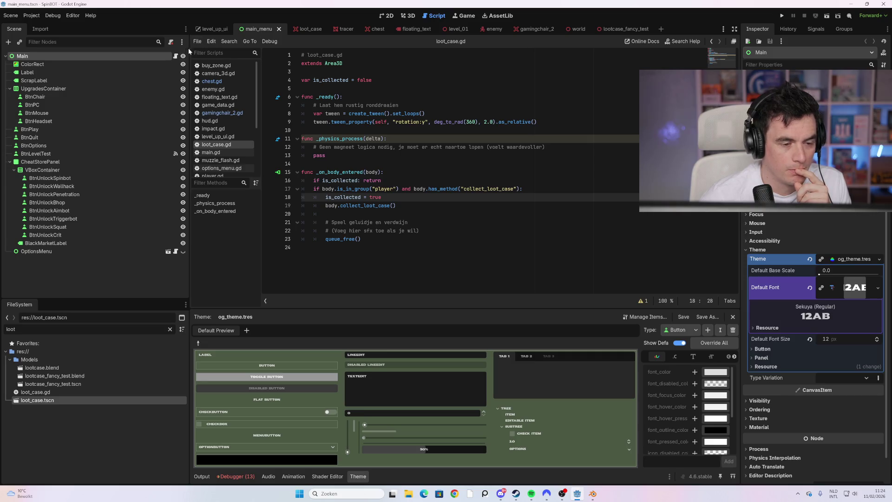
click(173, 57)
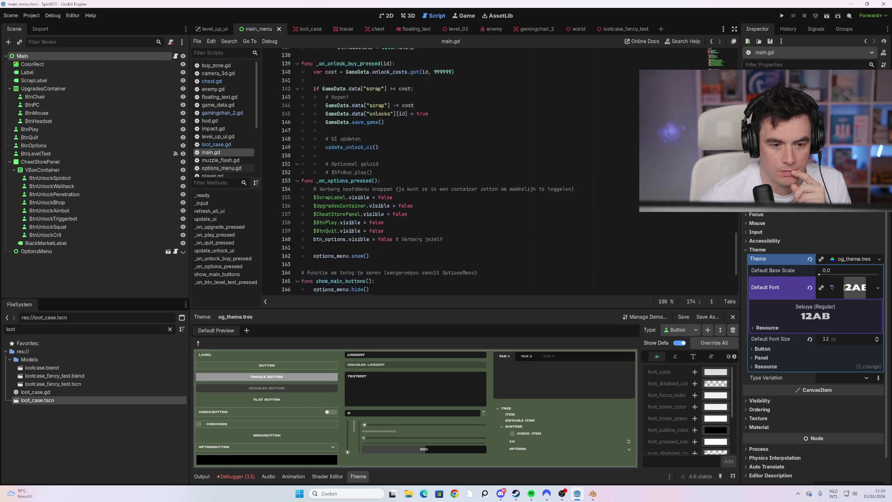
Filter project files by 'world' and open world.tscn and world.gd.
click(15, 329)
text(world)
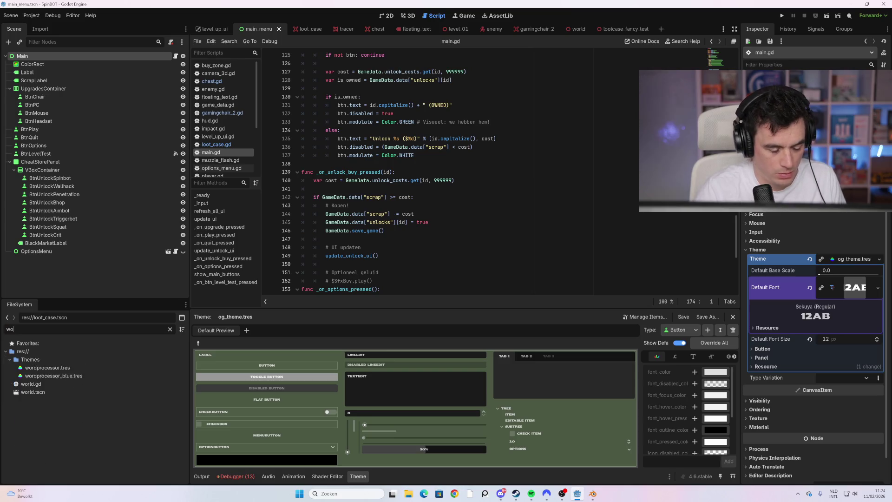
double_click(39, 370)
double_click(44, 360)
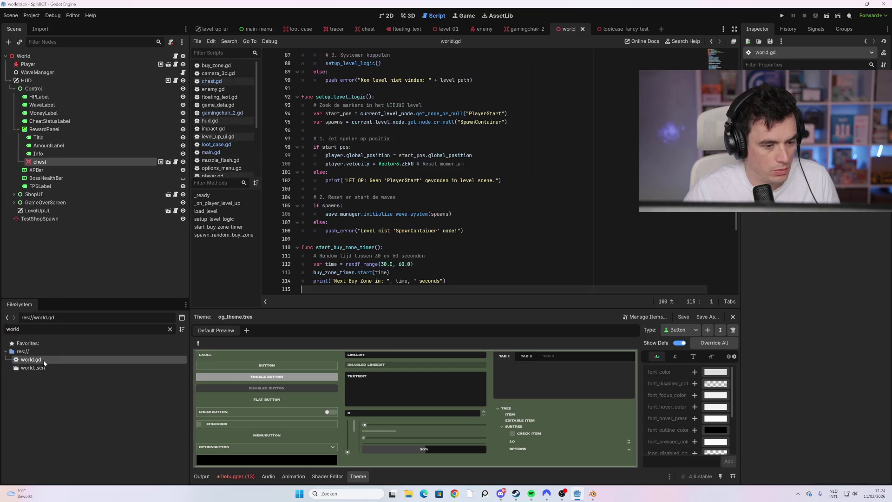
Search world.gd for 'loot', finding no matches, then clear the search text.
scroll(488, 170, down, 1)
click(423, 223)
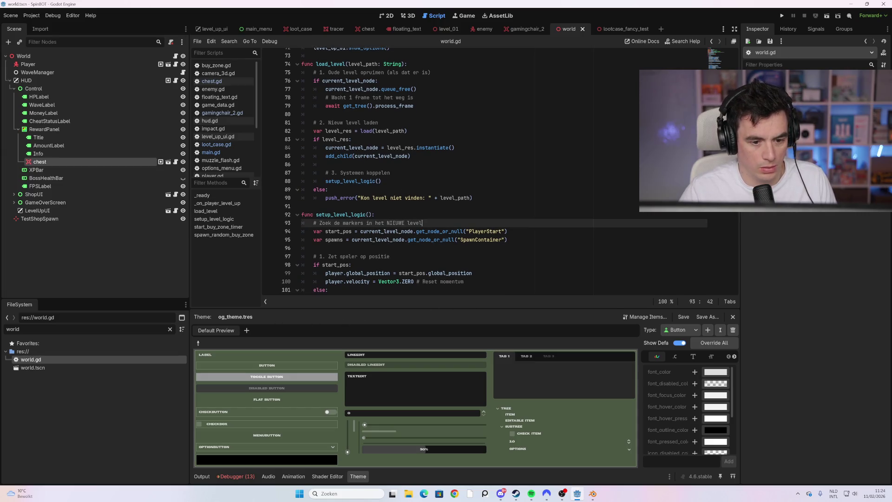
key(ctrl+f)
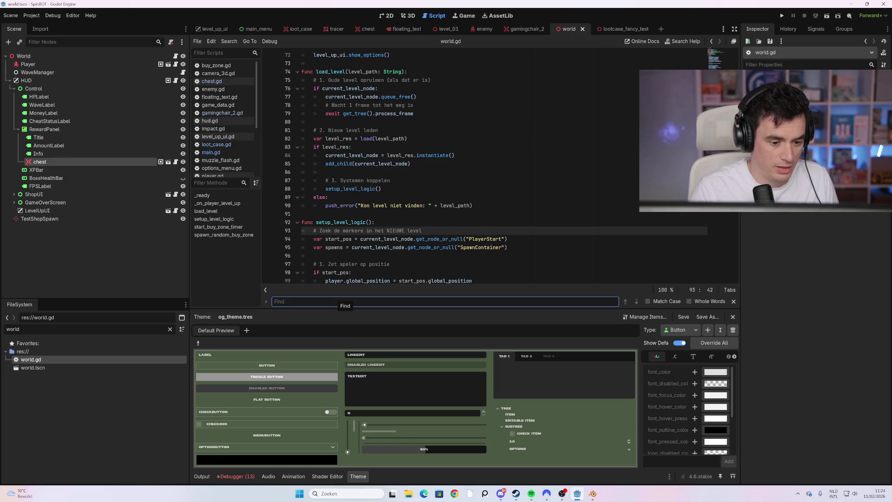
text(lootcase)
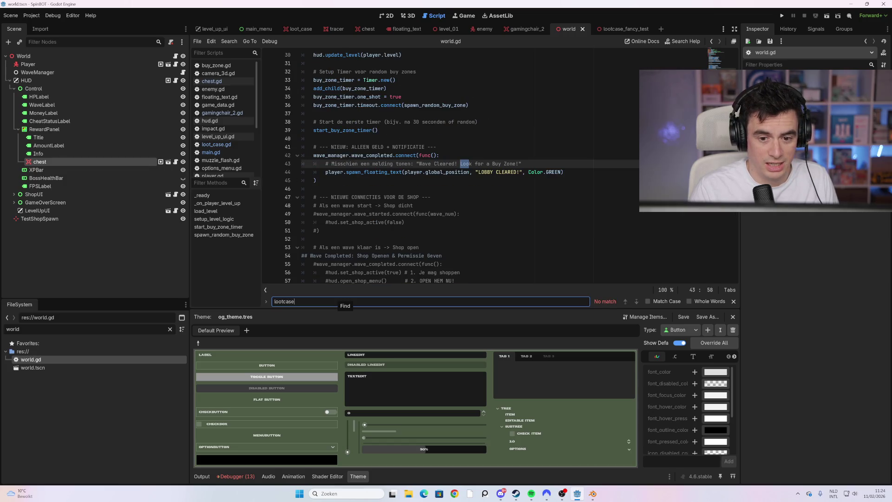
key(BackSpace)
key(BackSpace)
key(BackSpace)
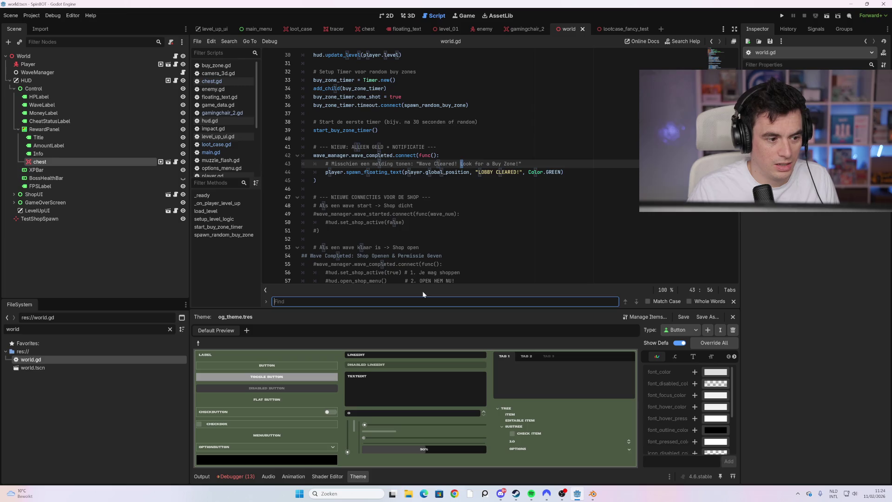
Select the RewardPanel Info node and World root, open the World script, and scroll through world.gd.
click(118, 155)
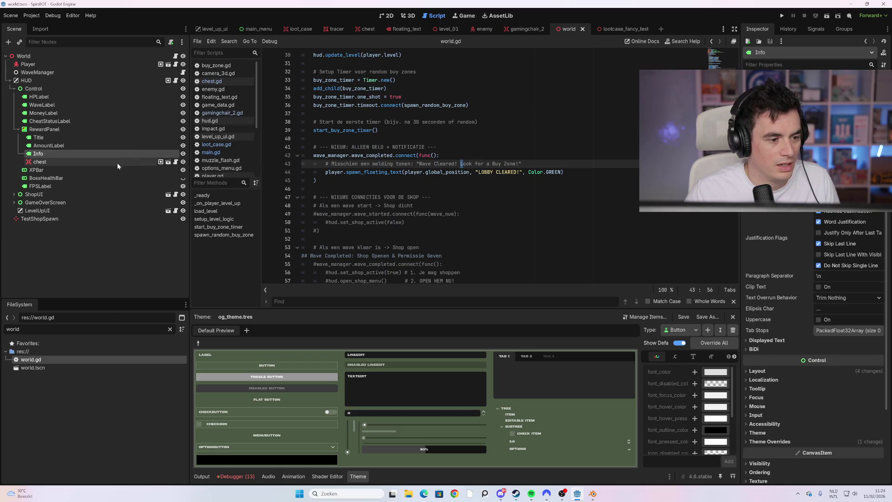
click(150, 56)
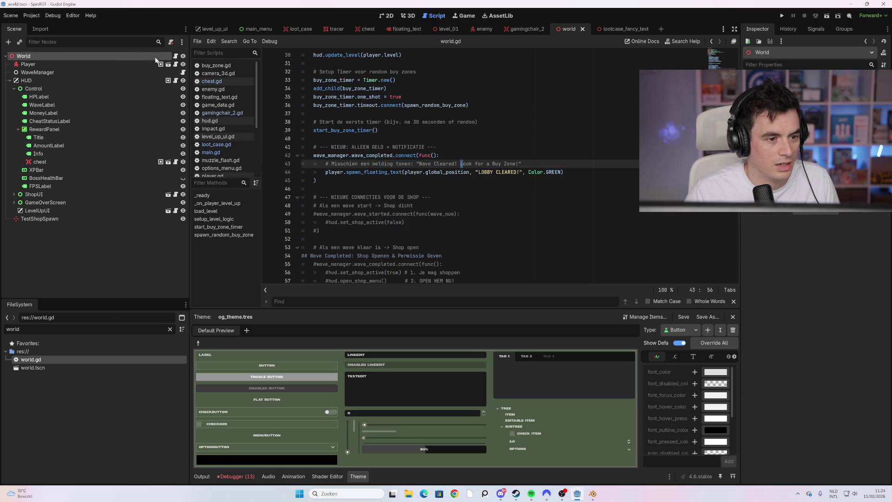
click(175, 57)
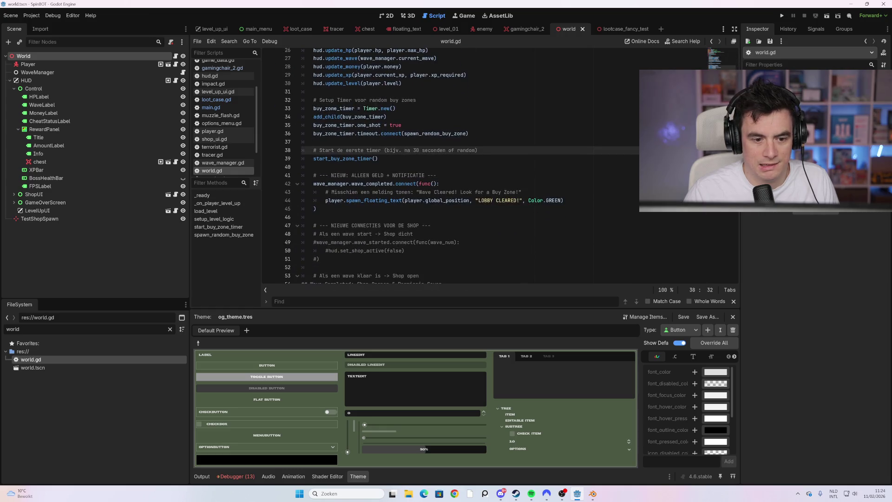
scroll(465, 163, down, 9)
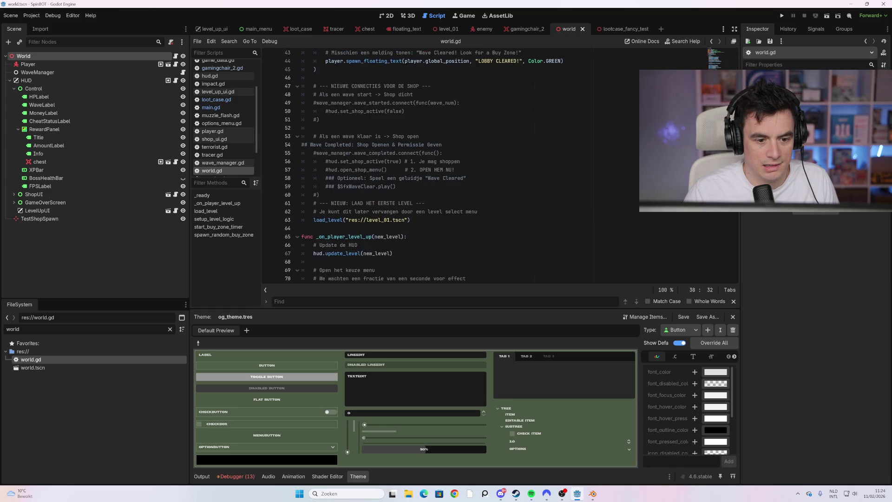
scroll(733, 216, down, 10)
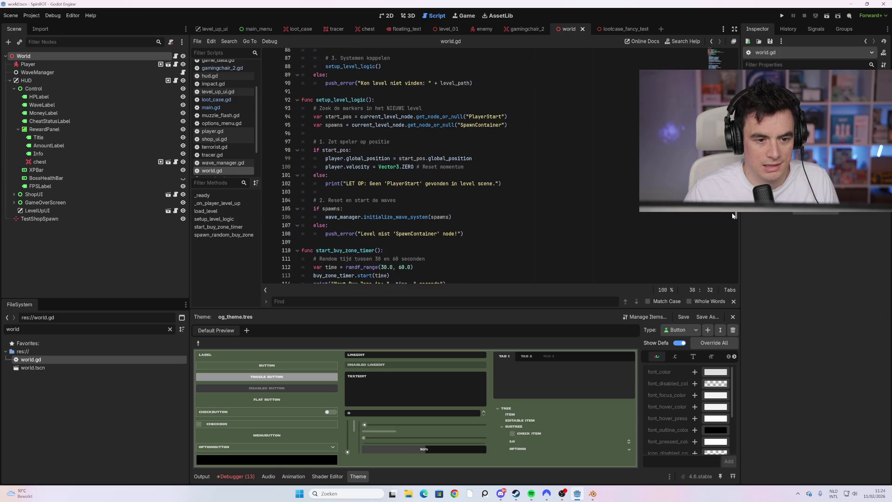
scroll(733, 216, down, 7)
scroll(732, 243, down, 7)
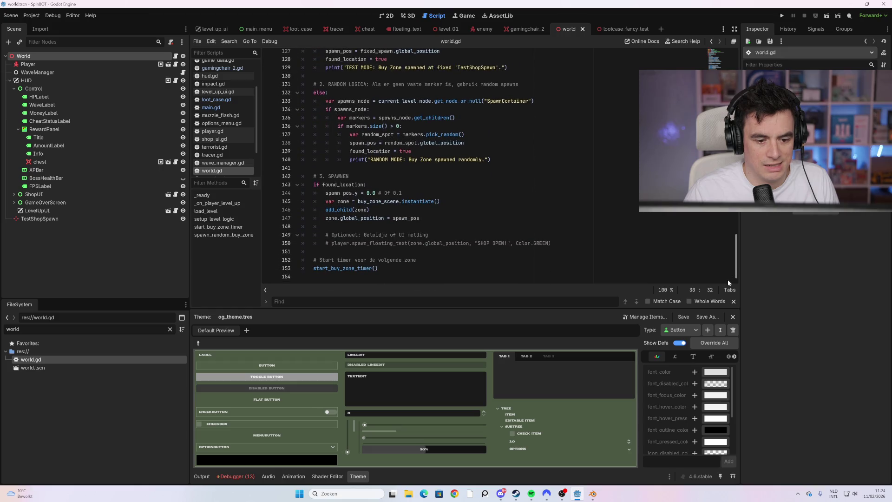
scroll(727, 255, up, 1)
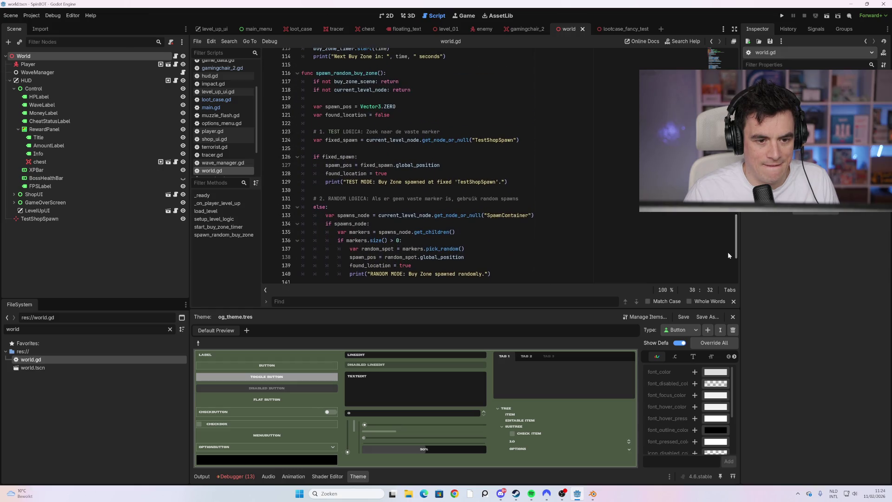
scroll(728, 252, up, 5)
scroll(729, 231, up, 4)
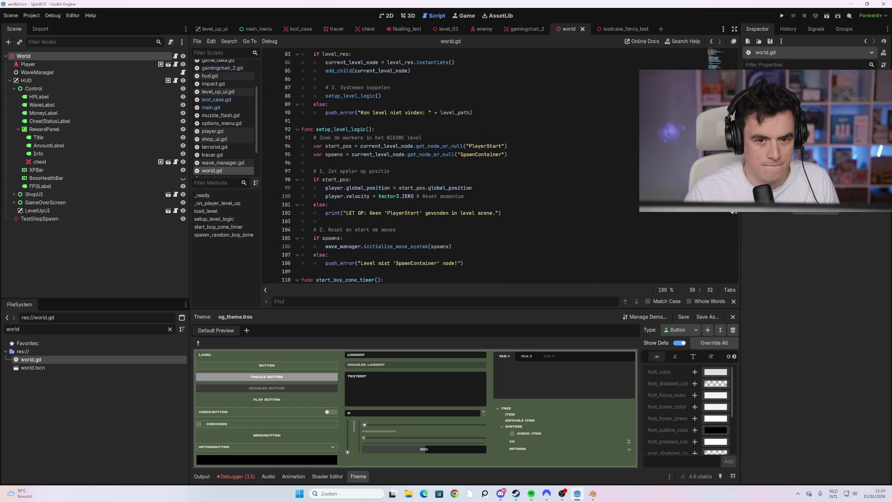
Switch to the enemy scene, place the caret on line 110, and focus the search field.
click(485, 28)
scroll(729, 242, down, 5)
click(386, 154)
click(380, 364)
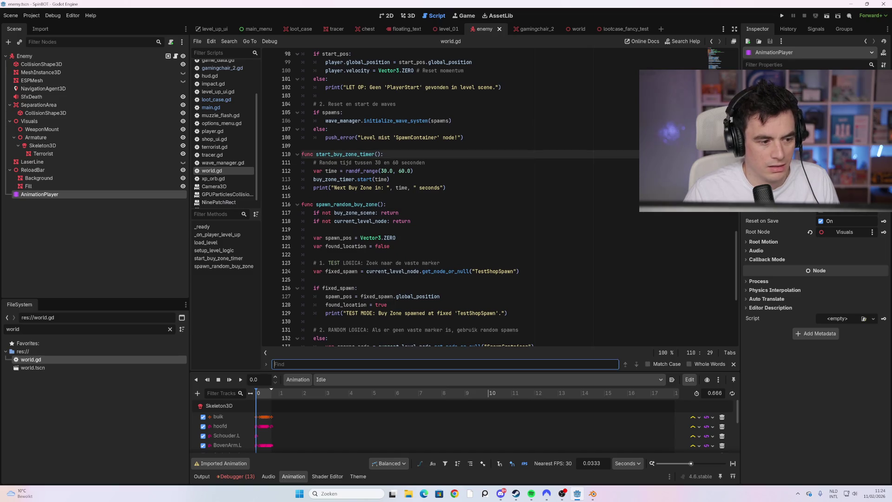
text(loot+Case)
key(BackSpace)
key(BackSpace)
key(BackSpace)
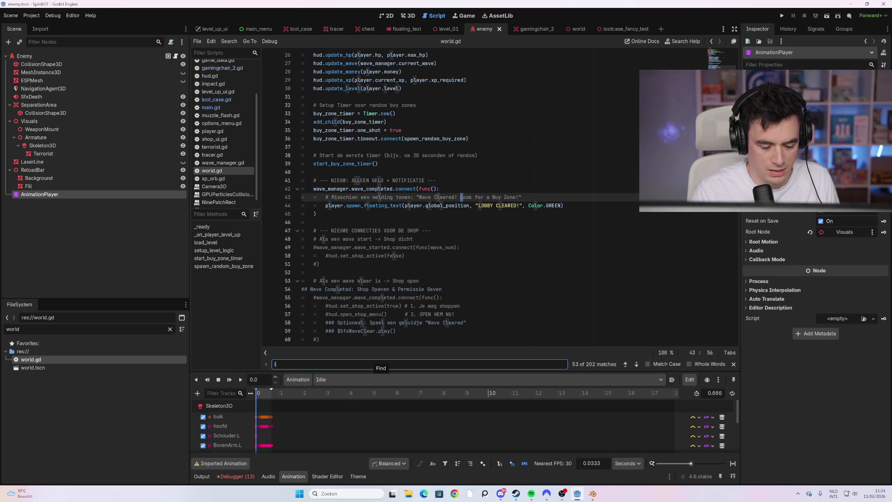
text(oot)
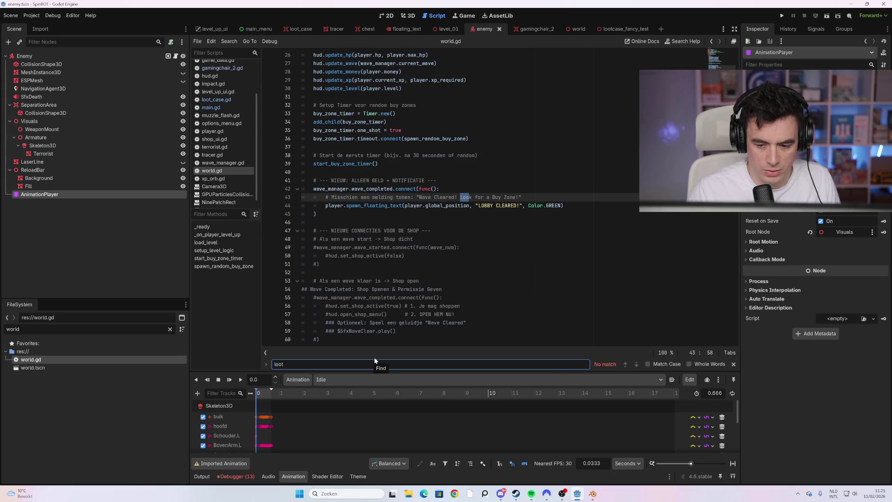
key(BackSpace)
key(BackSpace)
key(BackSpace)
scroll(465, 200, down, 3)
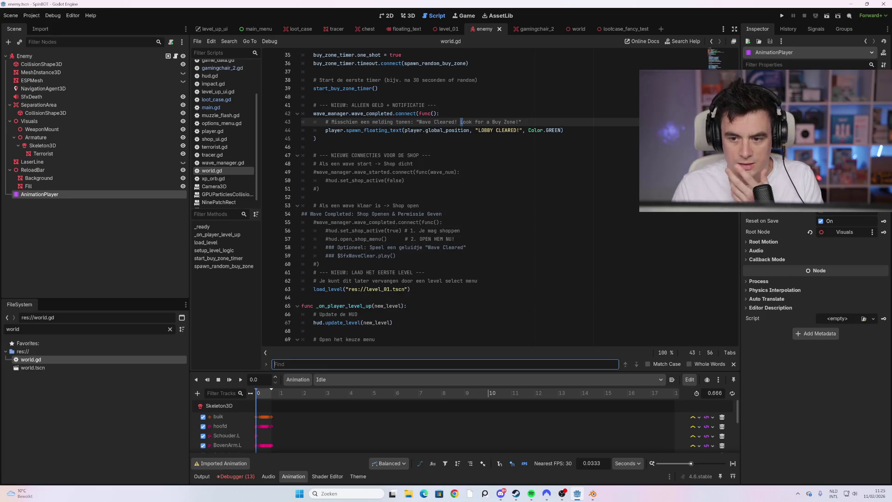
scroll(726, 261, down, 20)
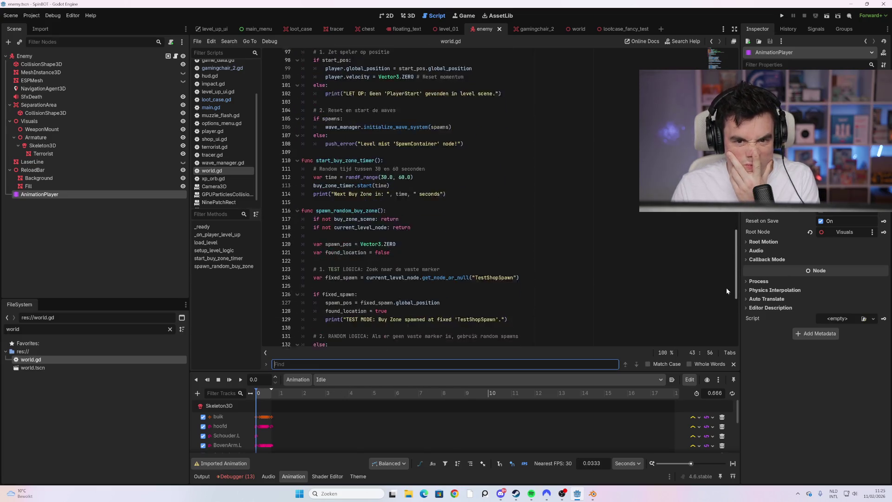
scroll(724, 293, down, 6)
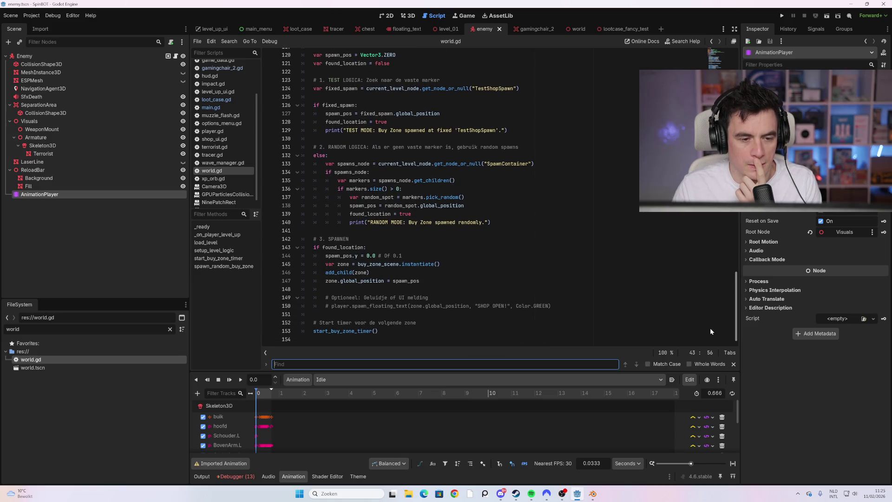
scroll(710, 330, up, 2)
scroll(705, 288, up, 7)
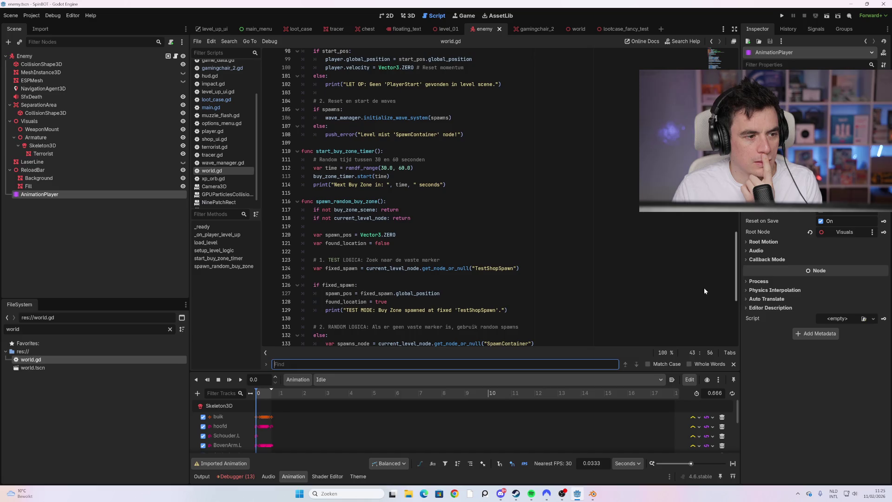
scroll(697, 260, up, 15)
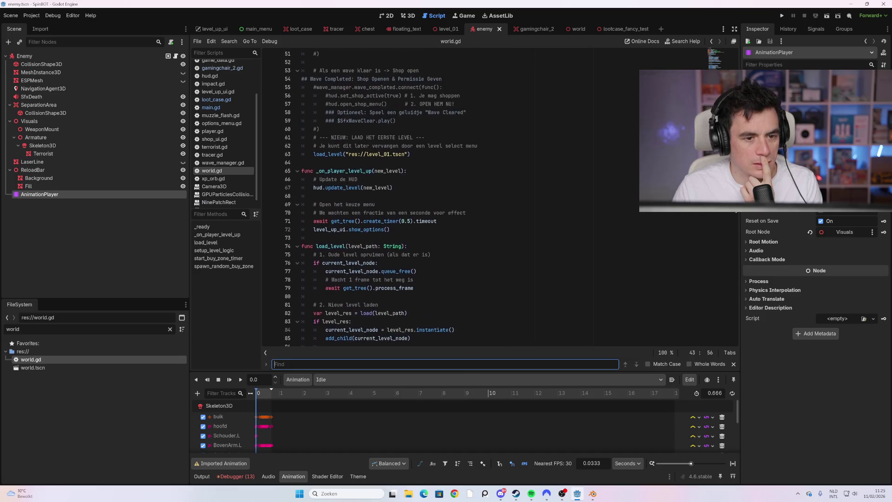
double_click(28, 329)
text(gamem)
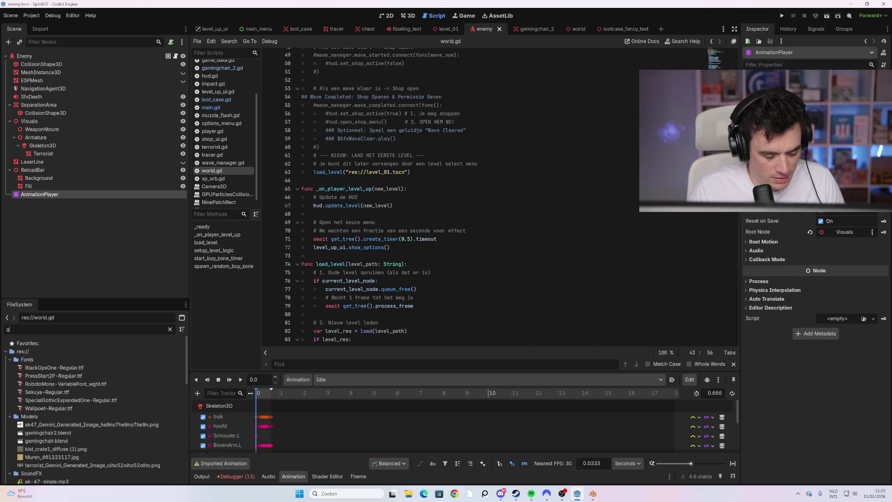
Open game_data.gd, then wave_manager.gd via a 'mana' file filter.
key(BackSpace)
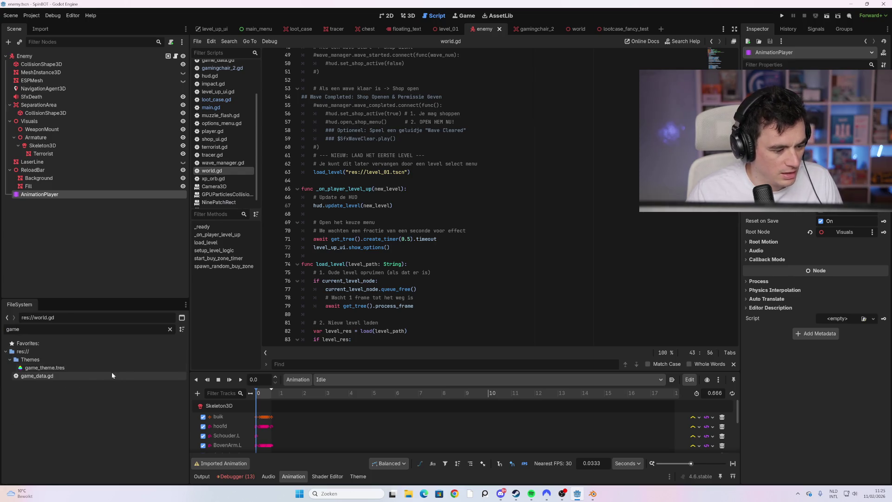
double_click(82, 376)
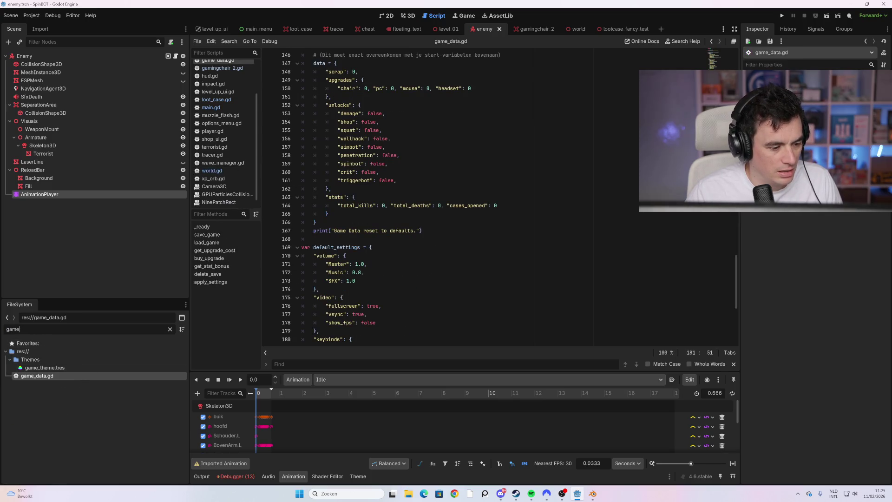
text(_)
key(BackSpace)
key(BackSpace)
key(BackSpace)
text(mana)
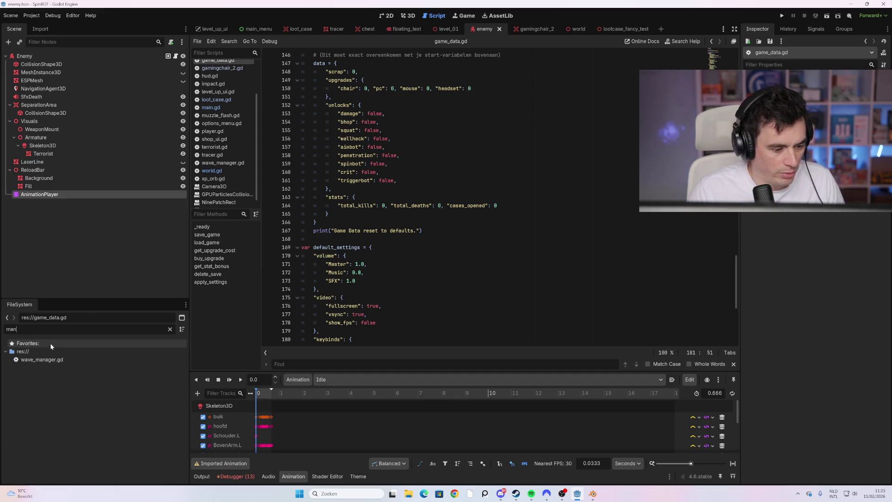
double_click(52, 360)
Search wave_manager.gd for 'loot_c', scroll to initialize_wave_system, and return to the world scene.
scroll(325, 279, down, 5)
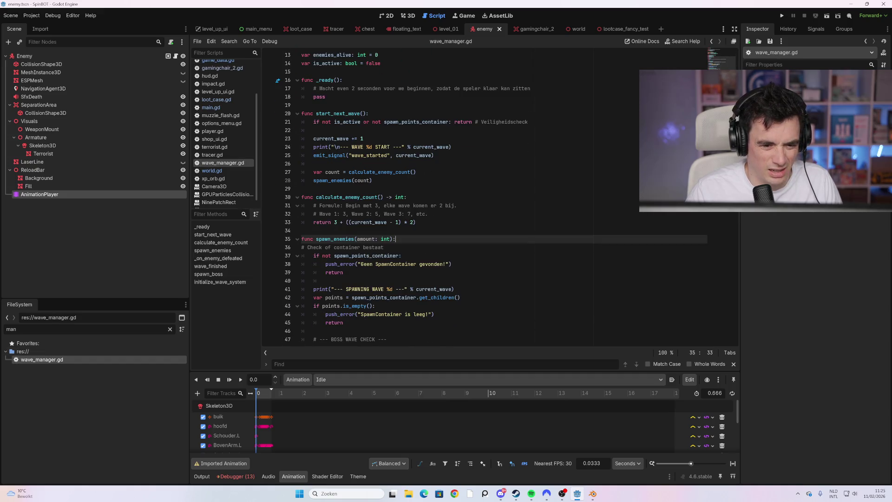
text(loot_c)
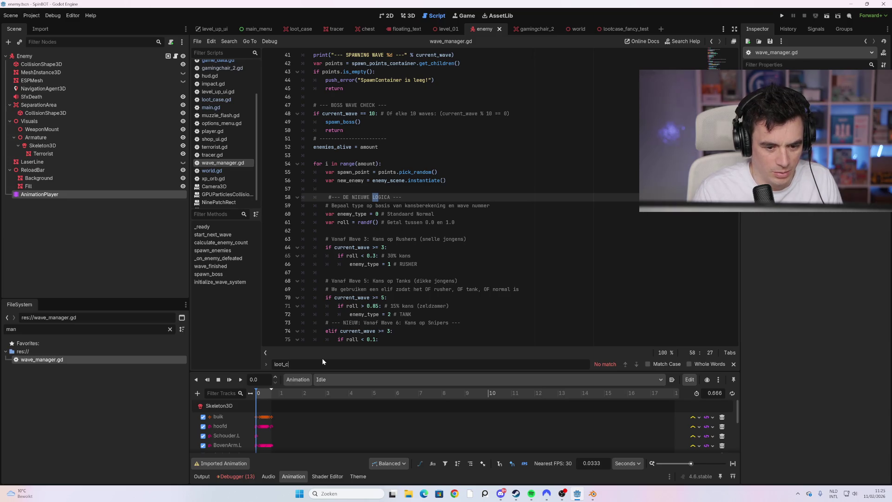
key(BackSpace)
key(BackSpace)
key(BackSpace)
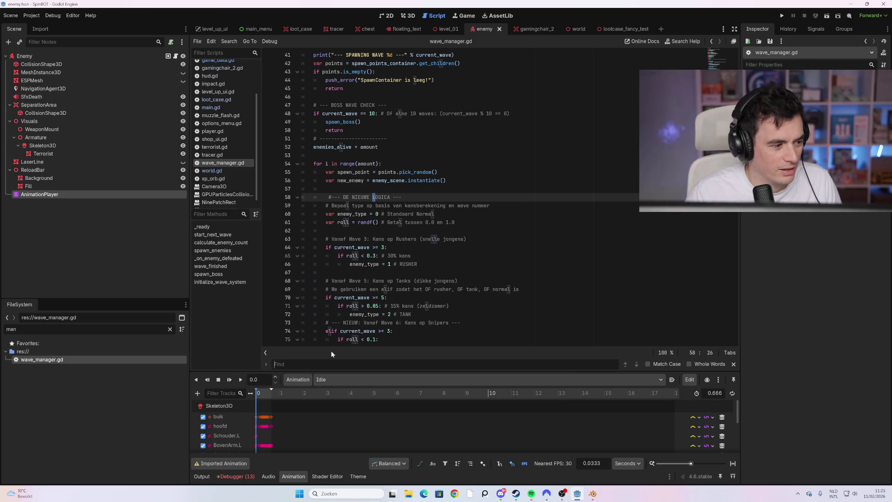
scroll(465, 196, down, 13)
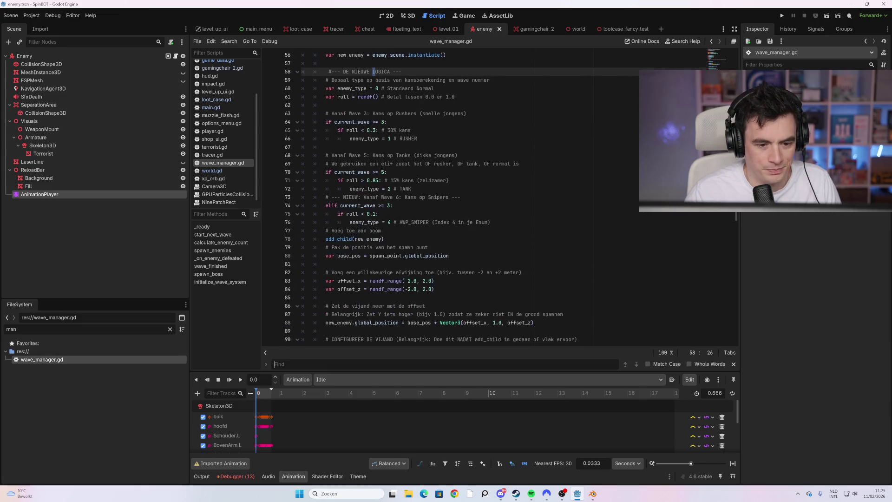
scroll(465, 195, down, 14)
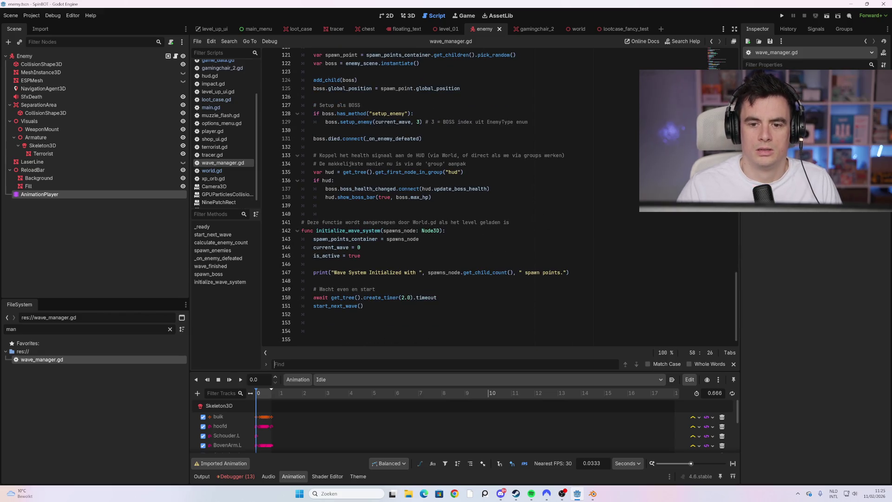
click(575, 29)
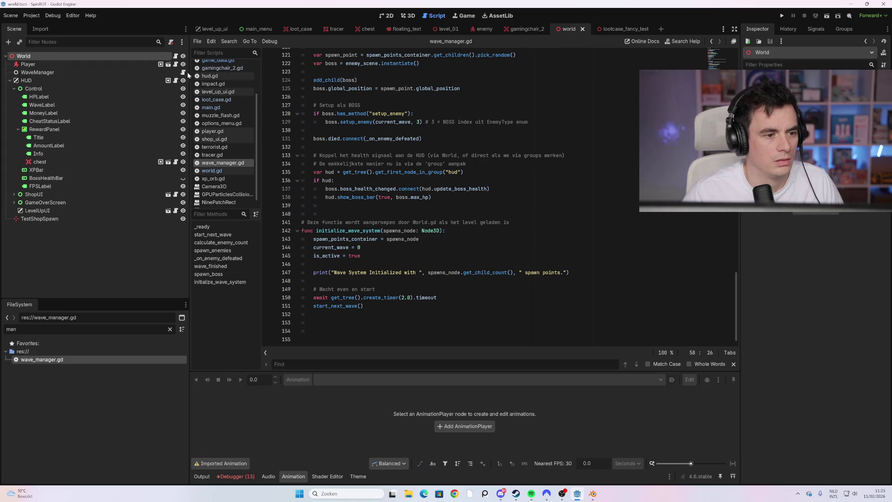
Open player.gd and step through 'loot_Cas' matches to loot_cases_collected and collect_loot_case.
click(176, 64)
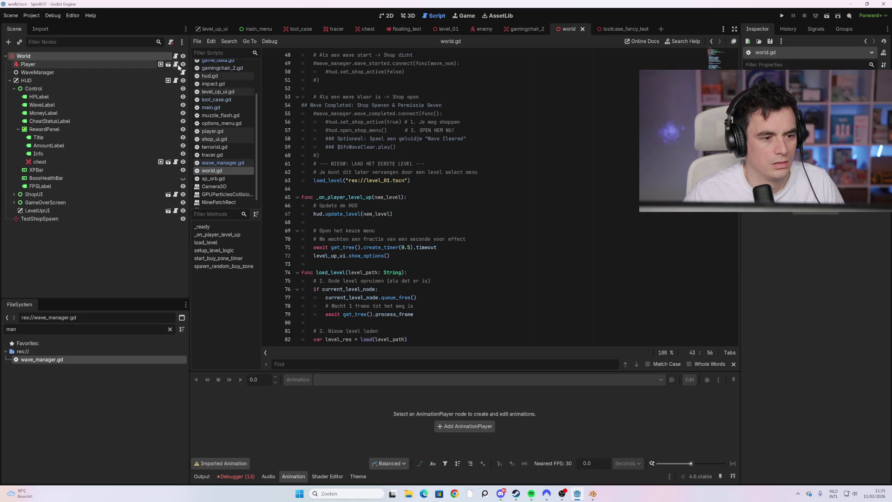
click(338, 364)
text(loot)
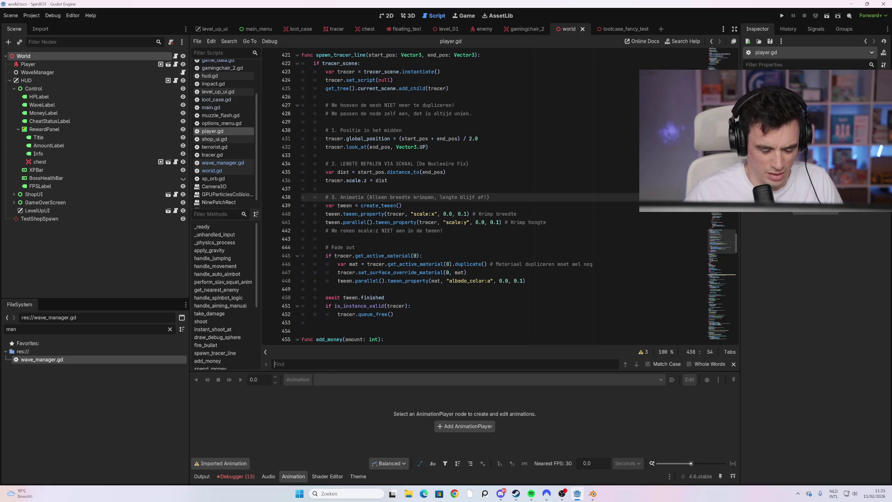
text(_Cas)
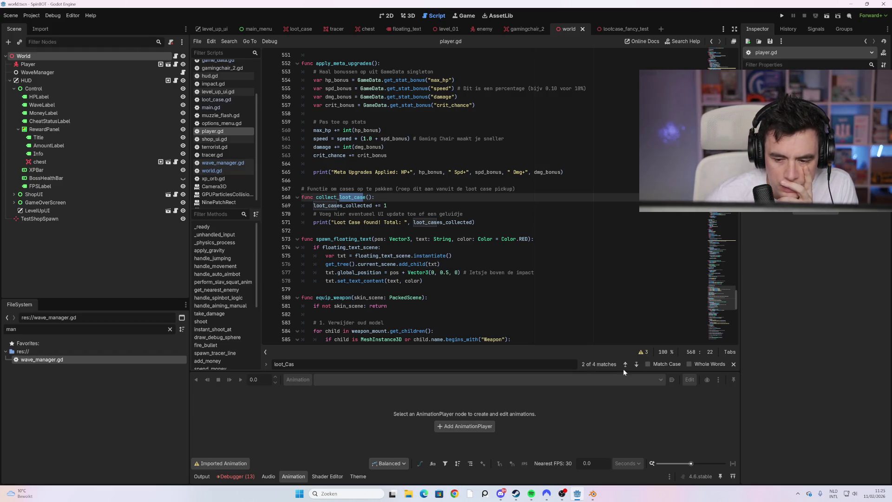
click(636, 365)
click(637, 365)
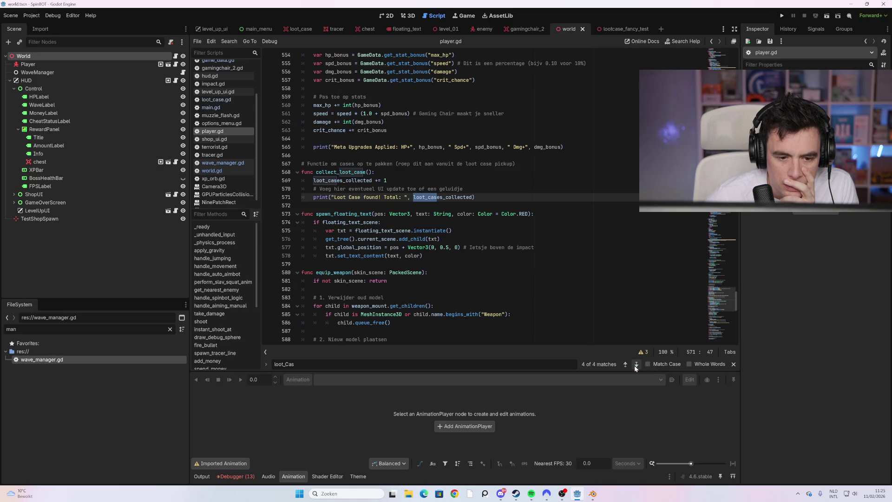
click(636, 364)
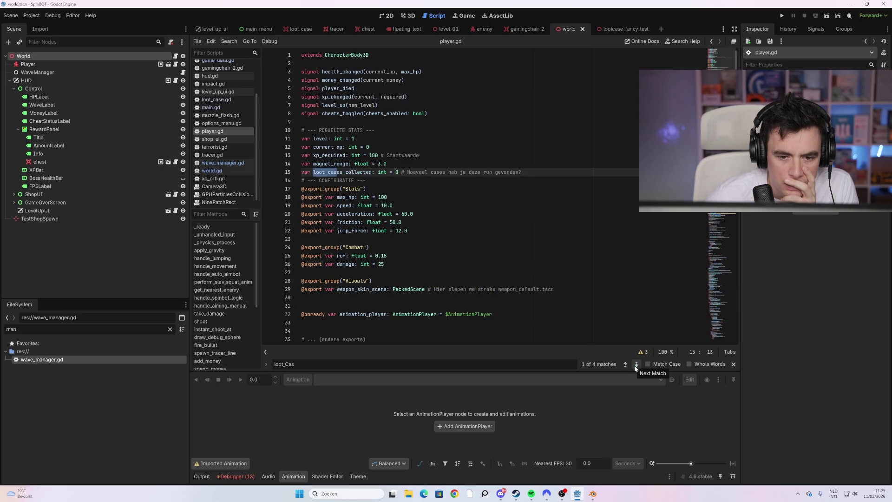
click(637, 365)
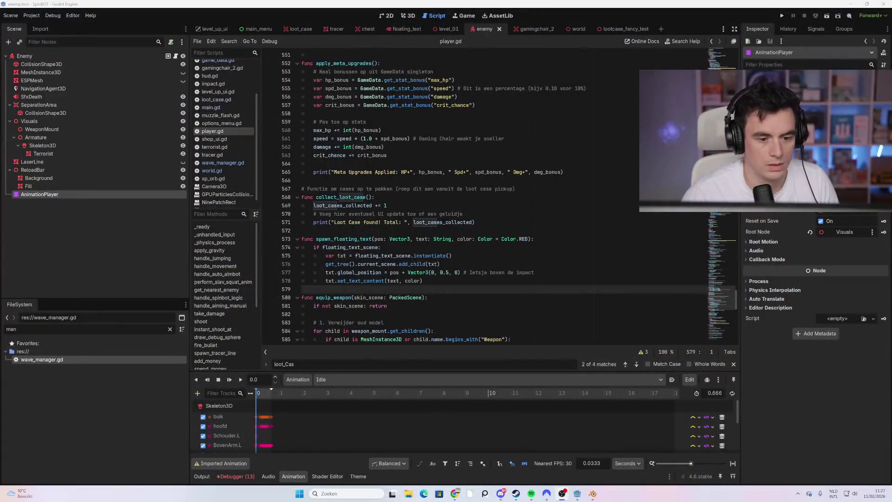
Put the caret on the 'Loot Case found! Total:' print line in player.gd's collect_loot_case.
click(404, 222)
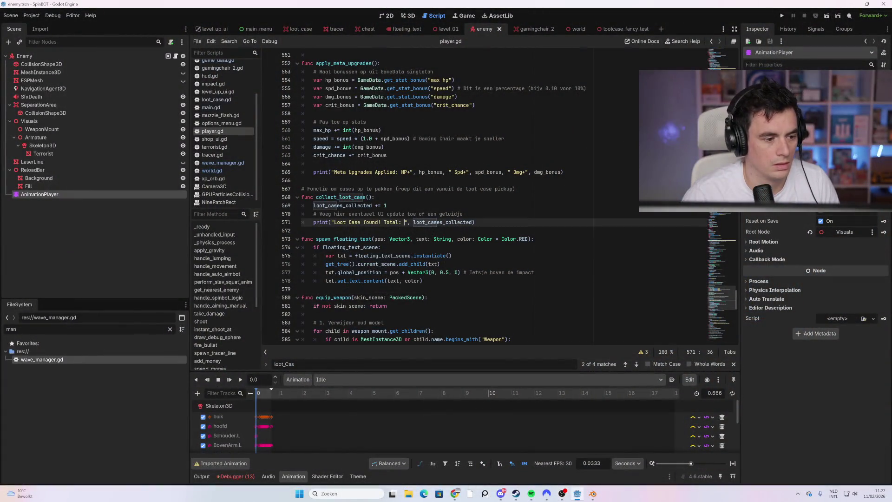
In enemy.gd, search 'spawn_loot_case' and inspect its res://loot_case.tscn load path.
click(176, 56)
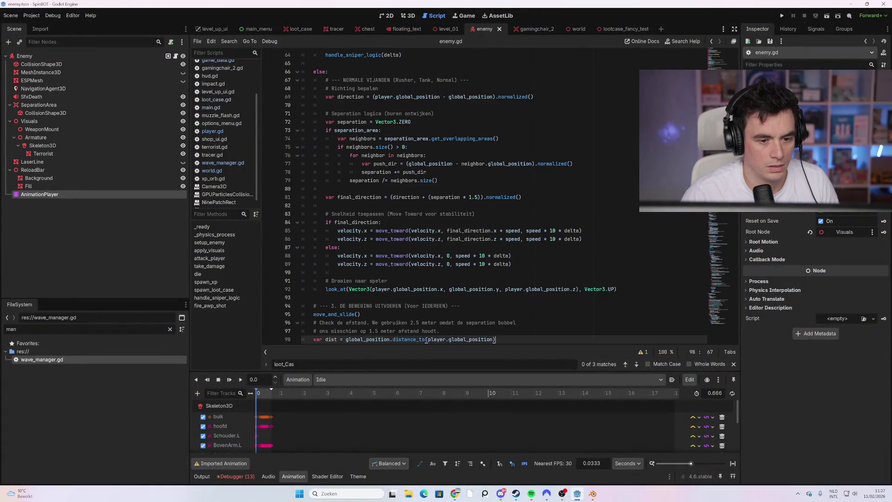
key(BackSpace)
key(BackSpace)
key(BackSpace)
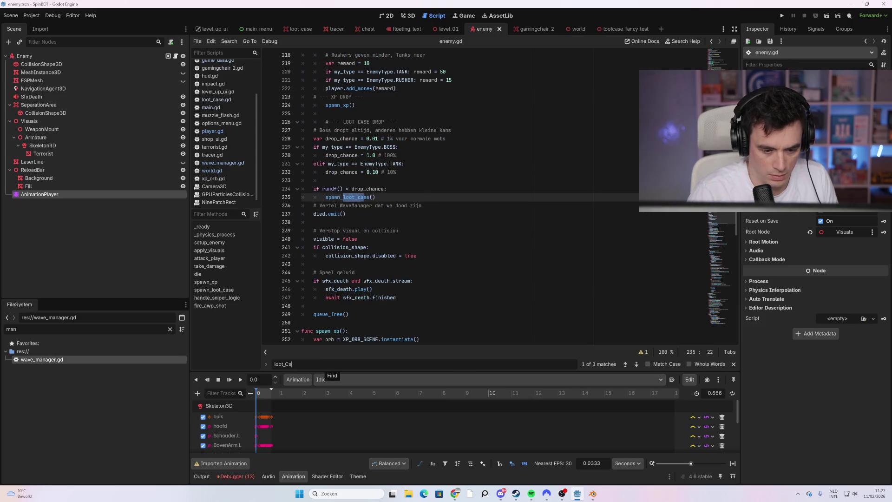
key(Right)
key(ctrl+f)
text(spwn)
key(BackSpace)
key(BackSpace)
text(awn)loot)
key(BackSpace)
key(BackSpace)
key(BackSpace)
text(_loot_cas)
click(401, 231)
click(402, 205)
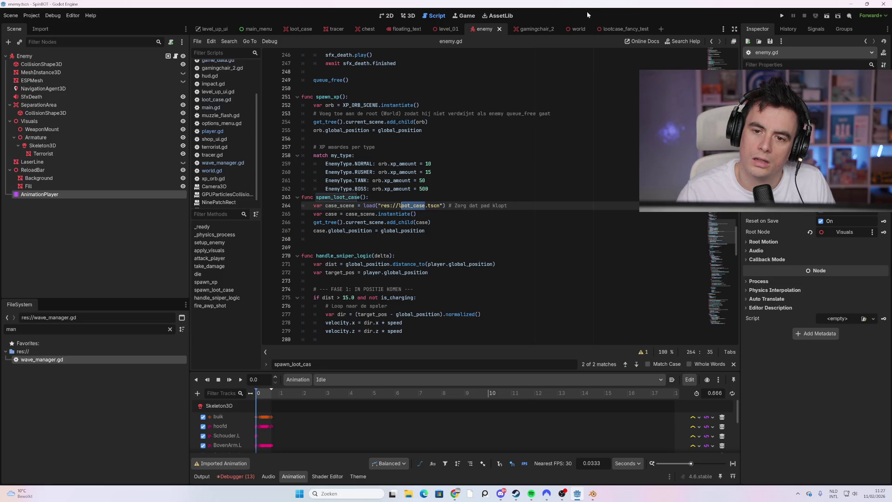
Cycle through the gamingchair_2 and world scenes, ending on lootcase_fancy_test.
click(613, 29)
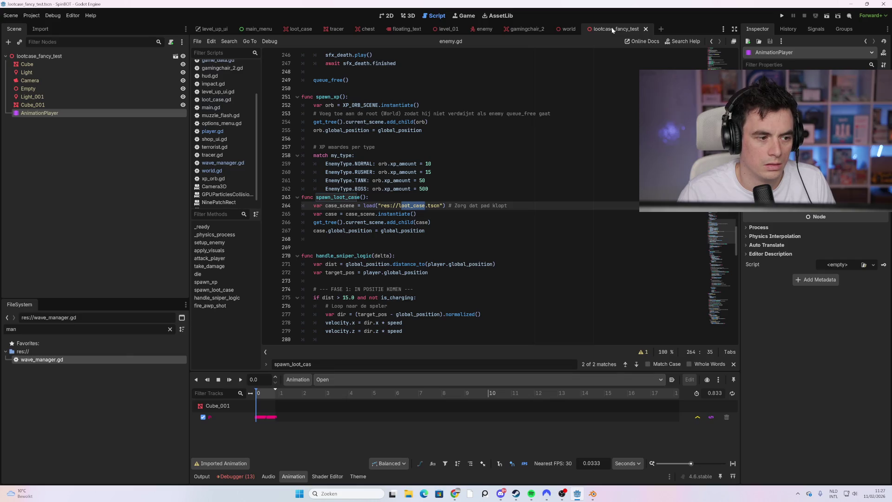
click(521, 30)
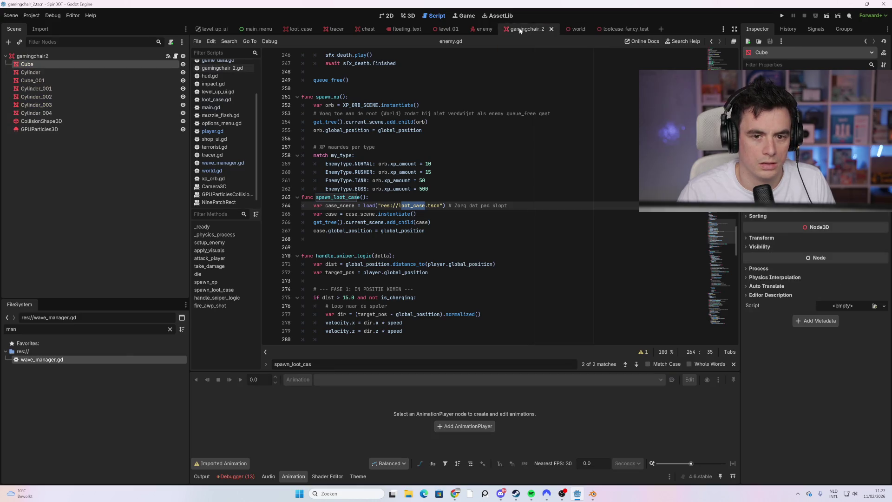
click(577, 30)
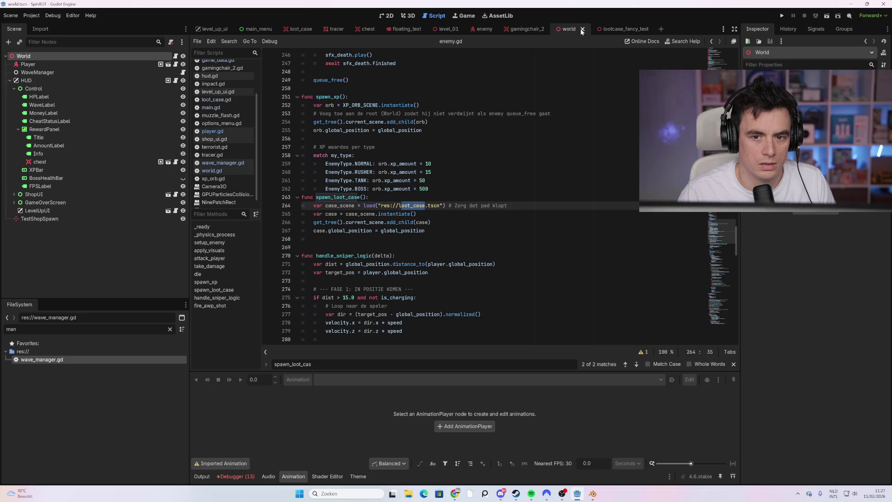
click(529, 30)
click(612, 29)
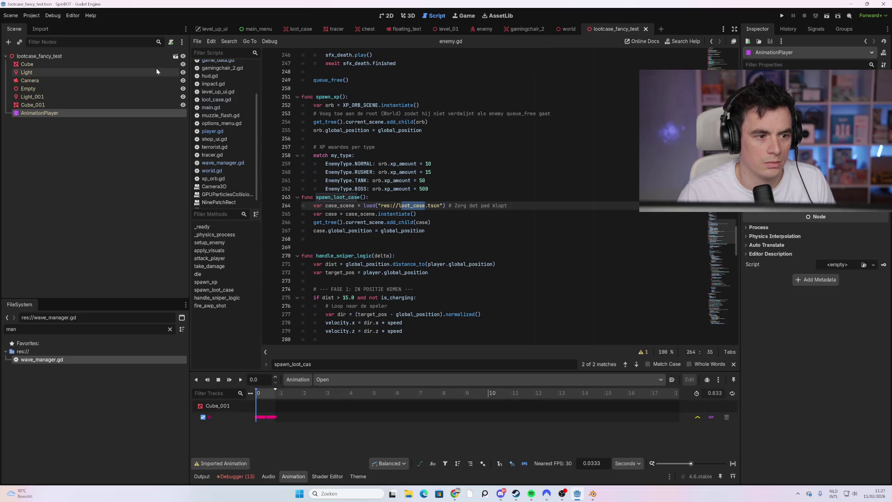